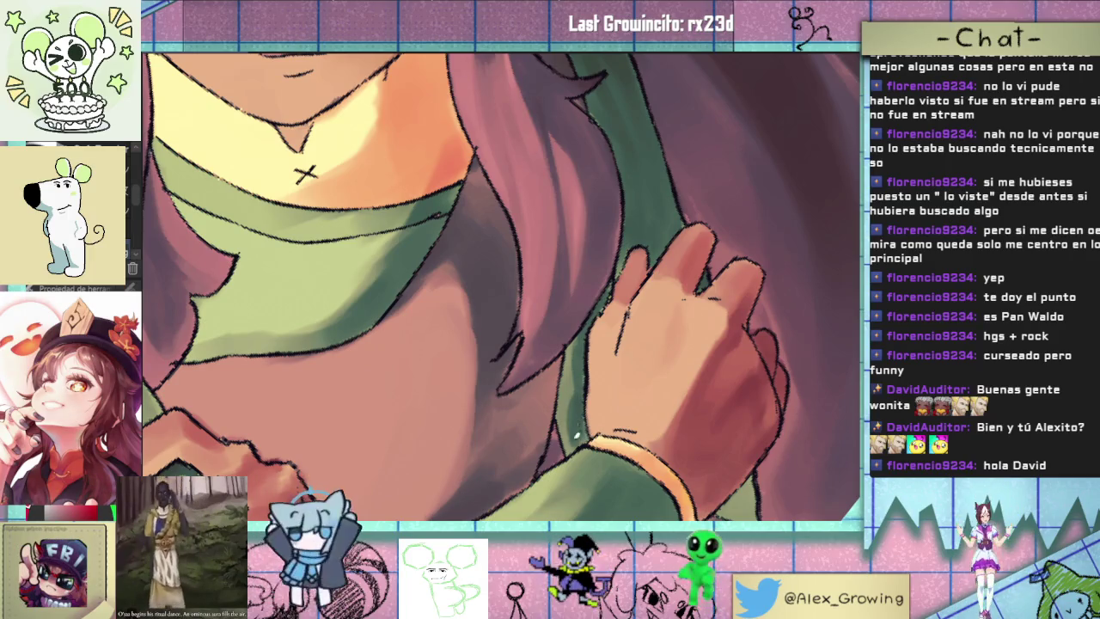
- Paint a soft dark shadow across the stomach just below the crossed hands
{"action": "scroll", "coordinate": [615, 381], "scroll_direction": "down", "scroll_amount": 5}
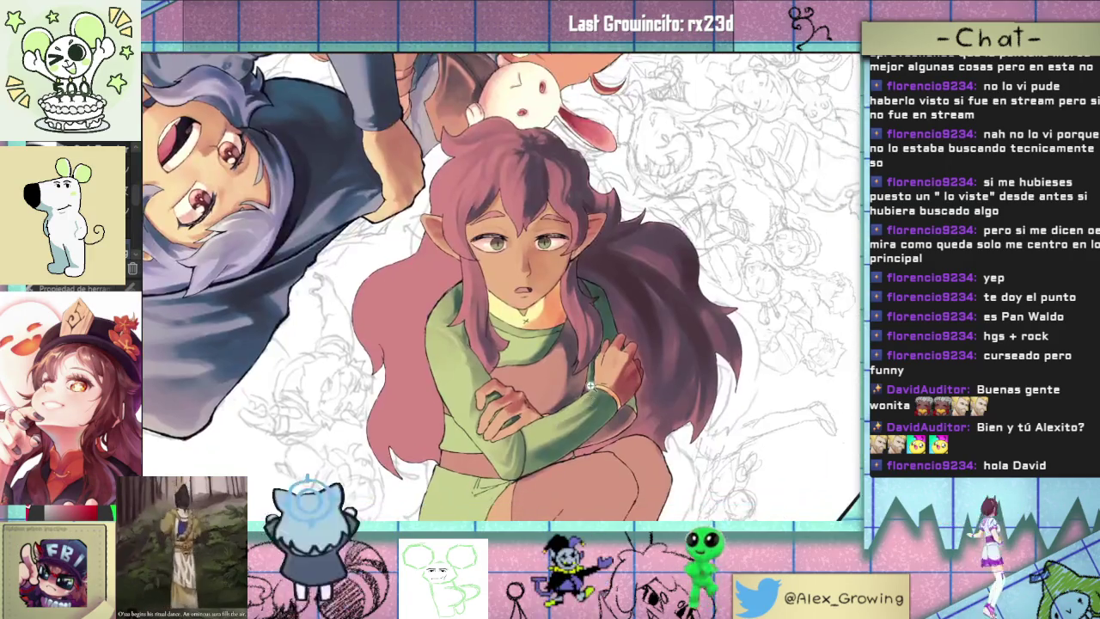
{"action": "scroll", "coordinate": [615, 381], "scroll_direction": "up", "scroll_amount": 3}
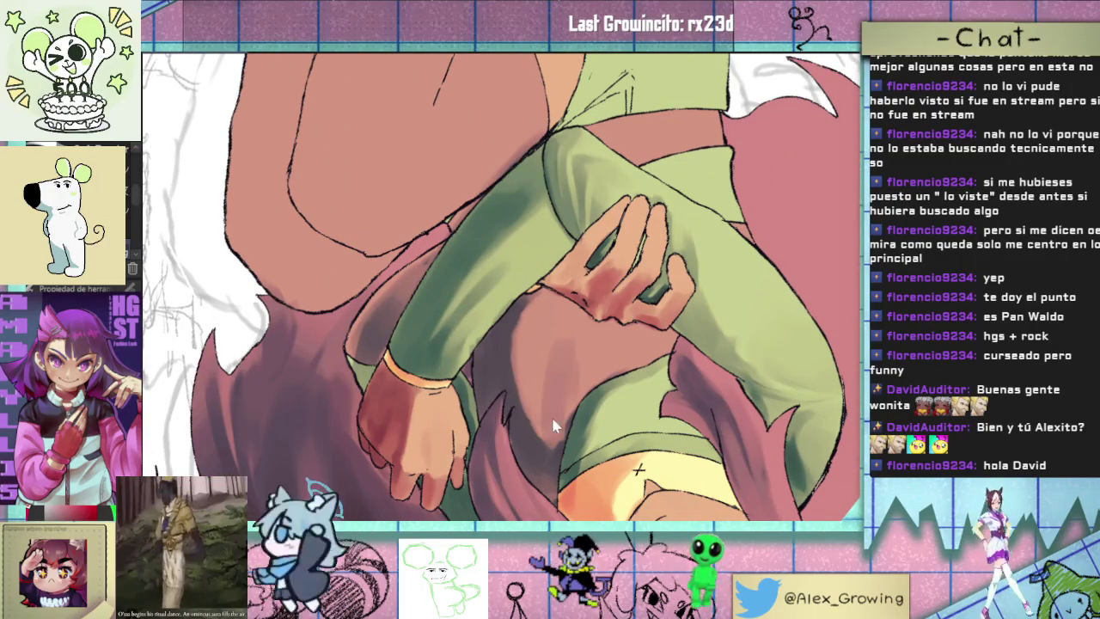
{"action": "mouse_move", "coordinate": [575, 315]}
{"action": "left_mouse_down"}
{"action": "mouse_move", "coordinate": [523, 339]}
{"action": "mouse_move", "coordinate": [516, 365]}
{"action": "mouse_move", "coordinate": [550, 318]}
{"action": "mouse_move", "coordinate": [529, 331]}
{"action": "mouse_move", "coordinate": [537, 314]}
{"action": "left_mouse_up"}
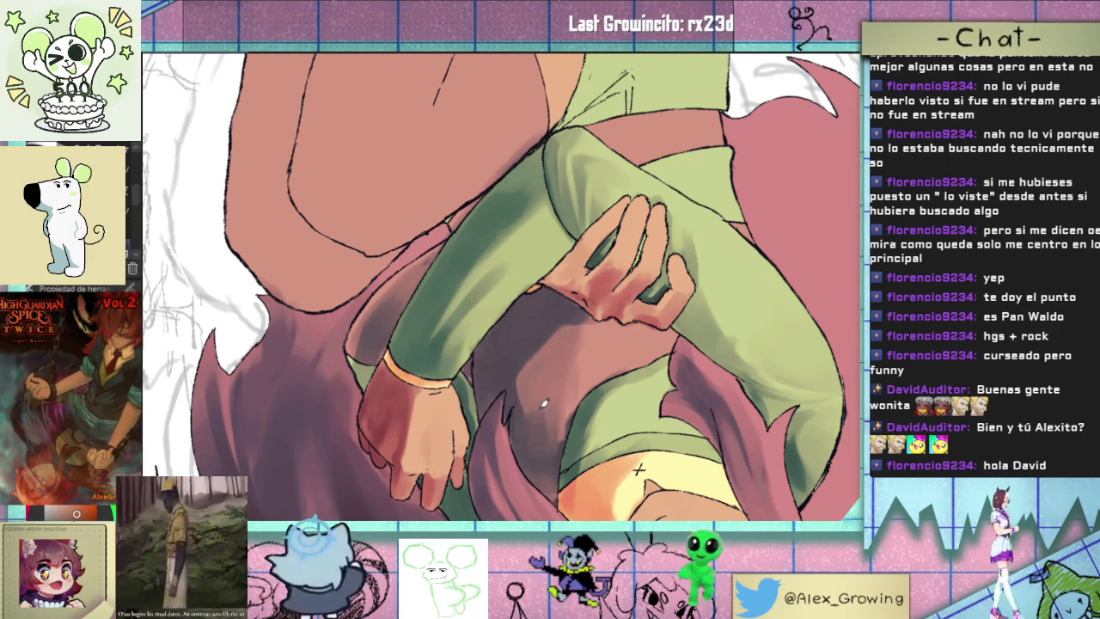
{"action": "key", "text": "ctrl+0"}
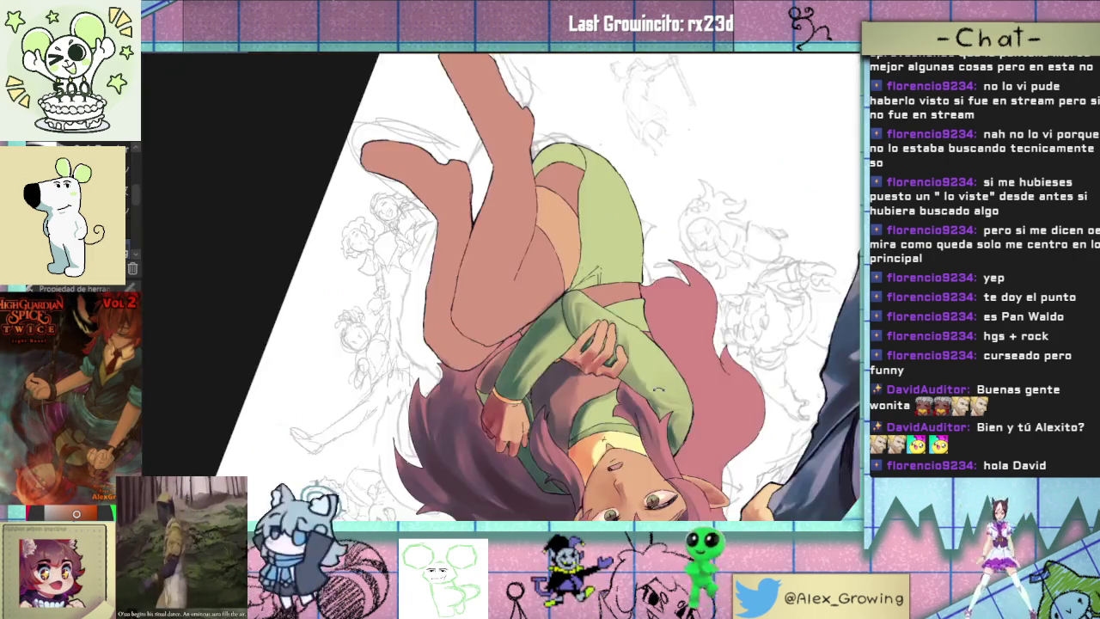
{"action": "scroll", "coordinate": [693, 227], "scroll_direction": "up", "scroll_amount": 5}
{"action": "scroll", "coordinate": [693, 227], "scroll_direction": "down", "scroll_amount": 3}
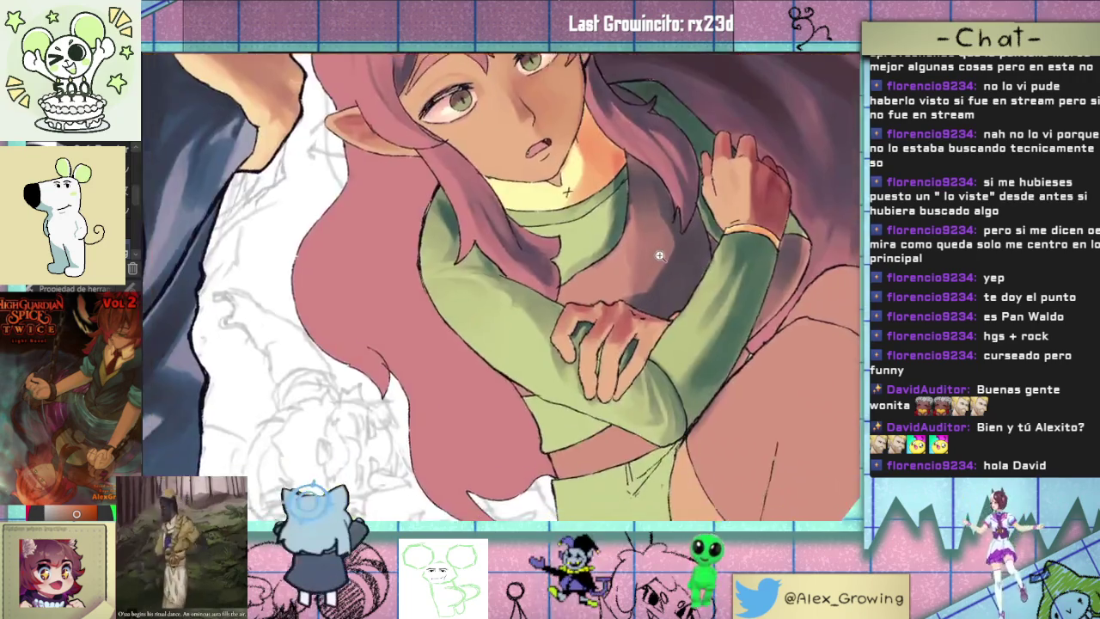
{"action": "scroll", "coordinate": [619, 284], "scroll_direction": "down", "scroll_amount": 3}
{"action": "mouse_move", "coordinate": [551, 337]}
{"action": "left_mouse_down"}
{"action": "mouse_move", "coordinate": [451, 236]}
{"action": "mouse_move", "coordinate": [591, 384]}
{"action": "left_mouse_up"}
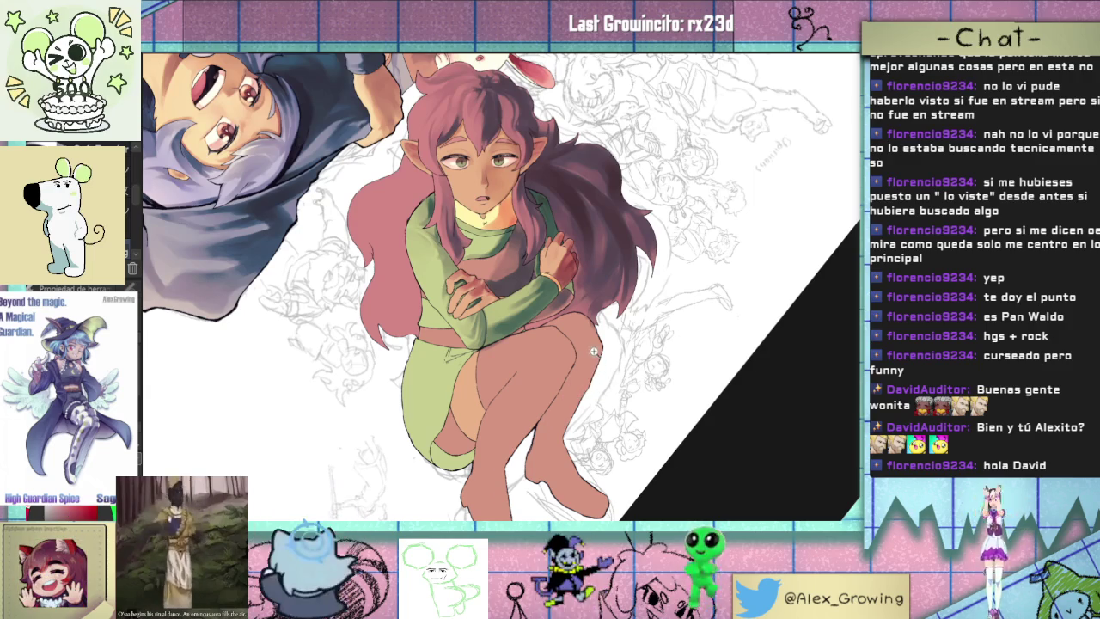
{"action": "left_click_drag", "start_coordinate": [593, 350], "coordinate": [575, 391]}
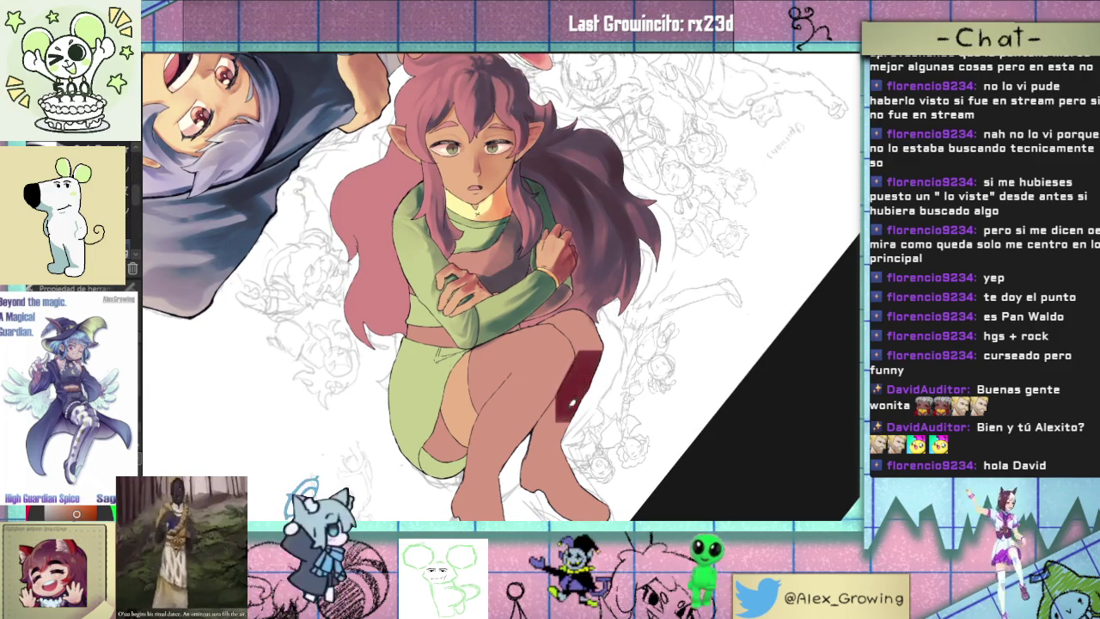
{"action": "scroll", "coordinate": [520, 266], "scroll_direction": "up", "scroll_amount": 3}
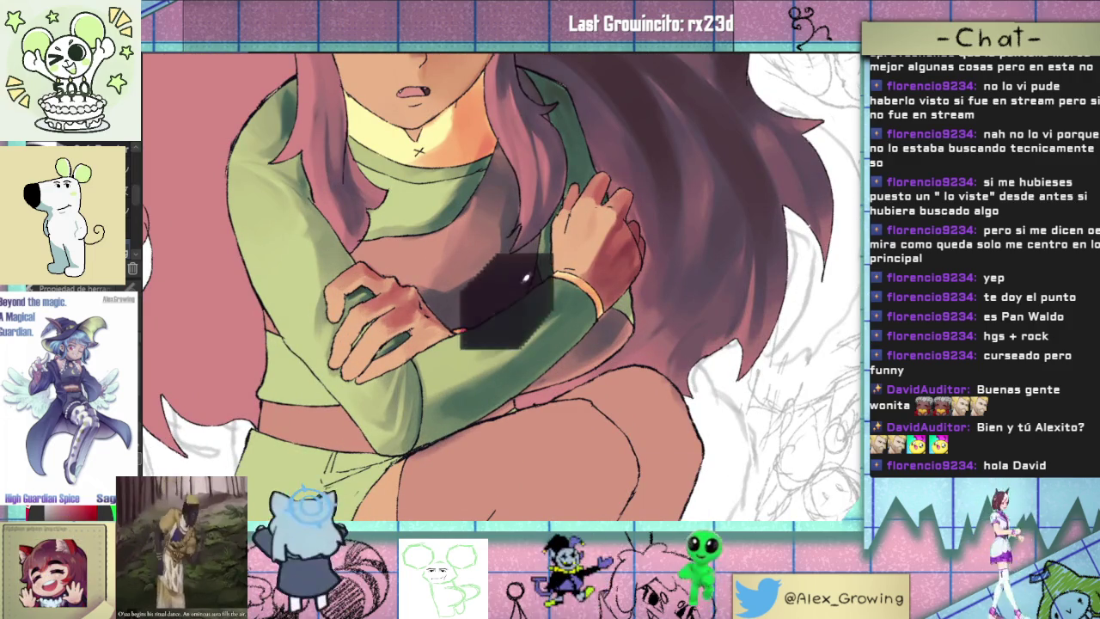
{"action": "scroll", "coordinate": [520, 292], "scroll_direction": "down", "scroll_amount": 4}
{"action": "scroll", "coordinate": [584, 365], "scroll_direction": "up", "scroll_amount": 1}
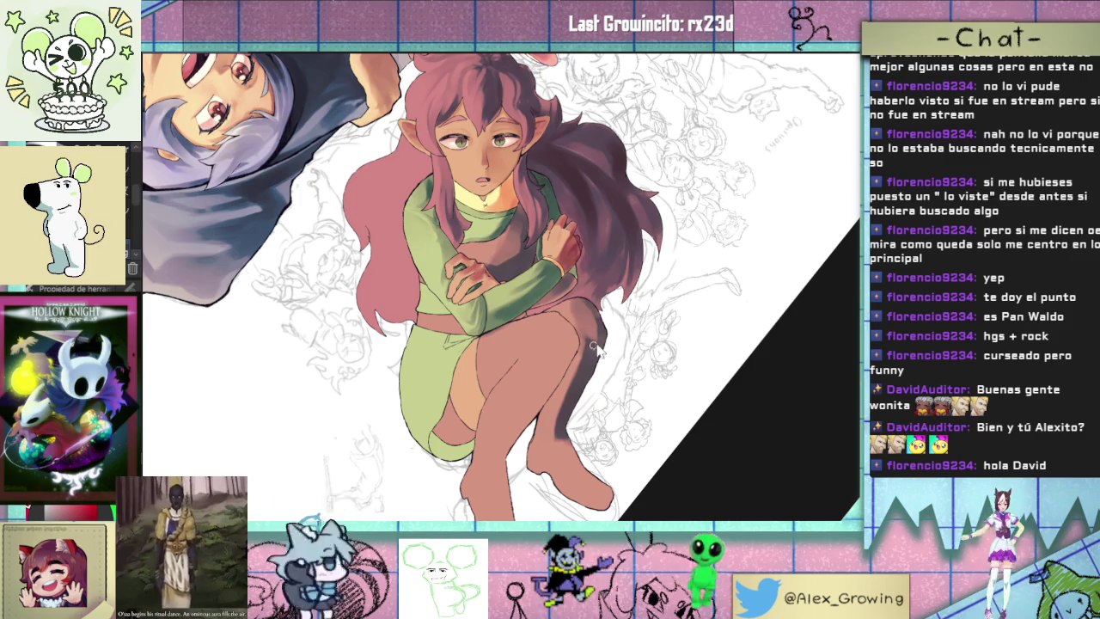
- Paint dark shadow strokes on the shin, the lower shin and the foot
{"action": "left_click_drag", "start_coordinate": [329, 455], "coordinate": [326, 503]}
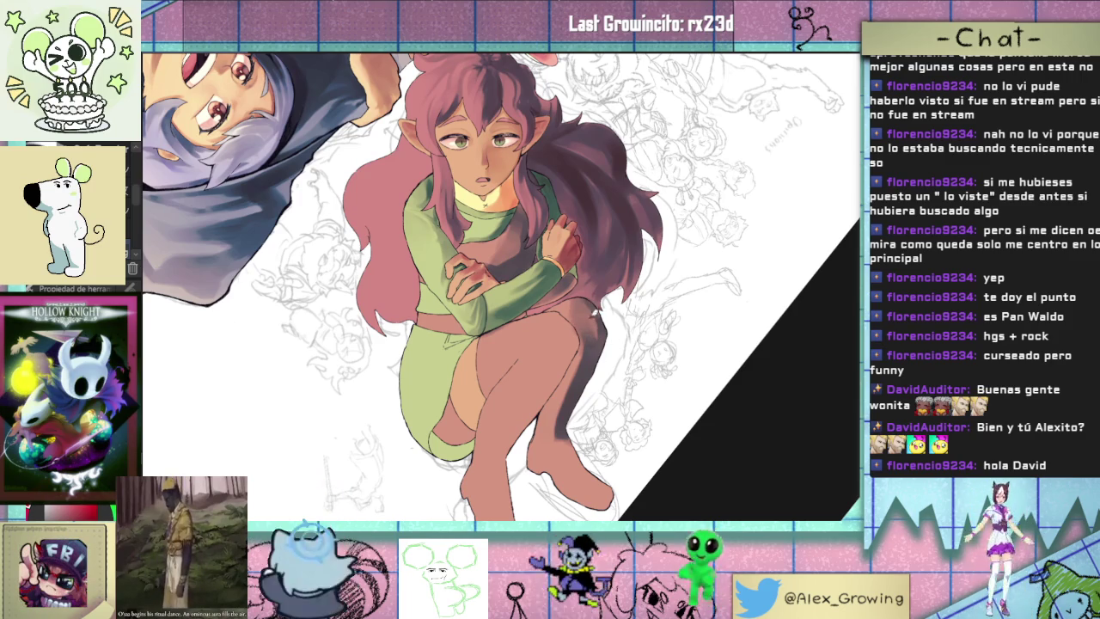
{"action": "scroll", "coordinate": [618, 376], "scroll_direction": "up", "scroll_amount": 2}
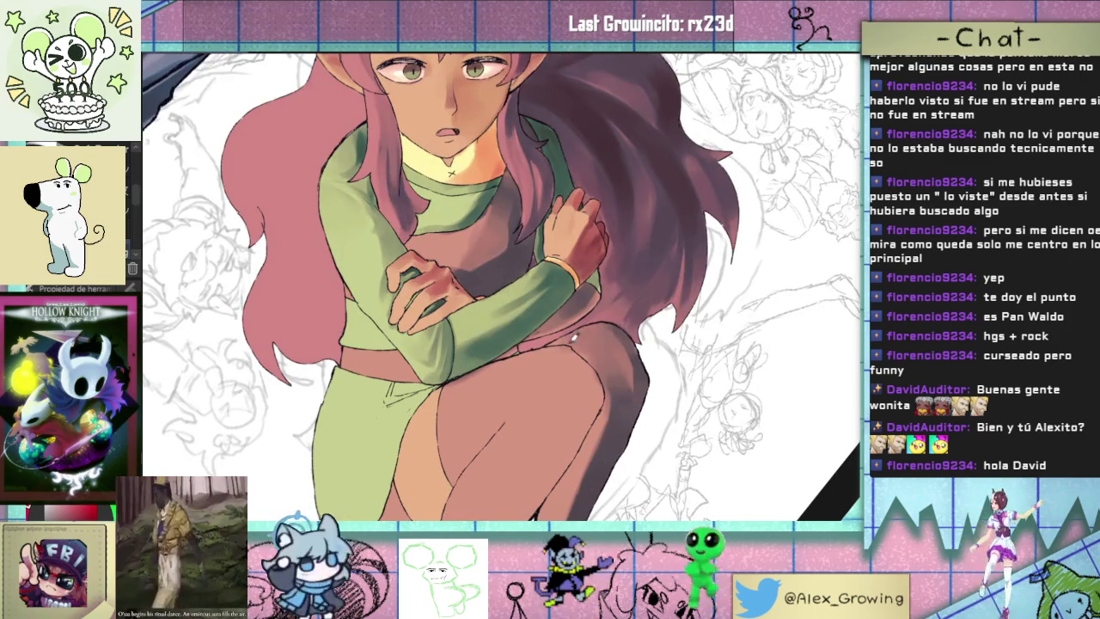
{"action": "scroll", "coordinate": [583, 336], "scroll_direction": "down", "scroll_amount": 3}
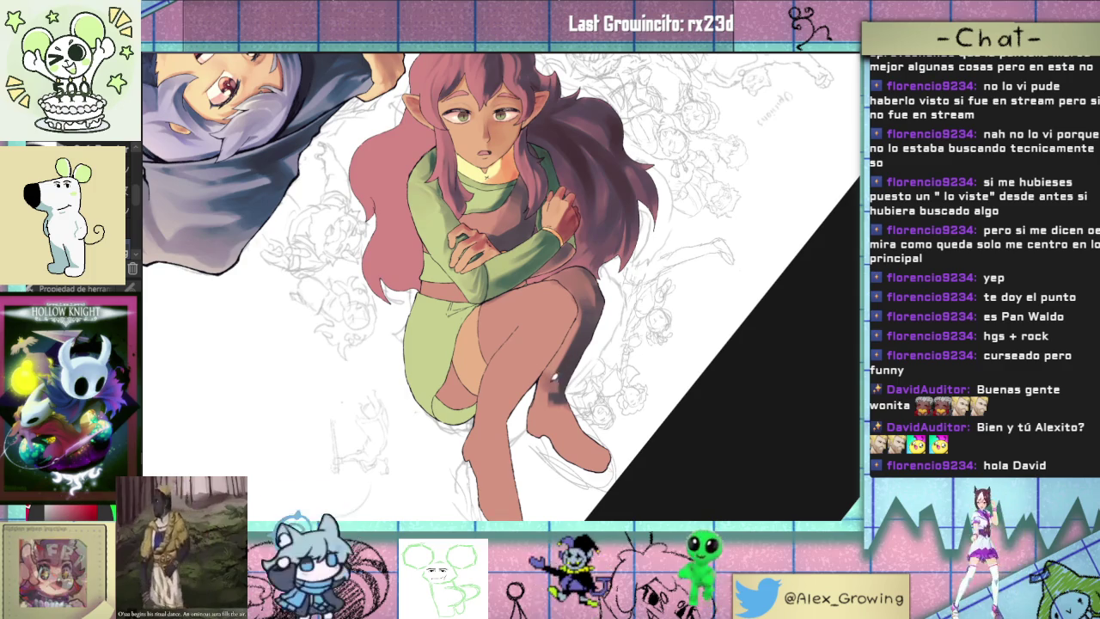
{"action": "left_click_drag", "start_coordinate": [552, 375], "coordinate": [589, 302]}
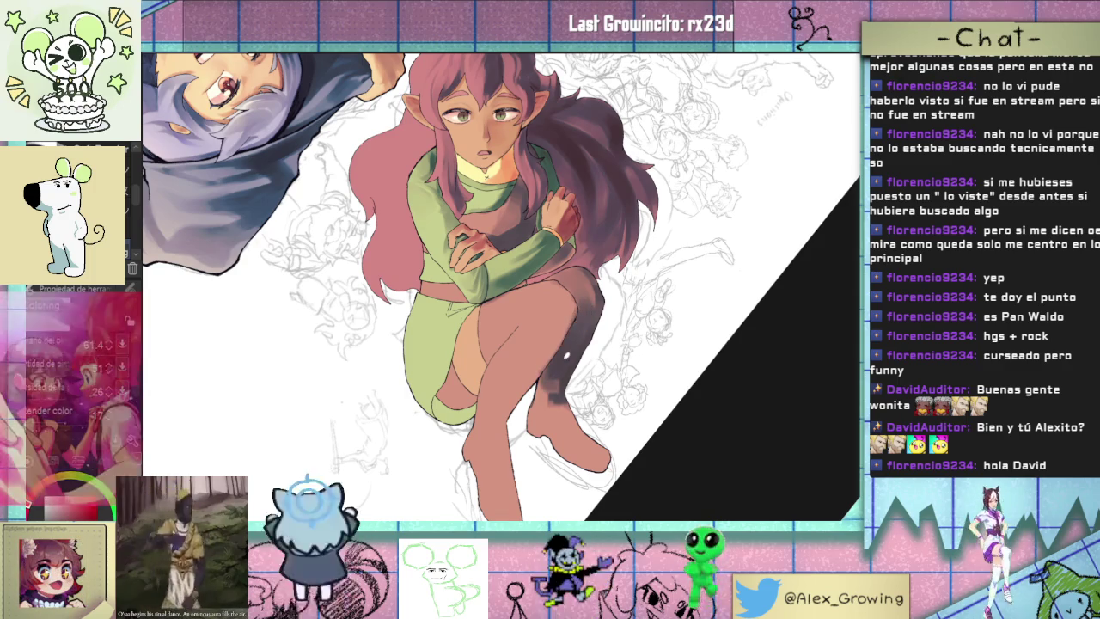
{"action": "left_click_drag", "start_coordinate": [548, 378], "coordinate": [560, 400]}
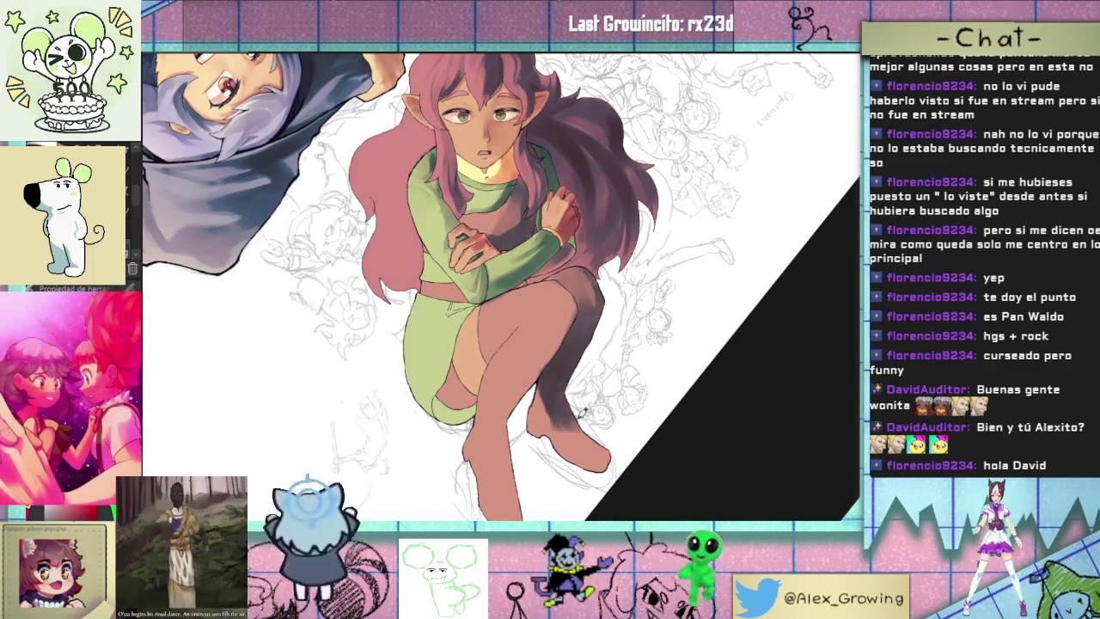
{"action": "mouse_move", "coordinate": [595, 427]}
{"action": "left_mouse_down"}
{"action": "mouse_move", "coordinate": [584, 434]}
{"action": "mouse_move", "coordinate": [601, 437]}
{"action": "left_mouse_up"}
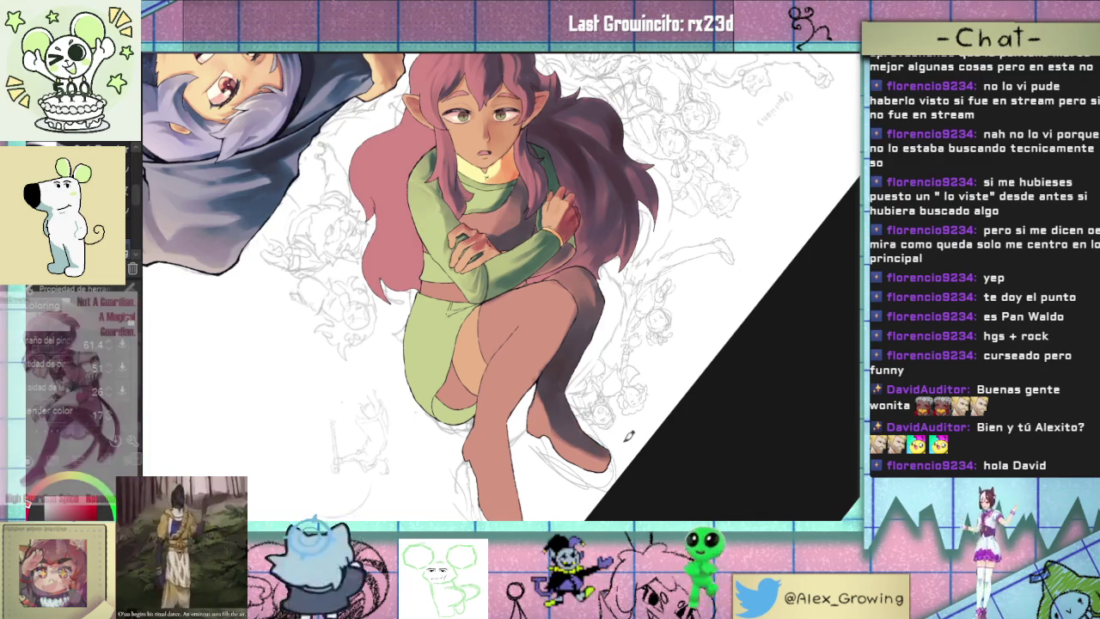
- Add darker shading near the raised toe
{"action": "key", "text": "ctrl+0"}
{"action": "mouse_move", "coordinate": [634, 482]}
{"action": "left_mouse_down"}
{"action": "mouse_move", "coordinate": [643, 331]}
{"action": "mouse_move", "coordinate": [606, 257]}
{"action": "left_mouse_up"}
{"action": "left_click_drag", "start_coordinate": [605, 296], "coordinate": [609, 242]}
- Paint dark red shading along the raised lower leg
{"action": "scroll", "coordinate": [530, 335], "scroll_direction": "up", "scroll_amount": 2}
{"action": "scroll", "coordinate": [515, 347], "scroll_direction": "up", "scroll_amount": 2}
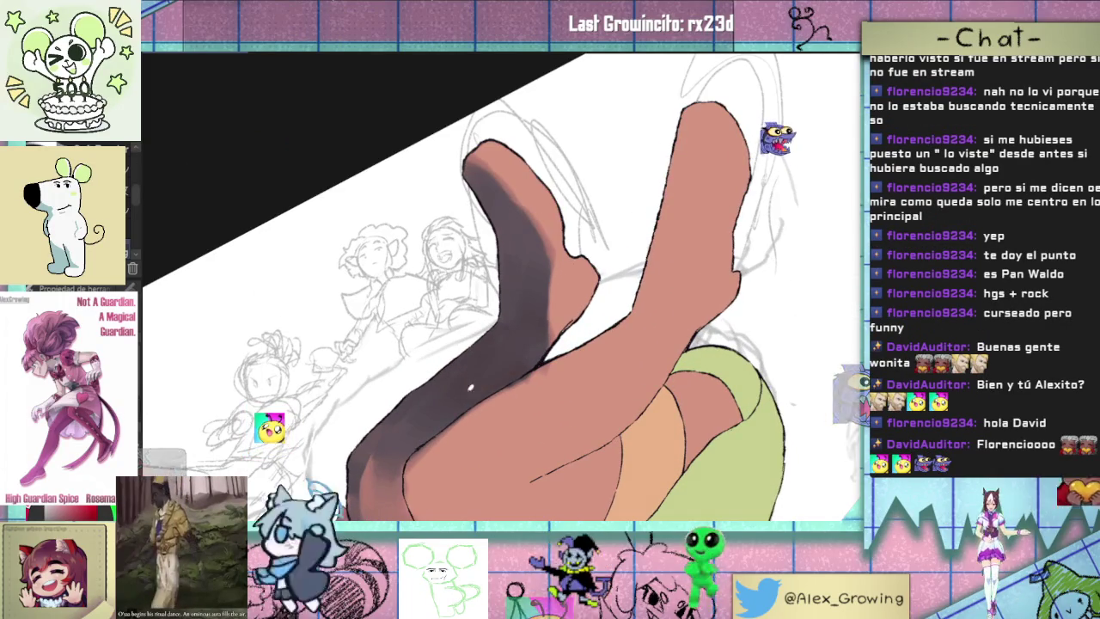
{"action": "scroll", "coordinate": [506, 422], "scroll_direction": "down", "scroll_amount": 2}
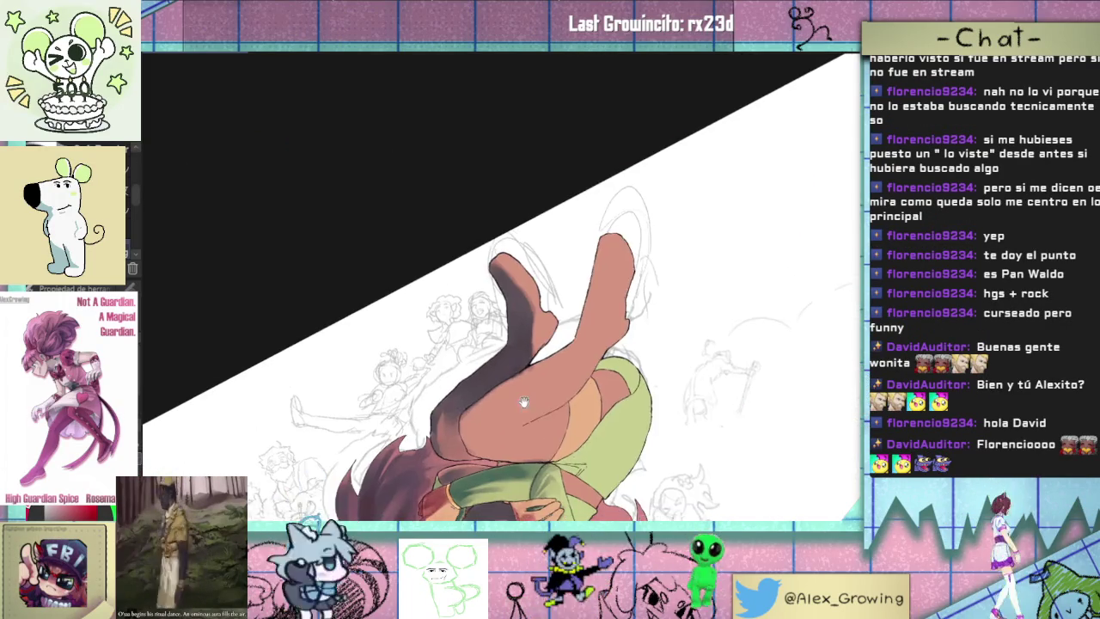
{"action": "scroll", "coordinate": [601, 344], "scroll_direction": "down", "scroll_amount": 1}
{"action": "mouse_move", "coordinate": [687, 275]}
{"action": "left_mouse_down"}
{"action": "mouse_move", "coordinate": [634, 272]}
{"action": "mouse_move", "coordinate": [664, 216]}
{"action": "mouse_move", "coordinate": [646, 279]}
{"action": "left_mouse_up"}
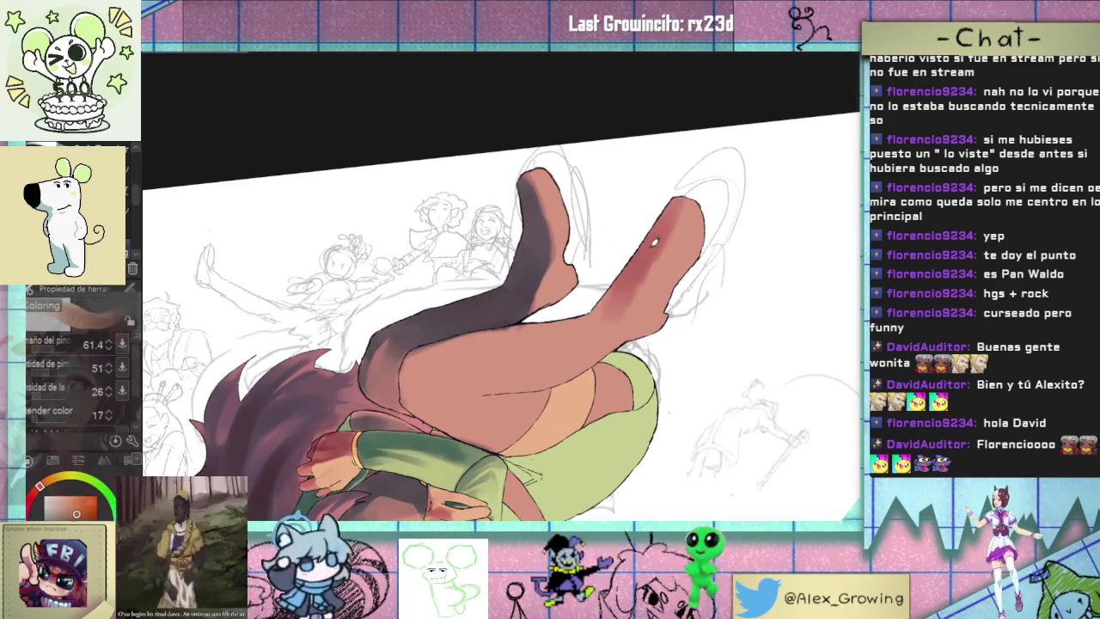
{"action": "left_click_drag", "start_coordinate": [677, 196], "coordinate": [602, 318]}
{"action": "mouse_move", "coordinate": [644, 258]}
{"action": "left_mouse_down"}
{"action": "mouse_move", "coordinate": [592, 322]}
{"action": "mouse_move", "coordinate": [675, 201]}
{"action": "mouse_move", "coordinate": [615, 320]}
{"action": "mouse_move", "coordinate": [571, 333]}
{"action": "mouse_move", "coordinate": [554, 310]}
{"action": "left_mouse_up"}
- Darken the raised thigh and the inner thigh with dark red strokes
{"action": "mouse_move", "coordinate": [593, 257]}
{"action": "left_mouse_down"}
{"action": "mouse_move", "coordinate": [511, 365]}
{"action": "mouse_move", "coordinate": [550, 307]}
{"action": "mouse_move", "coordinate": [478, 383]}
{"action": "left_mouse_up"}
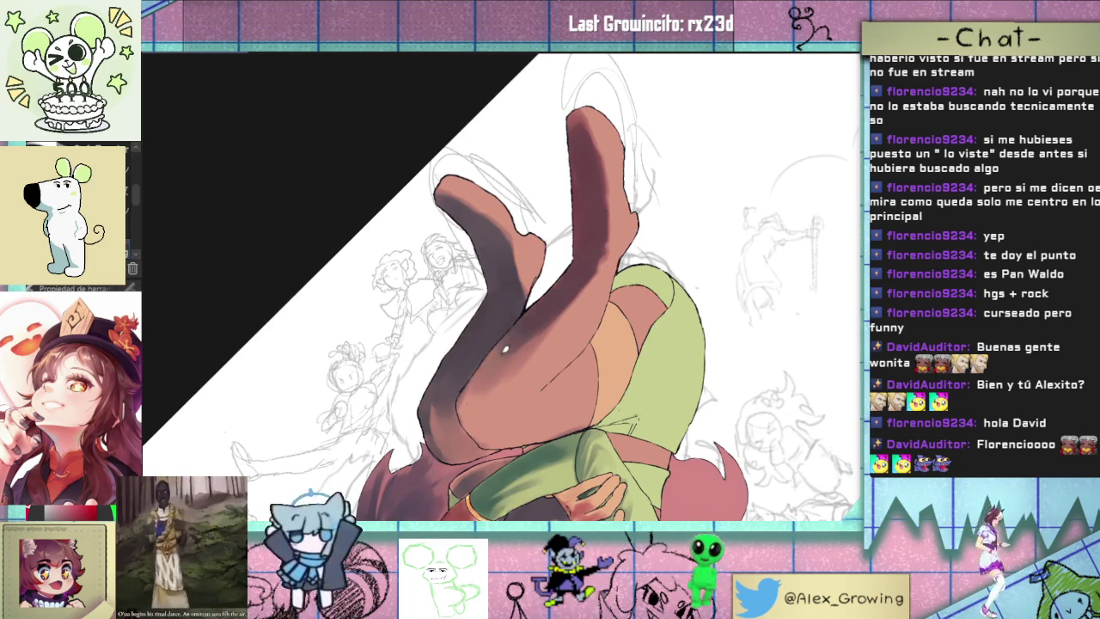
{"action": "left_click_drag", "start_coordinate": [554, 318], "coordinate": [477, 412]}
{"action": "left_click_drag", "start_coordinate": [533, 344], "coordinate": [477, 408]}
{"action": "mouse_move", "coordinate": [489, 352]}
{"action": "left_mouse_down"}
{"action": "mouse_move", "coordinate": [464, 416]}
{"action": "mouse_move", "coordinate": [488, 383]}
{"action": "left_mouse_up"}
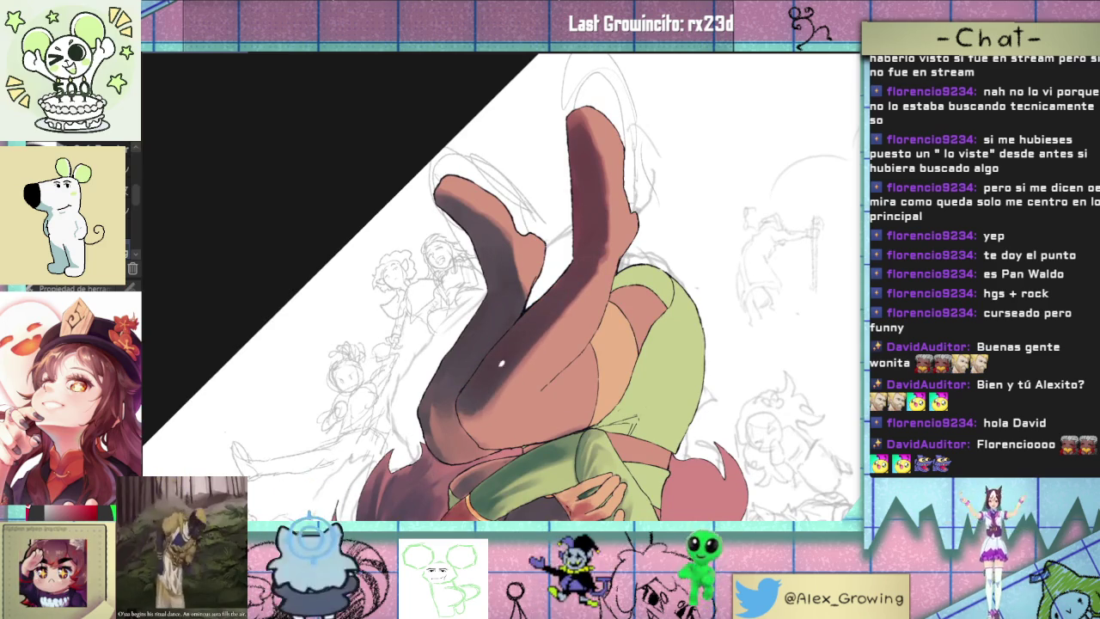
- Deepen the shading down the brown leg with a few darker strokes
{"action": "mouse_move", "coordinate": [563, 299]}
{"action": "left_mouse_down"}
{"action": "mouse_move", "coordinate": [684, 336]}
{"action": "mouse_move", "coordinate": [498, 330]}
{"action": "left_mouse_up"}
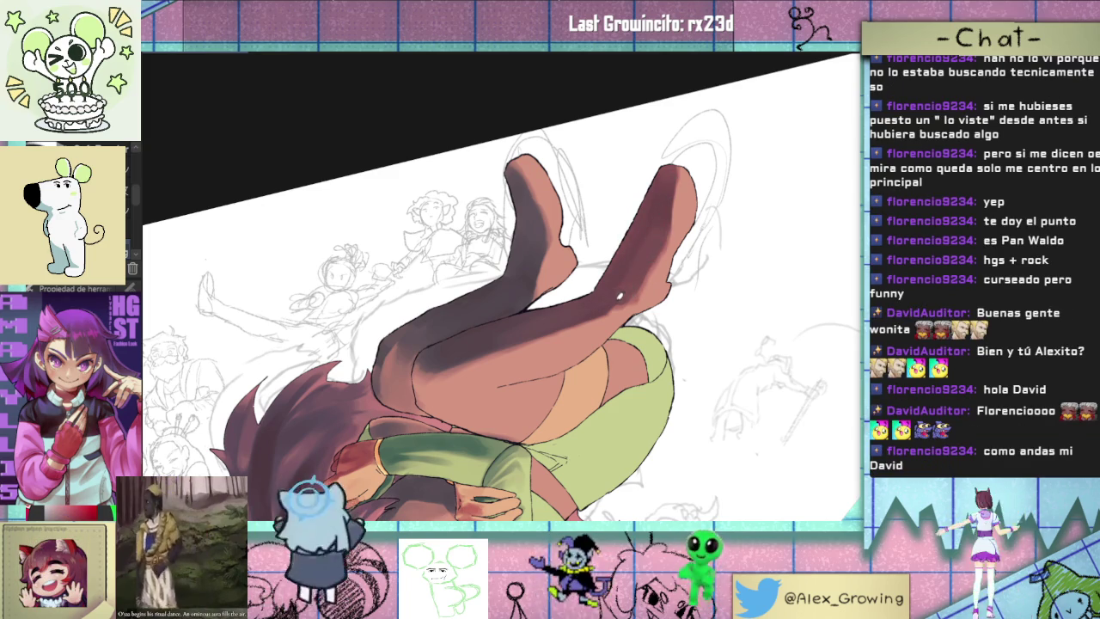
{"action": "key", "text": "minus"}
{"action": "key", "text": "minus"}
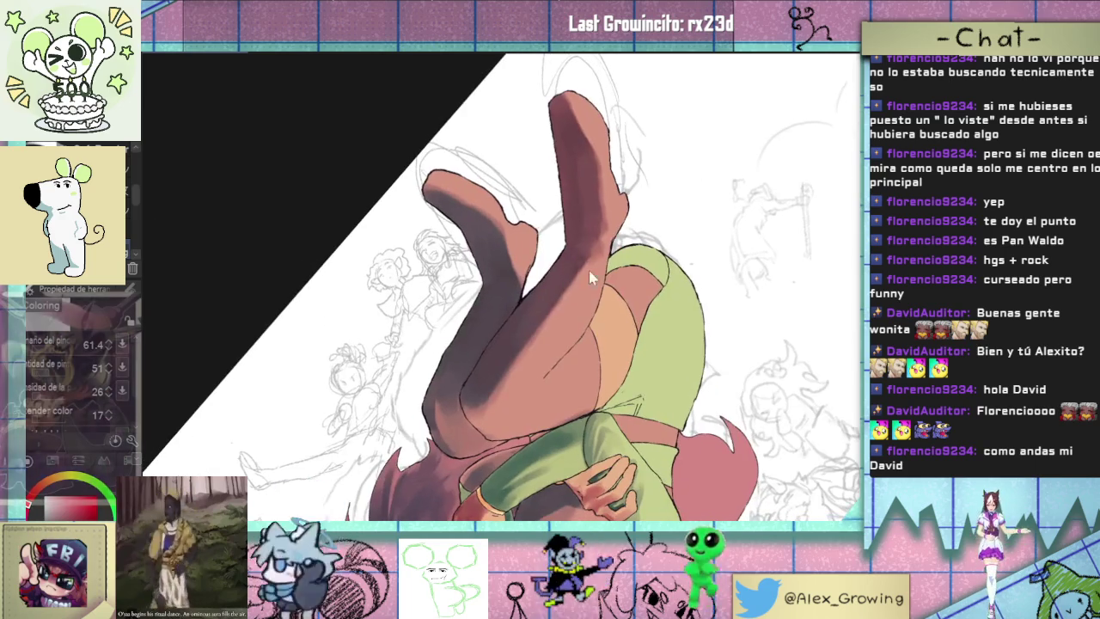
{"action": "left_click_drag", "start_coordinate": [548, 312], "coordinate": [482, 412]}
{"action": "left_click_drag", "start_coordinate": [558, 302], "coordinate": [513, 381]}
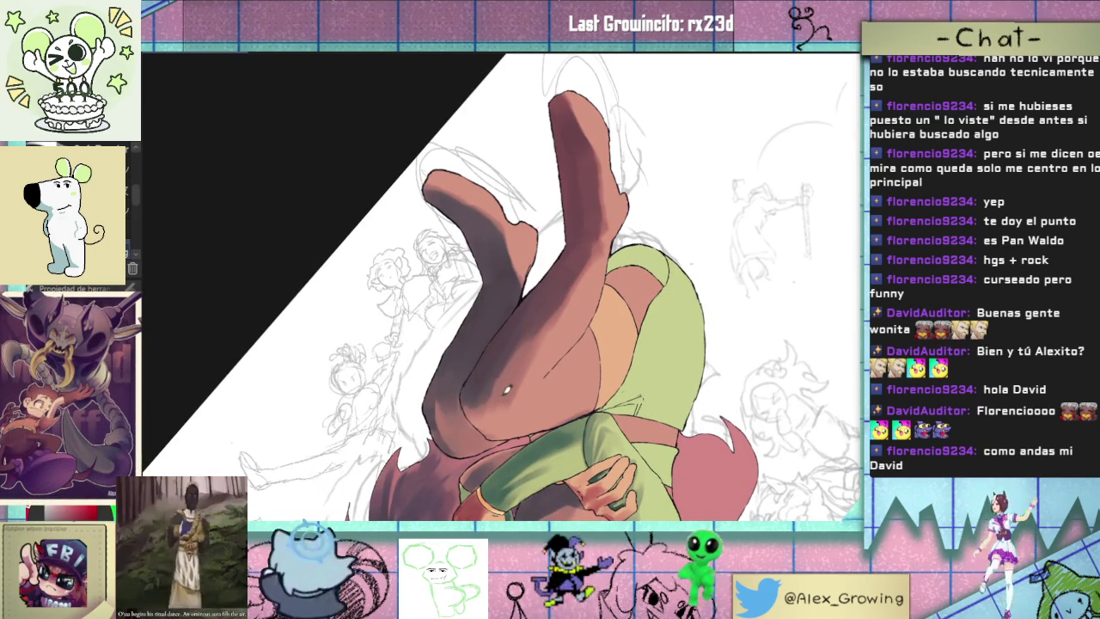
{"action": "mouse_move", "coordinate": [514, 415]}
{"action": "left_mouse_down"}
{"action": "mouse_move", "coordinate": [487, 402]}
{"action": "mouse_move", "coordinate": [549, 374]}
{"action": "mouse_move", "coordinate": [584, 417]}
{"action": "mouse_move", "coordinate": [521, 425]}
{"action": "mouse_move", "coordinate": [645, 277]}
{"action": "mouse_move", "coordinate": [576, 327]}
{"action": "mouse_move", "coordinate": [513, 254]}
{"action": "mouse_move", "coordinate": [592, 301]}
{"action": "left_mouse_up"}
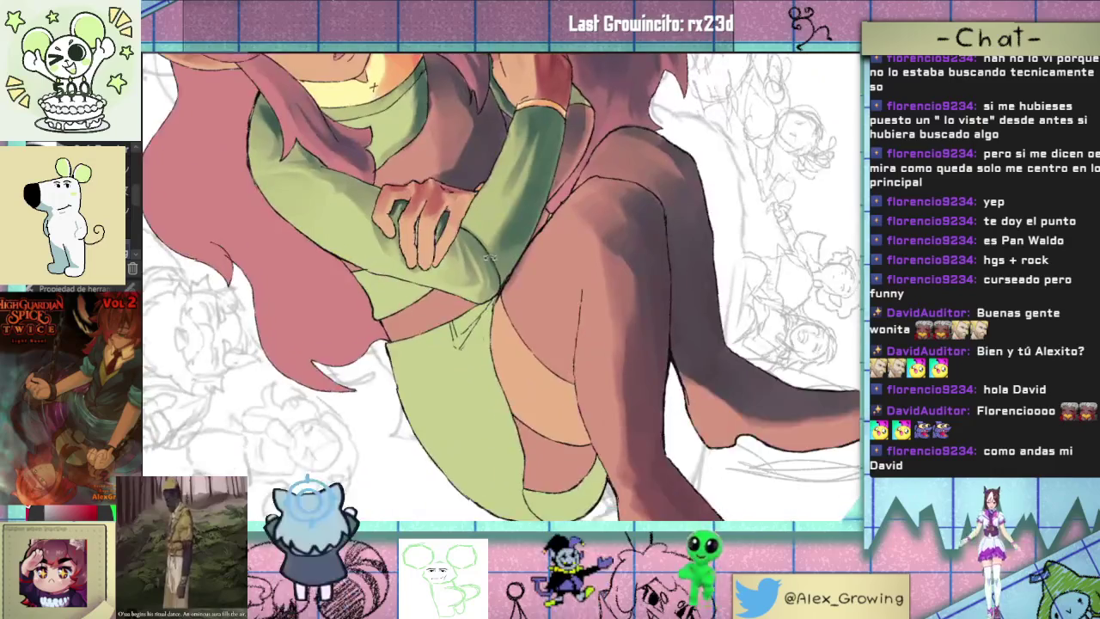
- Lasso the gap along the arm's edge and remove the black fill from it
{"action": "scroll", "coordinate": [592, 301], "scroll_direction": "up", "scroll_amount": 2}
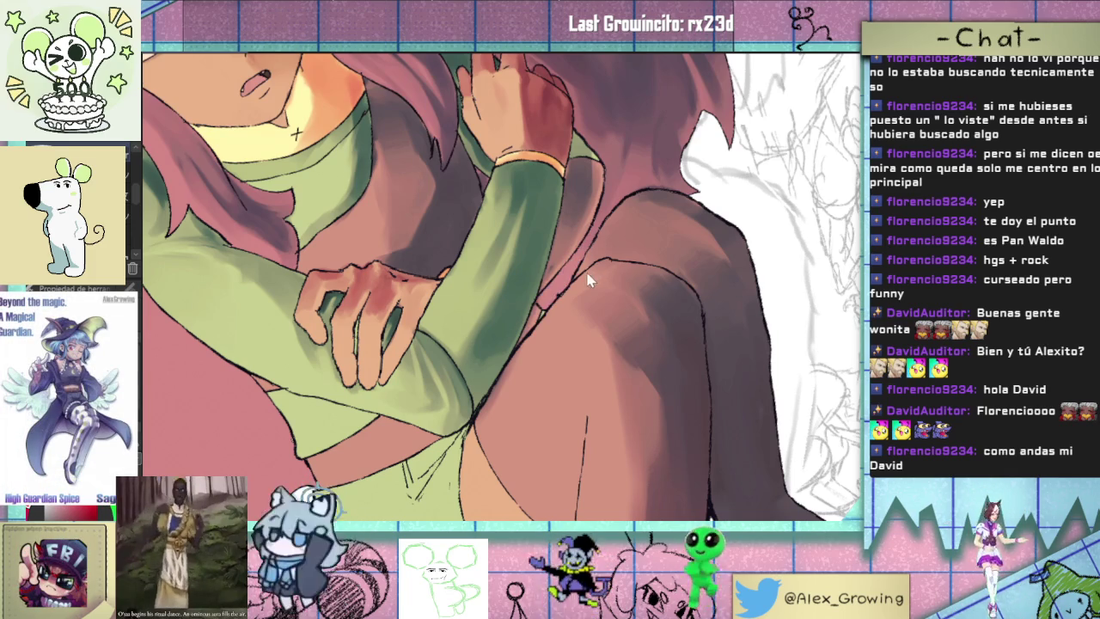
{"action": "scroll", "coordinate": [581, 266], "scroll_direction": "up", "scroll_amount": 2}
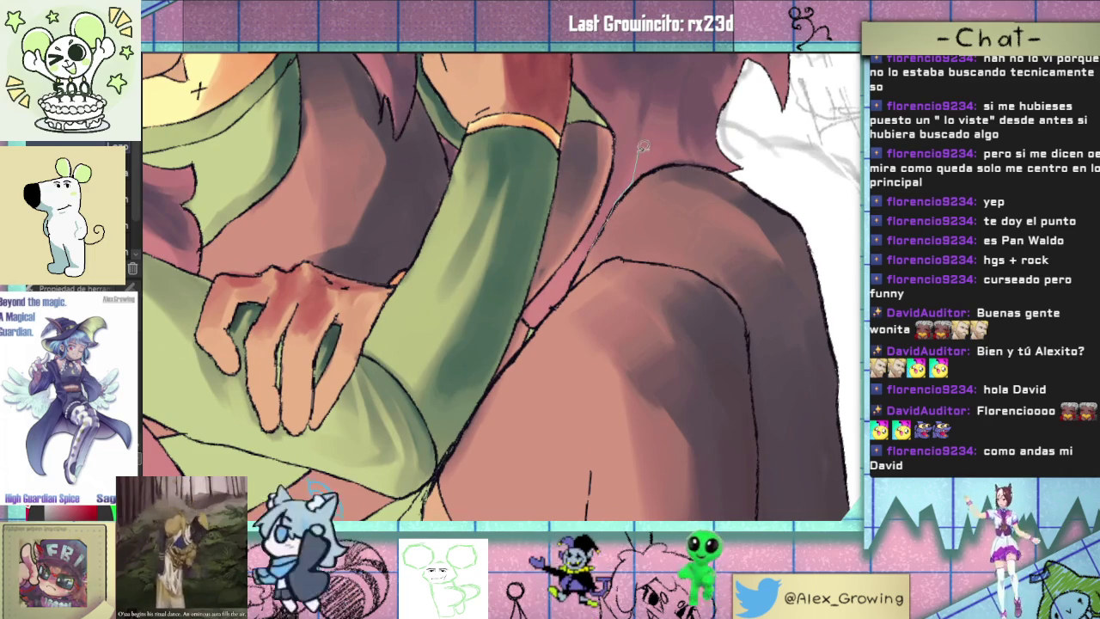
{"action": "left_click_drag", "start_coordinate": [631, 182], "coordinate": [576, 247]}
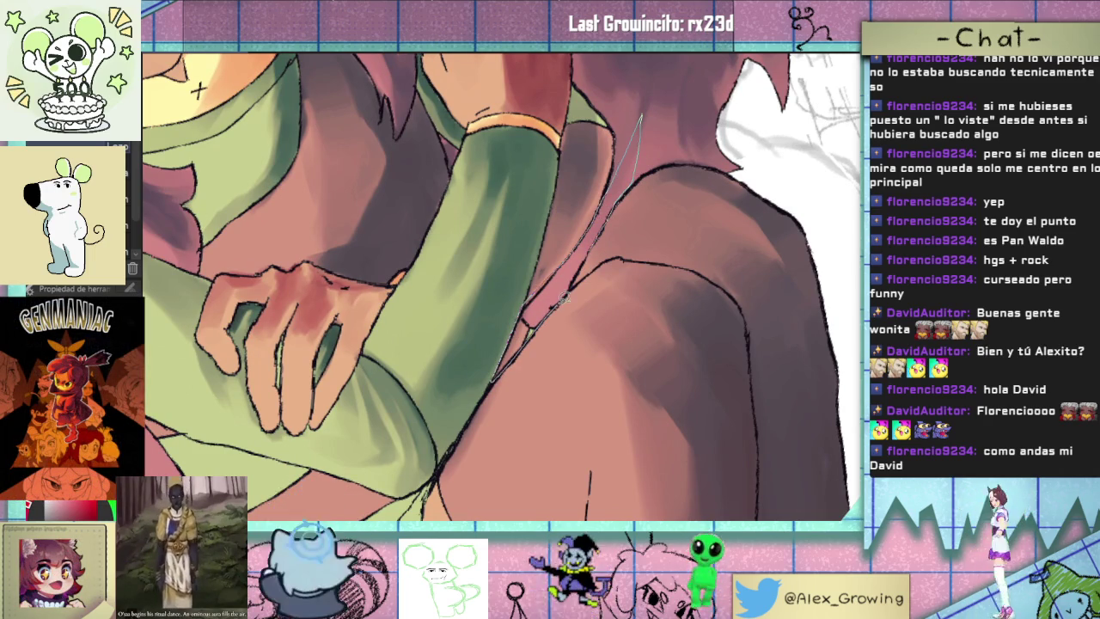
{"action": "left_click_drag", "start_coordinate": [606, 226], "coordinate": [617, 229]}
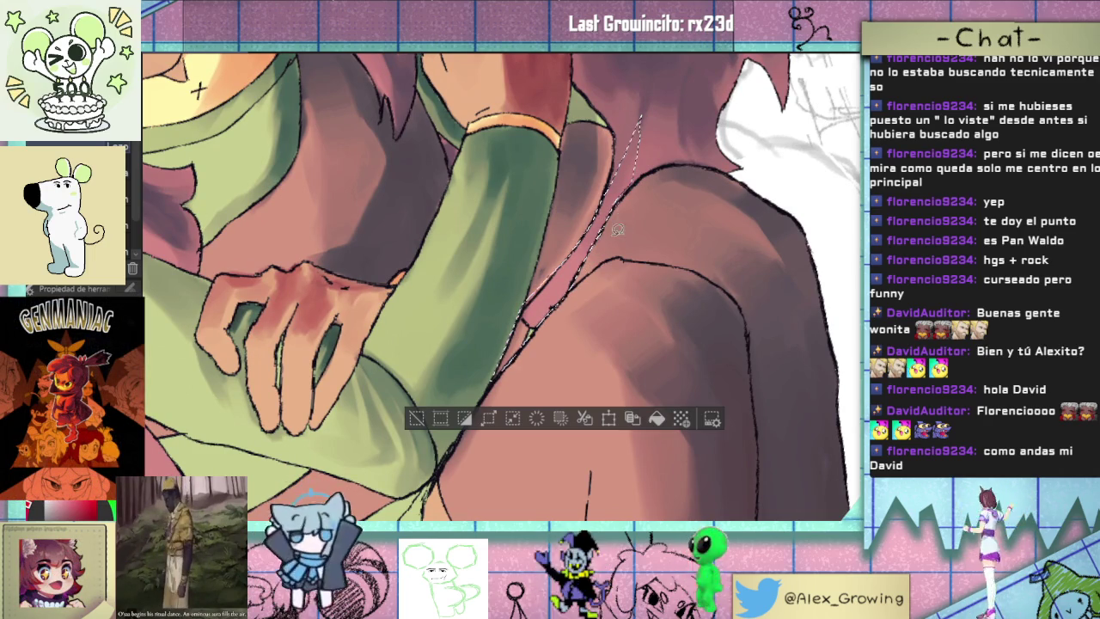
{"action": "left_click", "coordinate": [649, 421]}
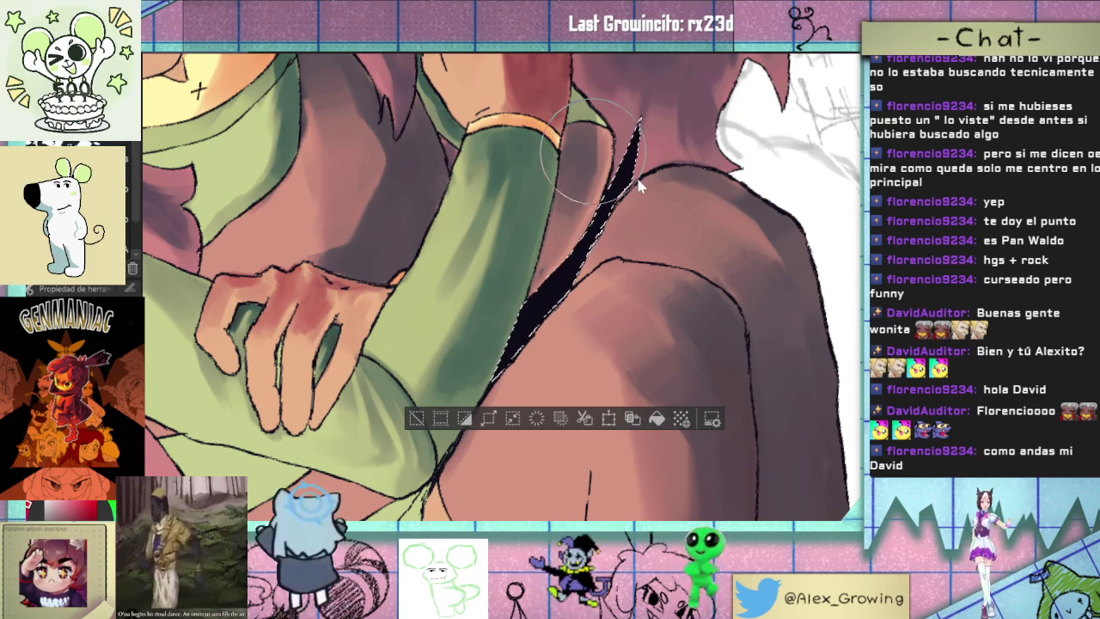
{"action": "key", "text": "ctrl+z"}
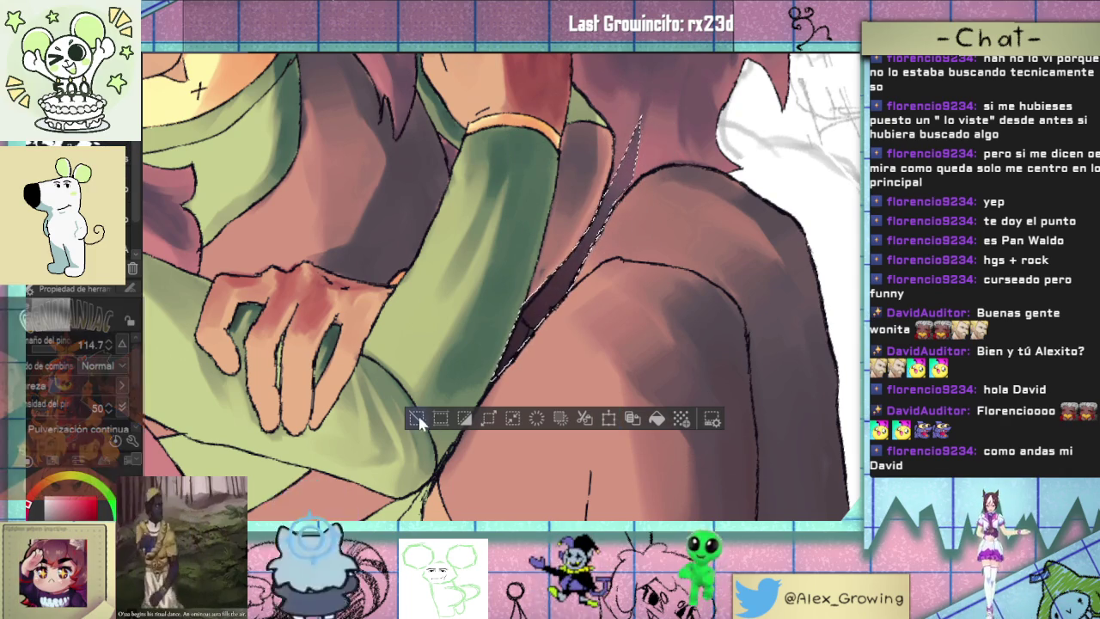
{"action": "scroll", "coordinate": [421, 418], "scroll_direction": "down", "scroll_amount": 3}
{"action": "left_click_drag", "start_coordinate": [421, 418], "coordinate": [485, 187]}
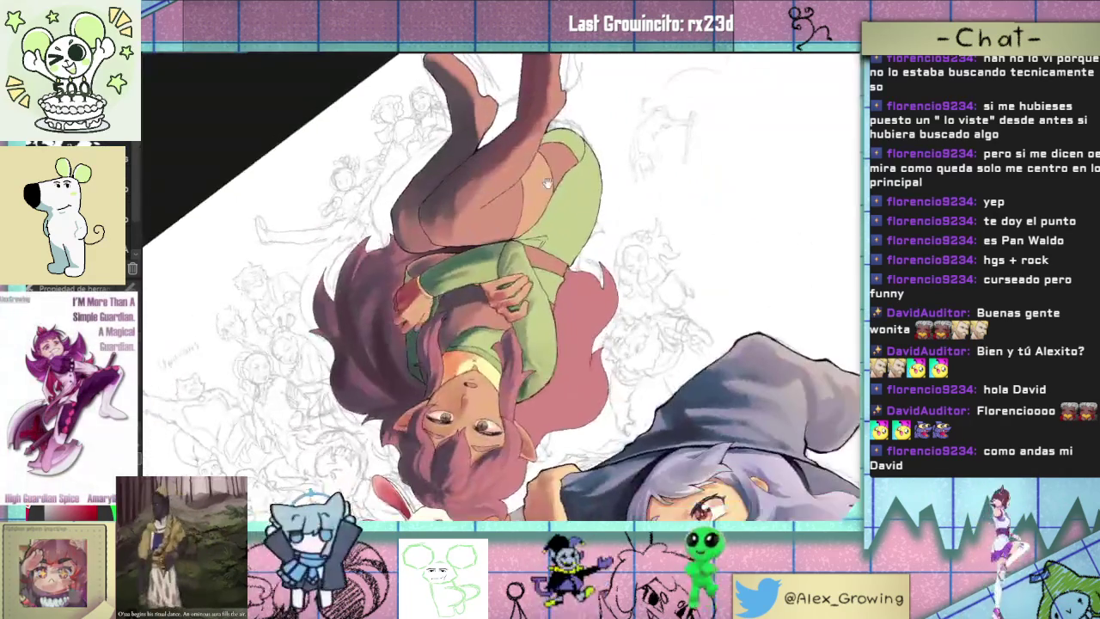
- Paint a dark red shadow along the elf girl's neck
{"action": "scroll", "coordinate": [548, 221], "scroll_direction": "up", "scroll_amount": 5}
{"action": "scroll", "coordinate": [664, 330], "scroll_direction": "down", "scroll_amount": 5}
{"action": "mouse_move", "coordinate": [707, 177]}
{"action": "left_mouse_down"}
{"action": "mouse_move", "coordinate": [664, 331]}
{"action": "mouse_move", "coordinate": [595, 445]}
{"action": "left_mouse_up"}
{"action": "scroll", "coordinate": [581, 341], "scroll_direction": "up", "scroll_amount": 3}
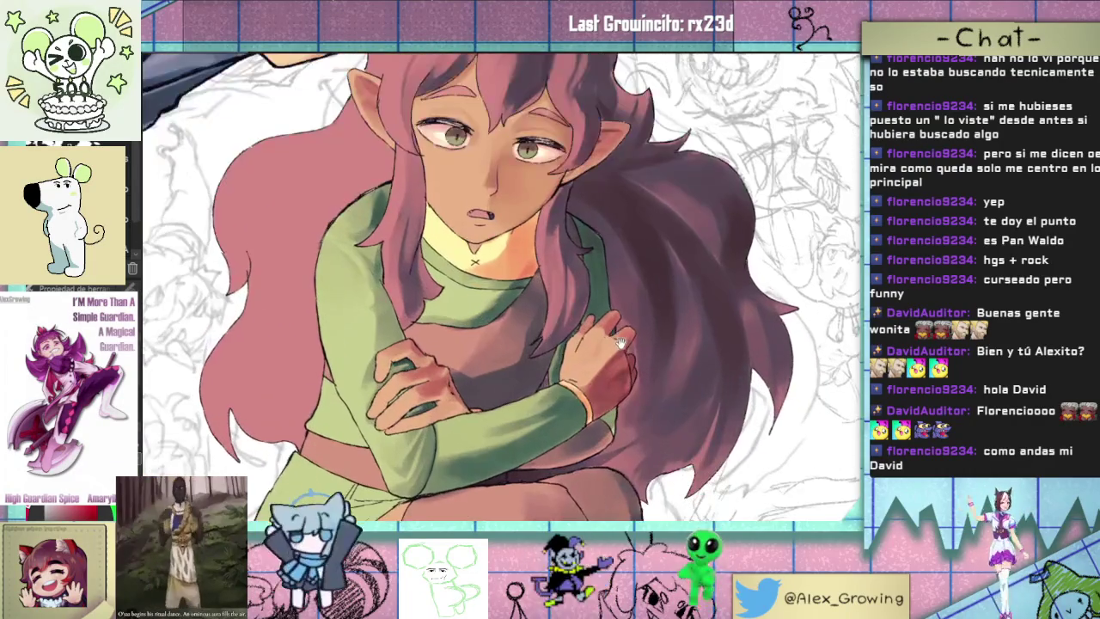
{"action": "scroll", "coordinate": [558, 337], "scroll_direction": "up", "scroll_amount": 2}
{"action": "scroll", "coordinate": [524, 332], "scroll_direction": "up", "scroll_amount": 2}
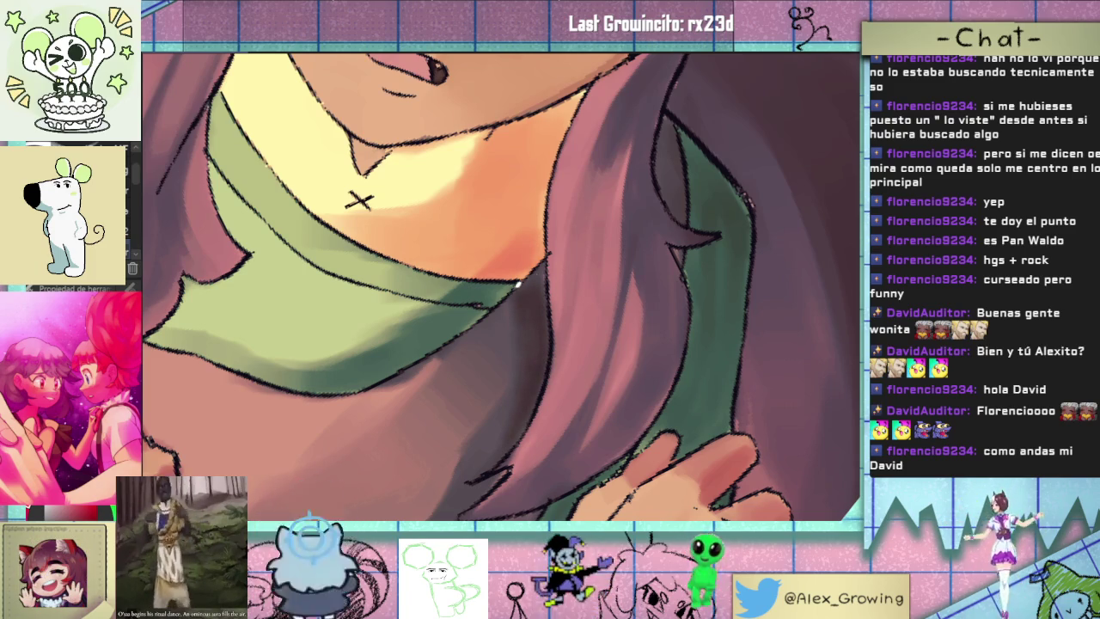
{"action": "scroll", "coordinate": [546, 267], "scroll_direction": "down", "scroll_amount": 5}
{"action": "scroll", "coordinate": [524, 326], "scroll_direction": "up", "scroll_amount": 5}
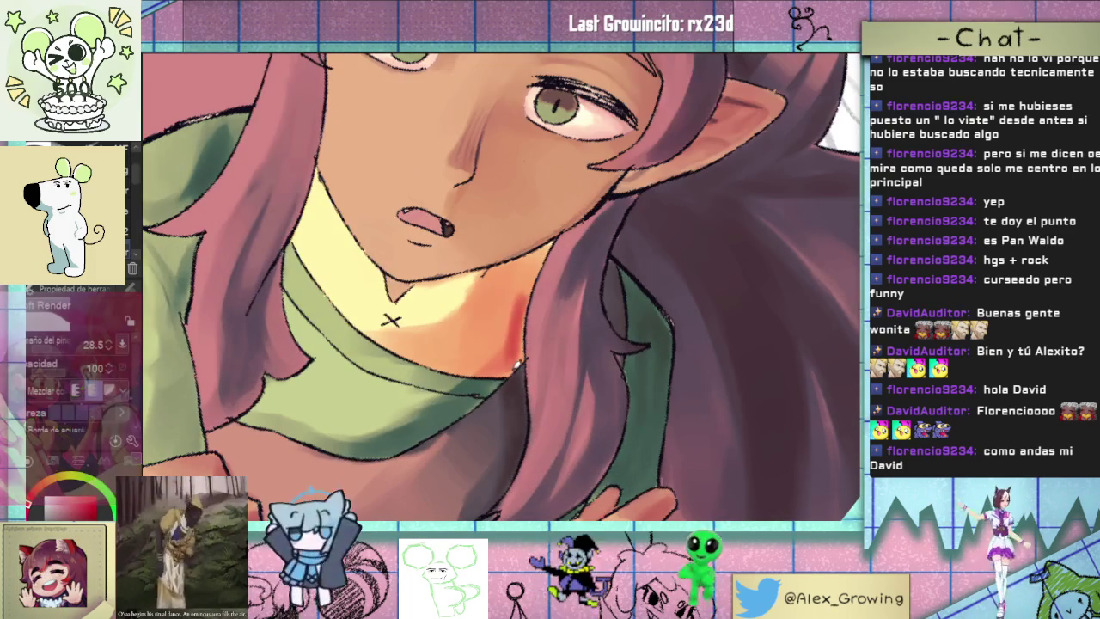
{"action": "mouse_move", "coordinate": [516, 376]}
{"action": "left_mouse_down"}
{"action": "mouse_move", "coordinate": [503, 288]}
{"action": "mouse_move", "coordinate": [519, 323]}
{"action": "left_mouse_up"}
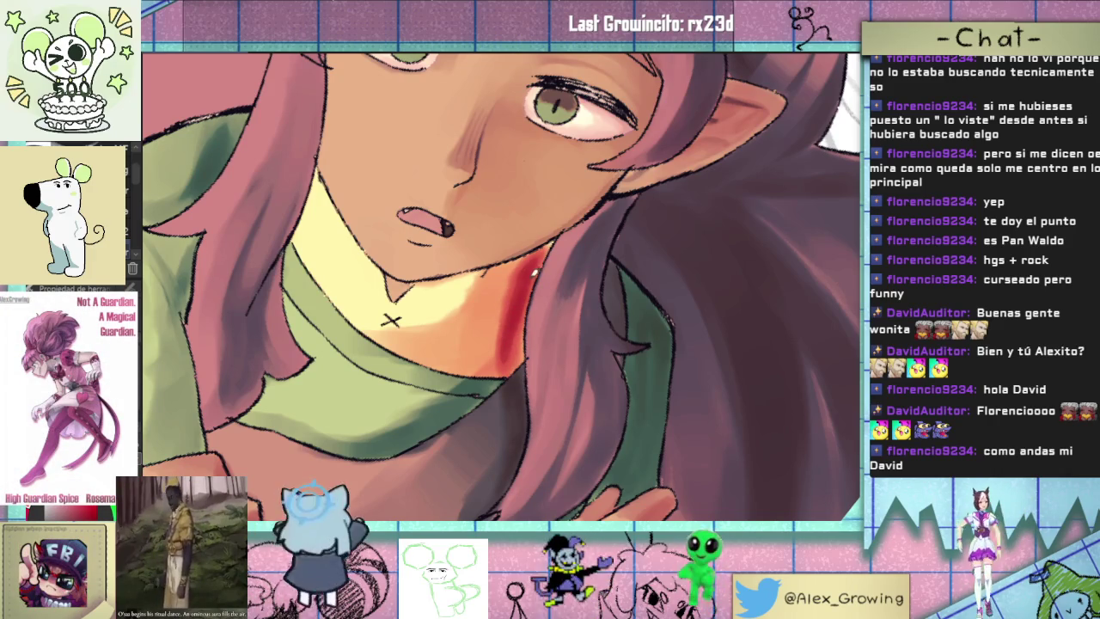
{"action": "mouse_move", "coordinate": [520, 342]}
{"action": "left_mouse_down"}
{"action": "mouse_move", "coordinate": [526, 311]}
{"action": "mouse_move", "coordinate": [522, 322]}
{"action": "left_mouse_up"}
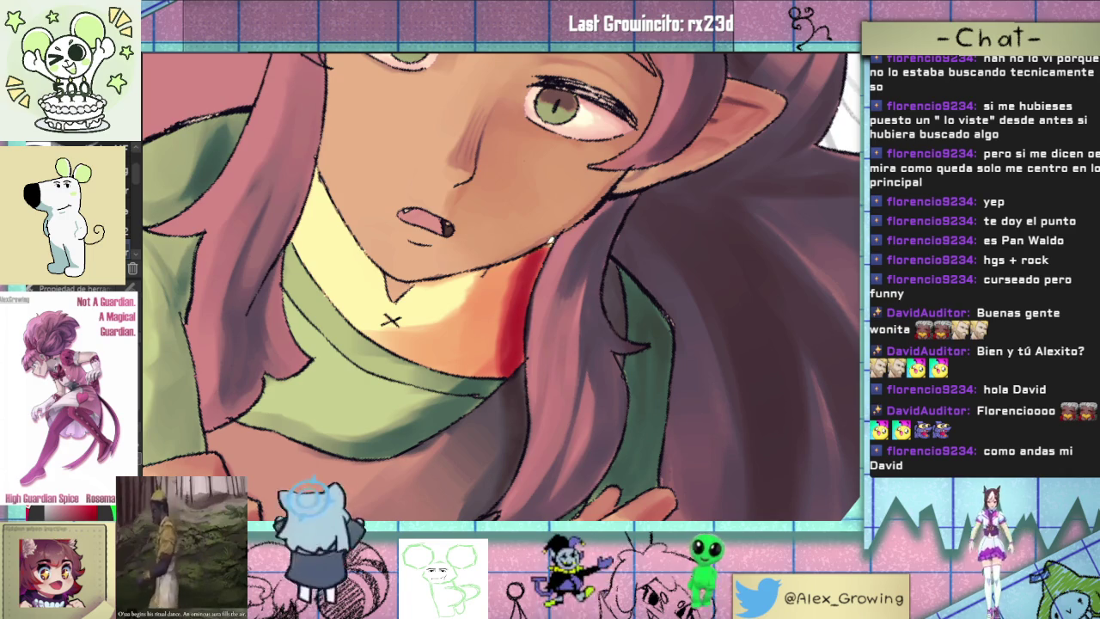
- Deepen the red neck shadow, extending it downward and darkening it below the chin
{"action": "scroll", "coordinate": [390, 320], "scroll_direction": "down", "scroll_amount": 5}
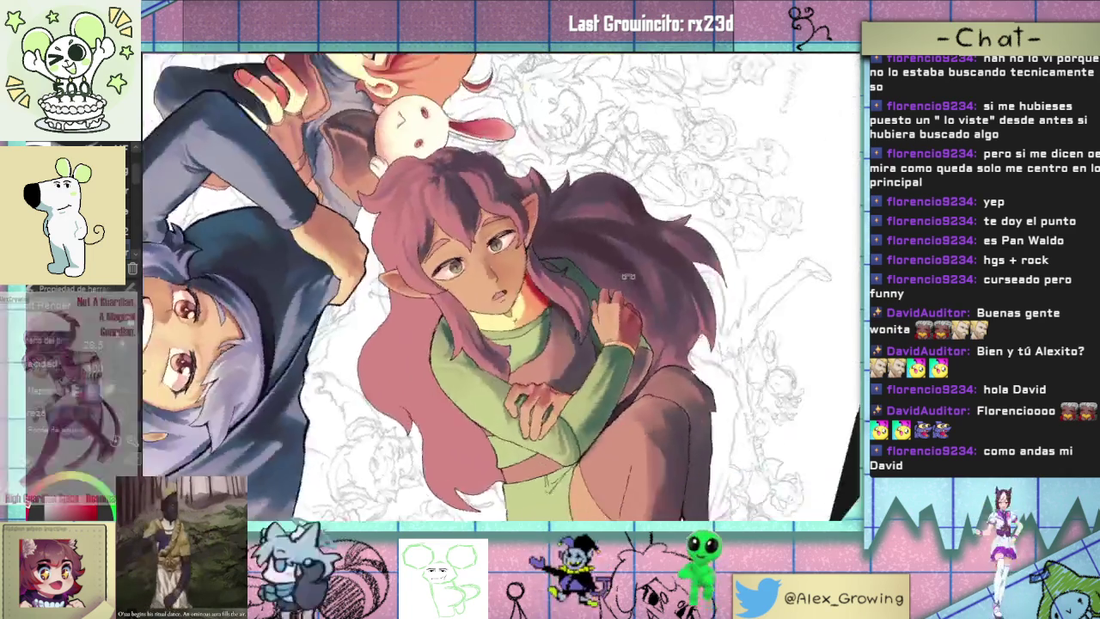
{"action": "scroll", "coordinate": [530, 216], "scroll_direction": "up", "scroll_amount": 5}
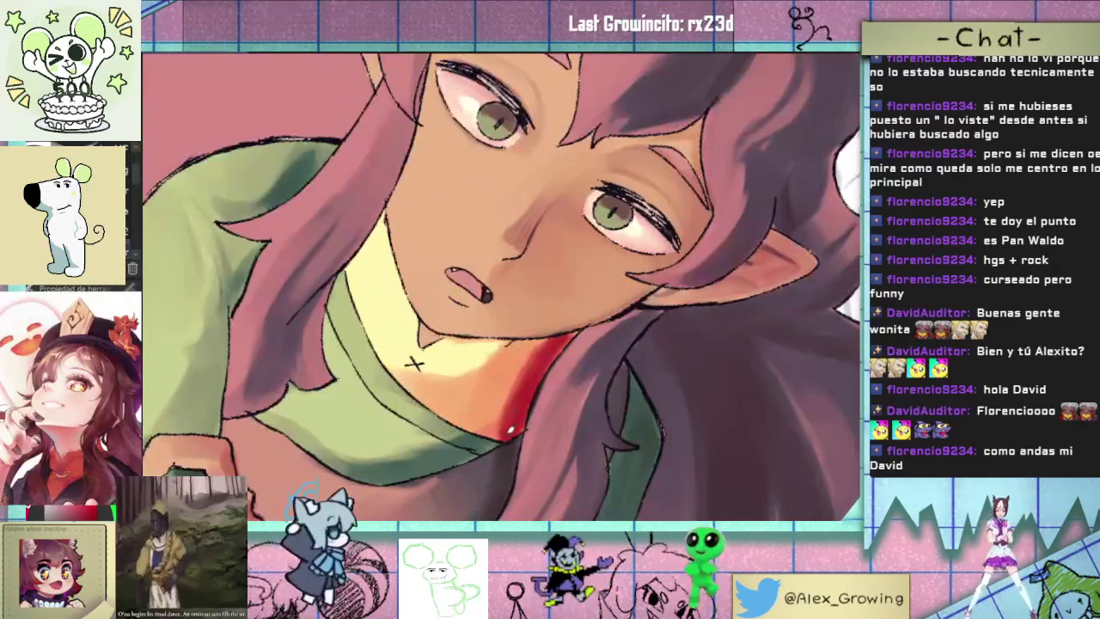
{"action": "left_click_drag", "start_coordinate": [513, 392], "coordinate": [541, 347]}
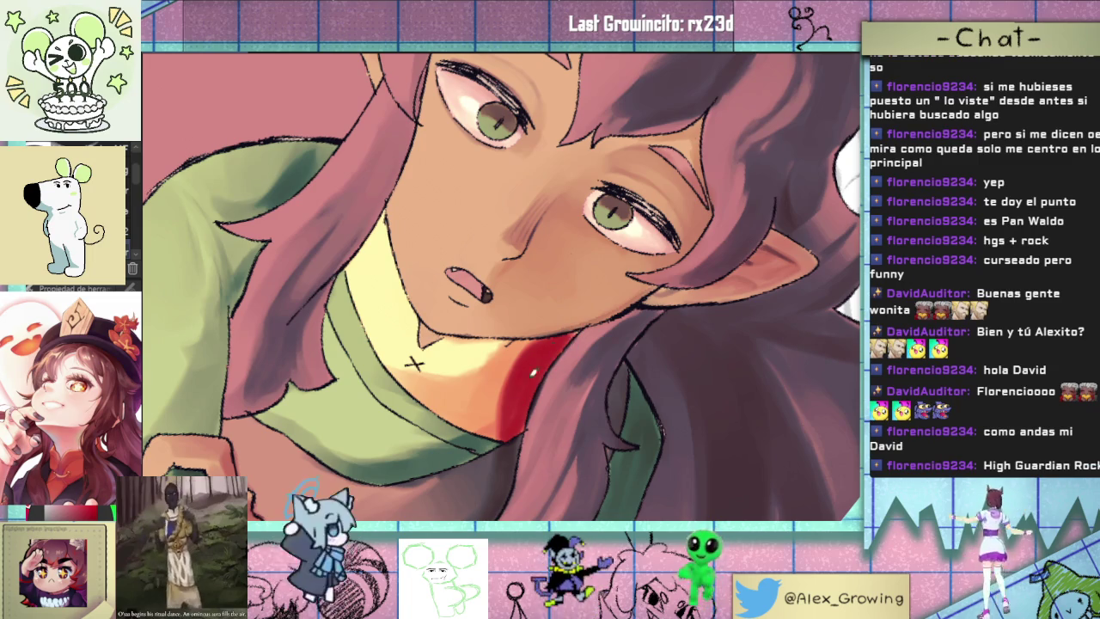
{"action": "left_click_drag", "start_coordinate": [521, 429], "coordinate": [513, 416]}
{"action": "key", "text": "ctrl+0"}
{"action": "scroll", "coordinate": [554, 299], "scroll_direction": "up", "scroll_amount": 3}
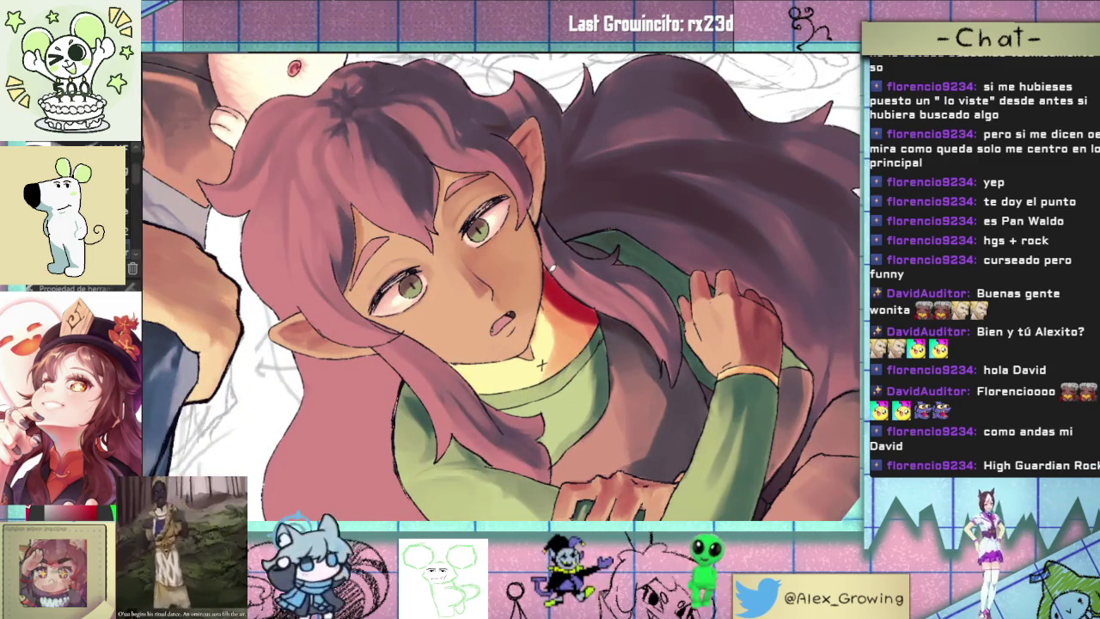
{"action": "left_click_drag", "start_coordinate": [548, 292], "coordinate": [531, 337]}
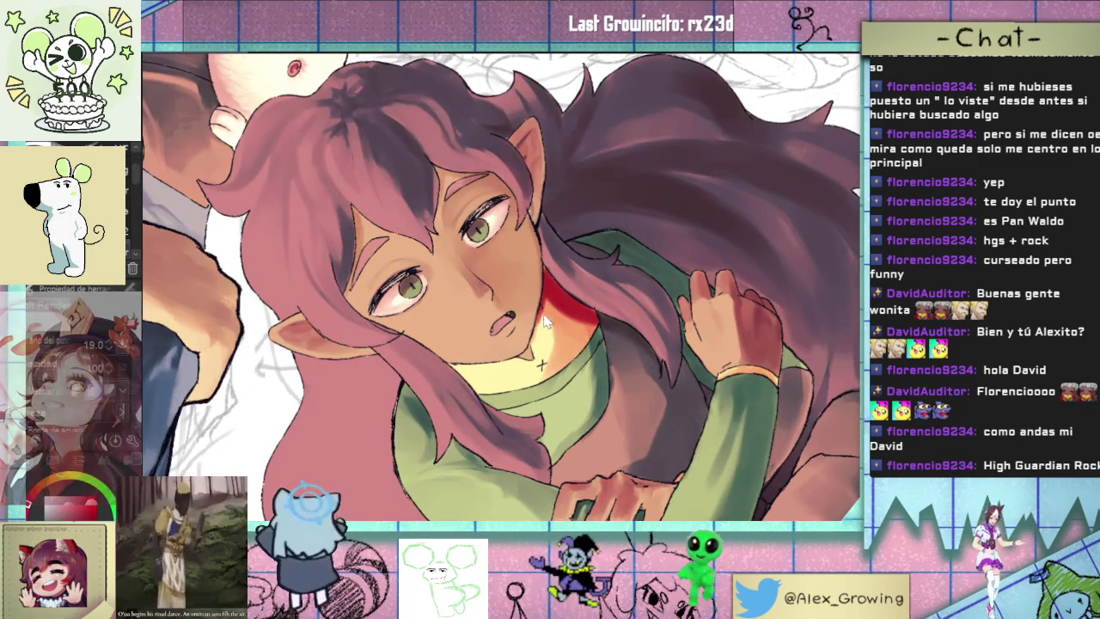
{"action": "key", "text": "ctrl+0"}
{"action": "scroll", "coordinate": [479, 369], "scroll_direction": "up", "scroll_amount": 3}
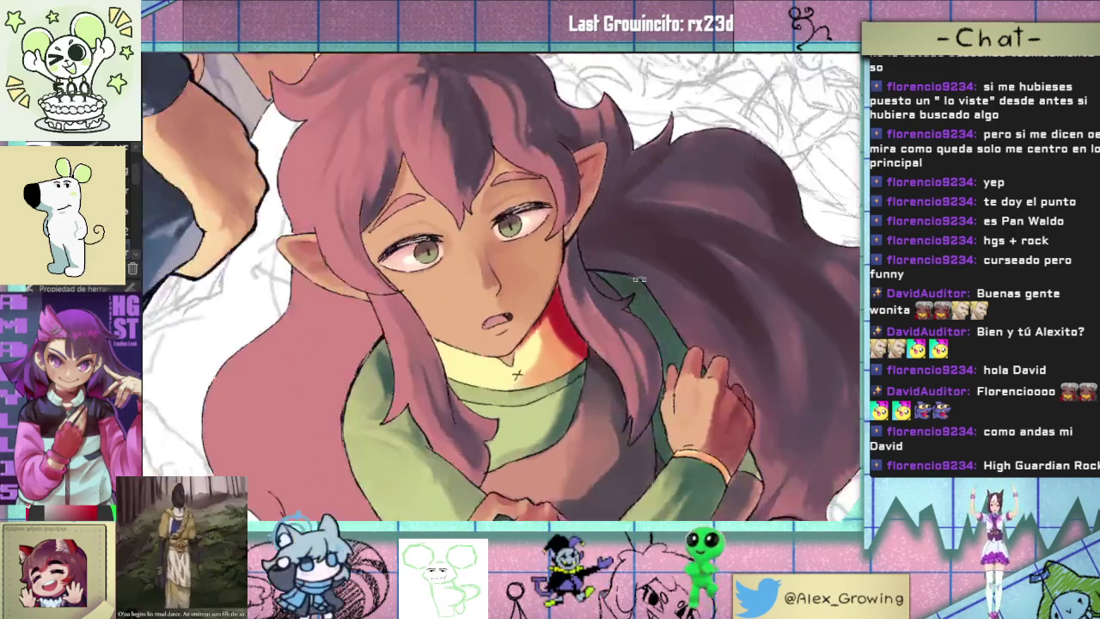
{"action": "left_click_drag", "start_coordinate": [553, 295], "coordinate": [524, 359]}
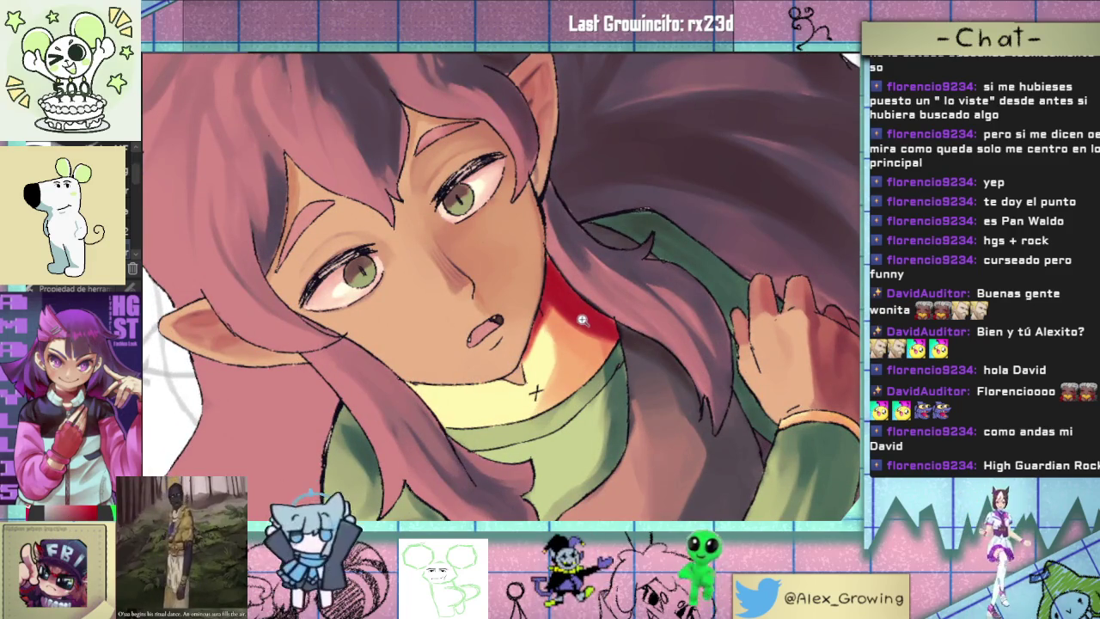
{"action": "scroll", "coordinate": [558, 355], "scroll_direction": "down", "scroll_amount": 3}
{"action": "scroll", "coordinate": [591, 316], "scroll_direction": "up", "scroll_amount": 3}
- Add a small warm orange highlight on the neck shadow
{"action": "left_click_drag", "start_coordinate": [581, 315], "coordinate": [589, 317]}
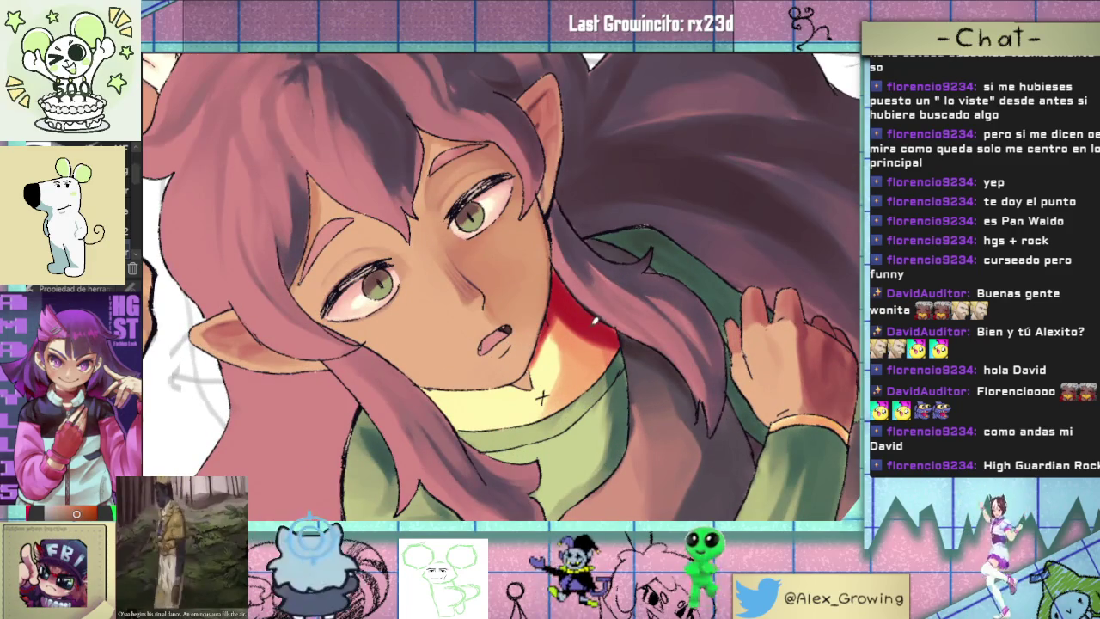
{"action": "scroll", "coordinate": [542, 396], "scroll_direction": "down", "scroll_amount": 3}
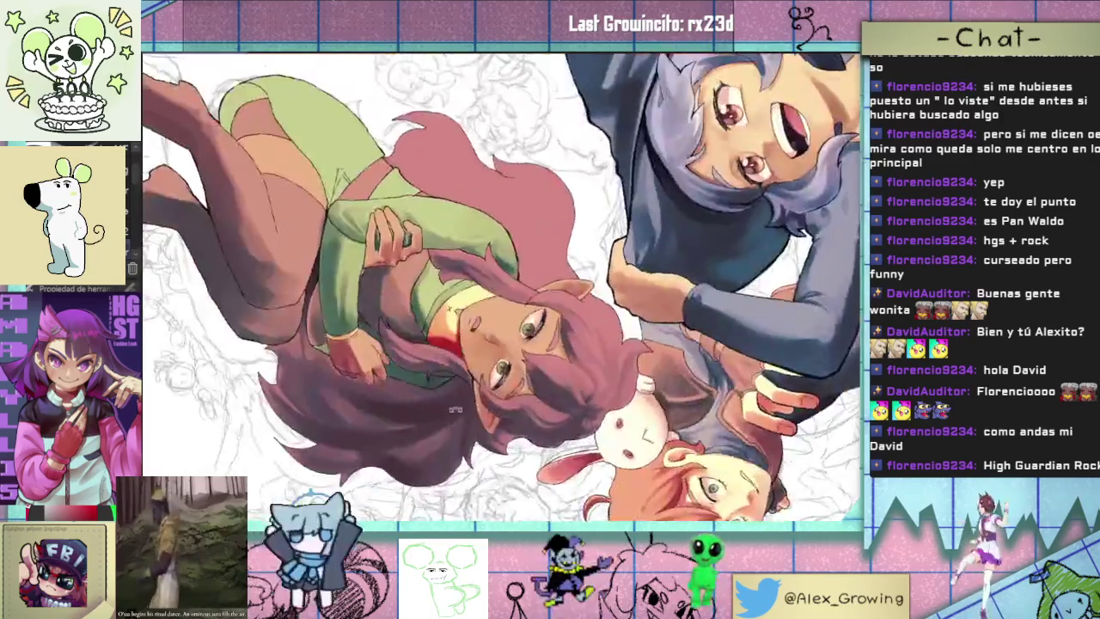
{"action": "left_click_drag", "start_coordinate": [542, 396], "coordinate": [541, 347]}
{"action": "scroll", "coordinate": [576, 292], "scroll_direction": "up", "scroll_amount": 3}
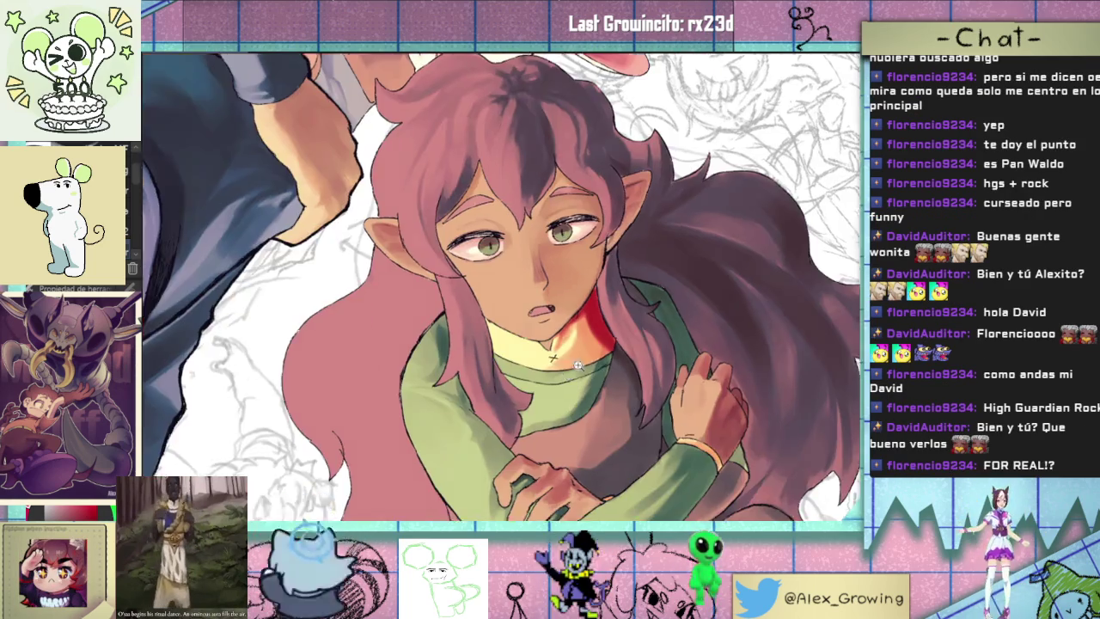
{"action": "left_click_drag", "start_coordinate": [554, 339], "coordinate": [560, 389]}
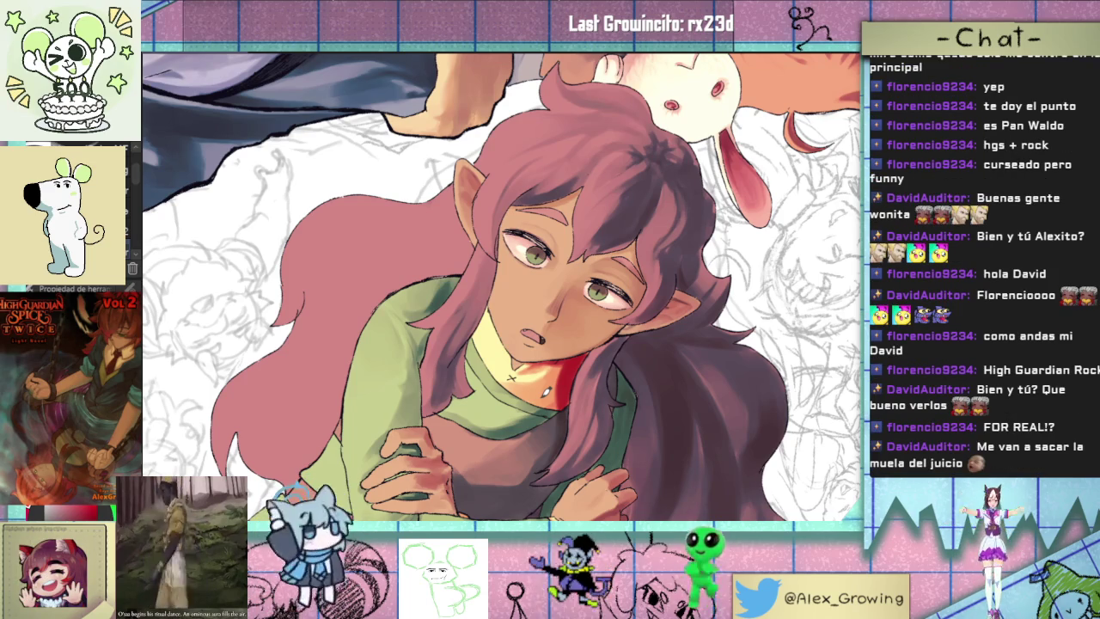
{"action": "scroll", "coordinate": [532, 366], "scroll_direction": "up", "scroll_amount": 2}
{"action": "scroll", "coordinate": [531, 365], "scroll_direction": "up", "scroll_amount": 2}
{"action": "scroll", "coordinate": [531, 365], "scroll_direction": "up", "scroll_amount": 2}
{"action": "left_click_drag", "start_coordinate": [532, 365], "coordinate": [601, 293]}
{"action": "scroll", "coordinate": [601, 292], "scroll_direction": "up", "scroll_amount": 1}
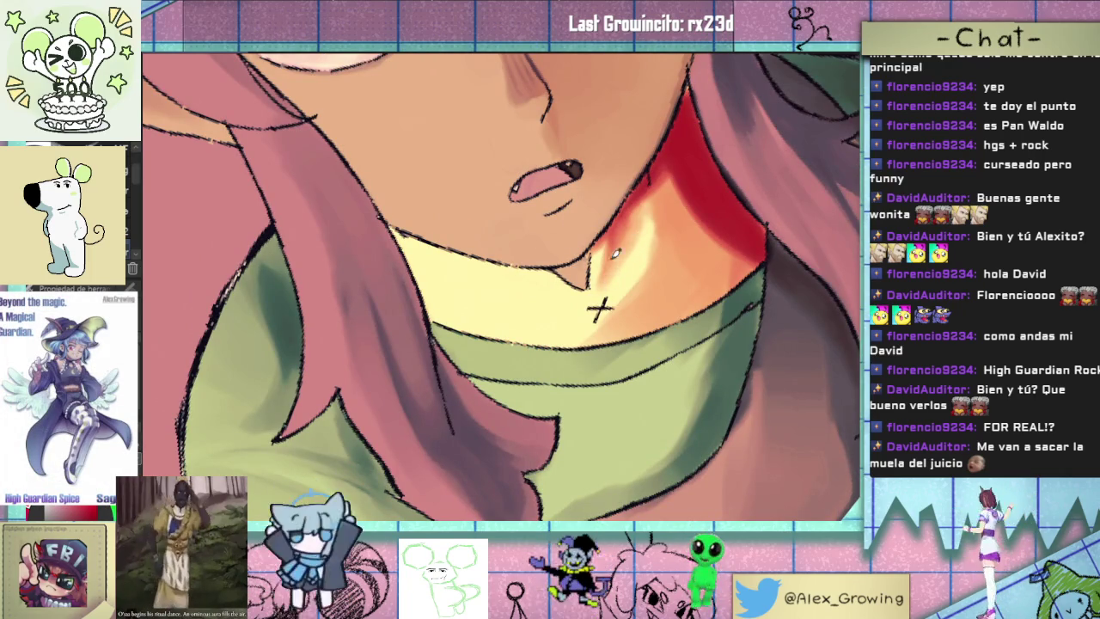
{"action": "mouse_move", "coordinate": [596, 306]}
{"action": "left_mouse_down"}
{"action": "mouse_move", "coordinate": [579, 364]}
{"action": "mouse_move", "coordinate": [519, 404]}
{"action": "mouse_move", "coordinate": [567, 419]}
{"action": "left_mouse_up"}
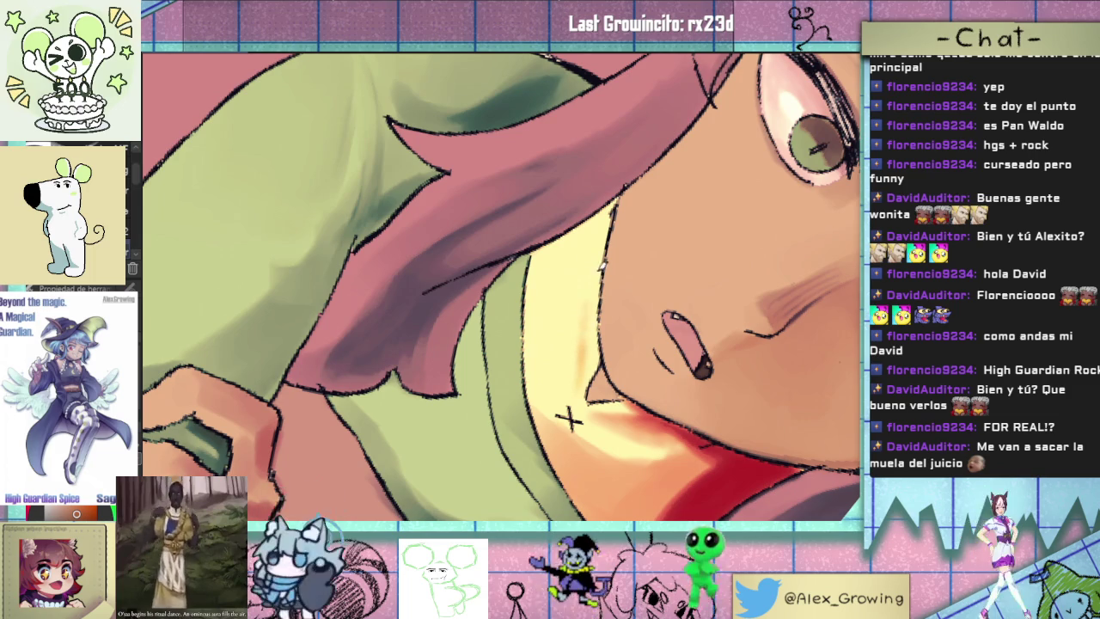
{"action": "left_click_drag", "start_coordinate": [596, 283], "coordinate": [602, 257]}
{"action": "key", "text": "ctrl+z"}
{"action": "key", "text": "ctrl+z"}
{"action": "key", "text": "ctrl+z"}
{"action": "key", "text": "ctrl+z"}
{"action": "key", "text": "ctrl+z"}
{"action": "key", "text": "ctrl+z"}
{"action": "key", "text": "ctrl+z"}
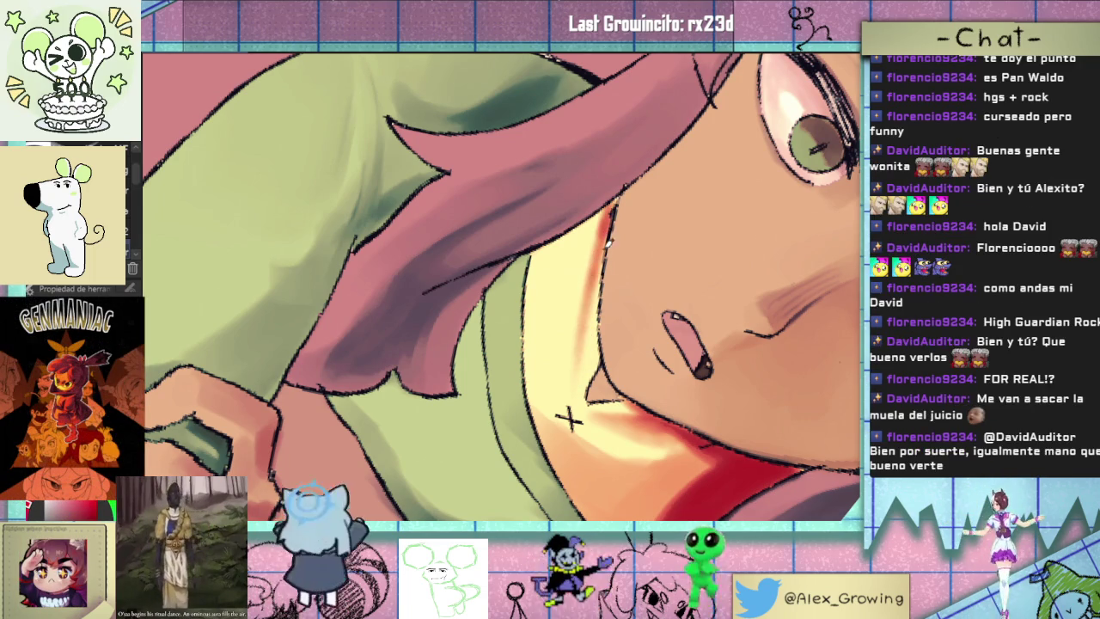
{"action": "key", "text": "ctrl+z"}
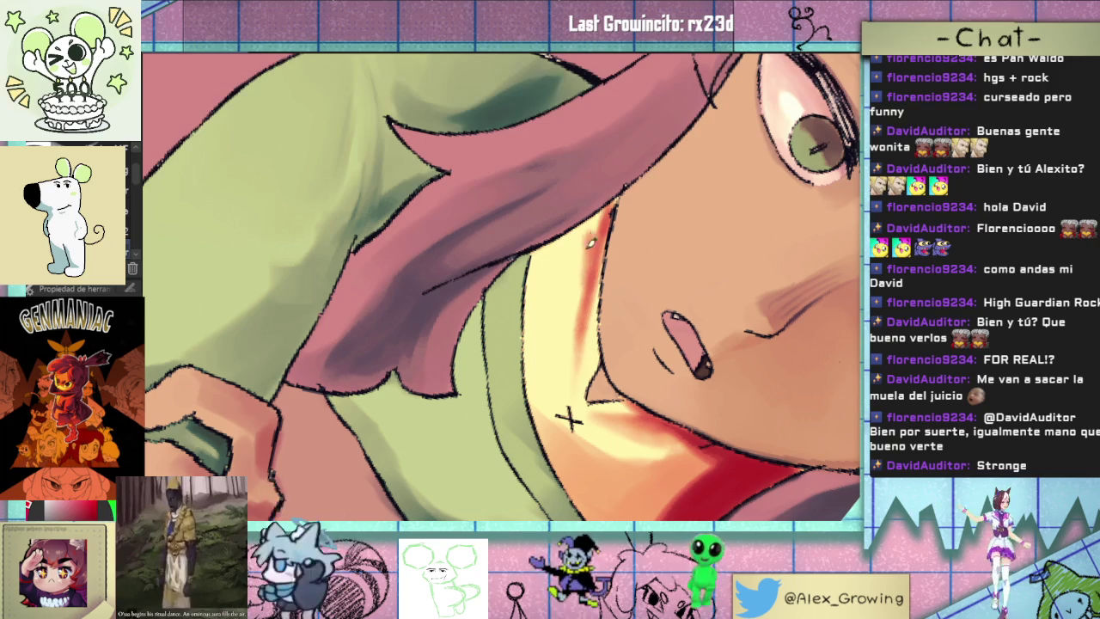
{"action": "key", "text": "ctrl+z"}
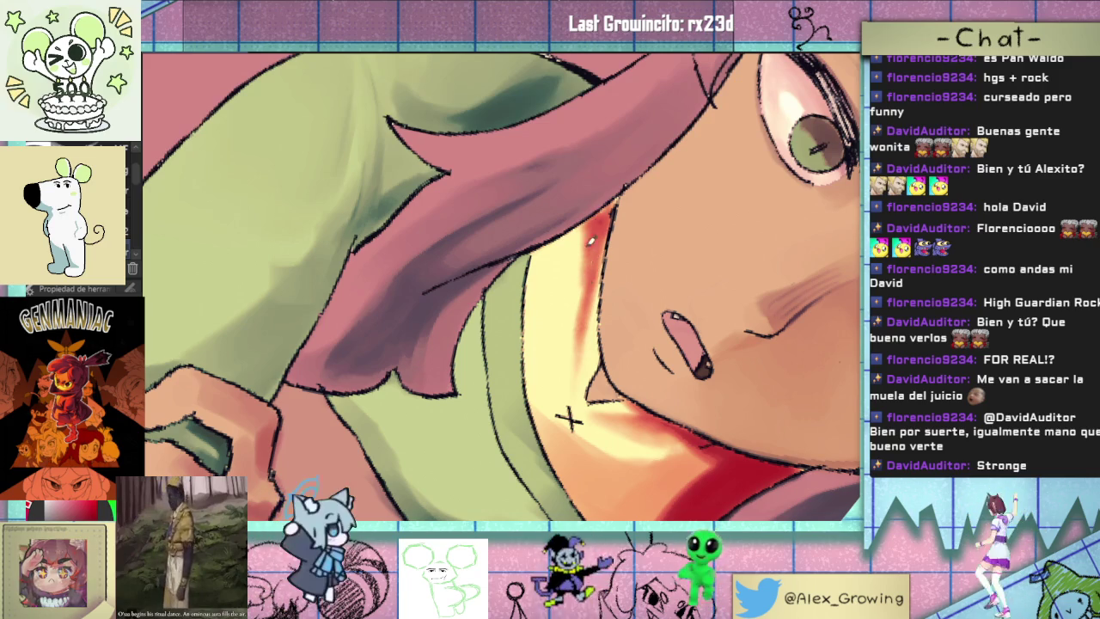
{"action": "key", "text": "ctrl+z"}
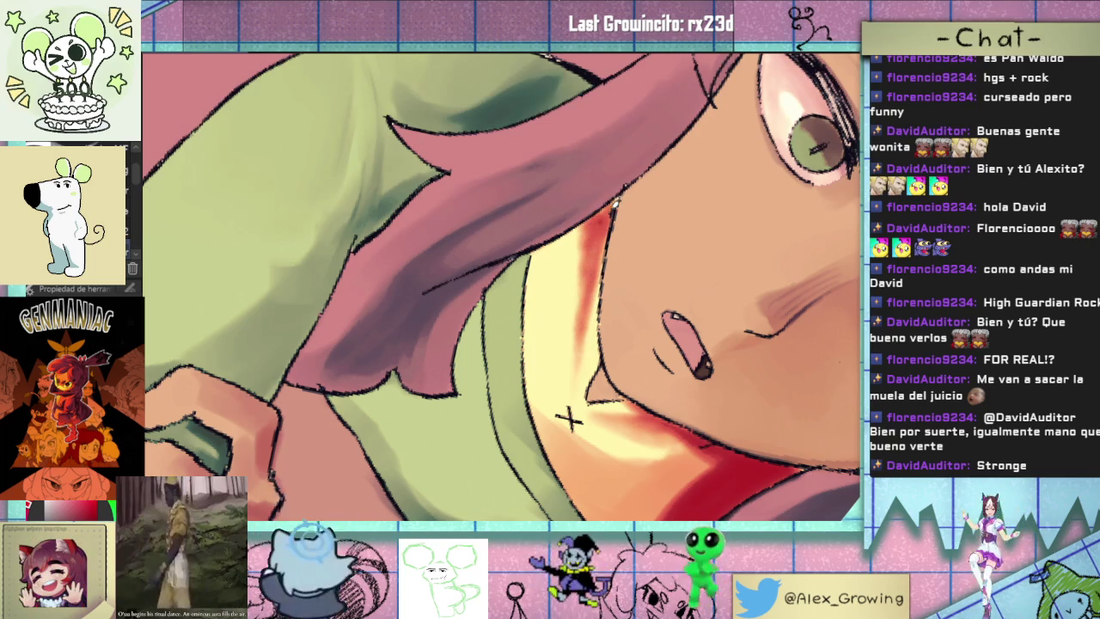
{"action": "scroll", "coordinate": [568, 418], "scroll_direction": "down", "scroll_amount": 5}
{"action": "mouse_move", "coordinate": [569, 418]}
{"action": "left_mouse_down"}
{"action": "mouse_move", "coordinate": [618, 246]}
{"action": "mouse_move", "coordinate": [700, 317]}
{"action": "left_mouse_up"}
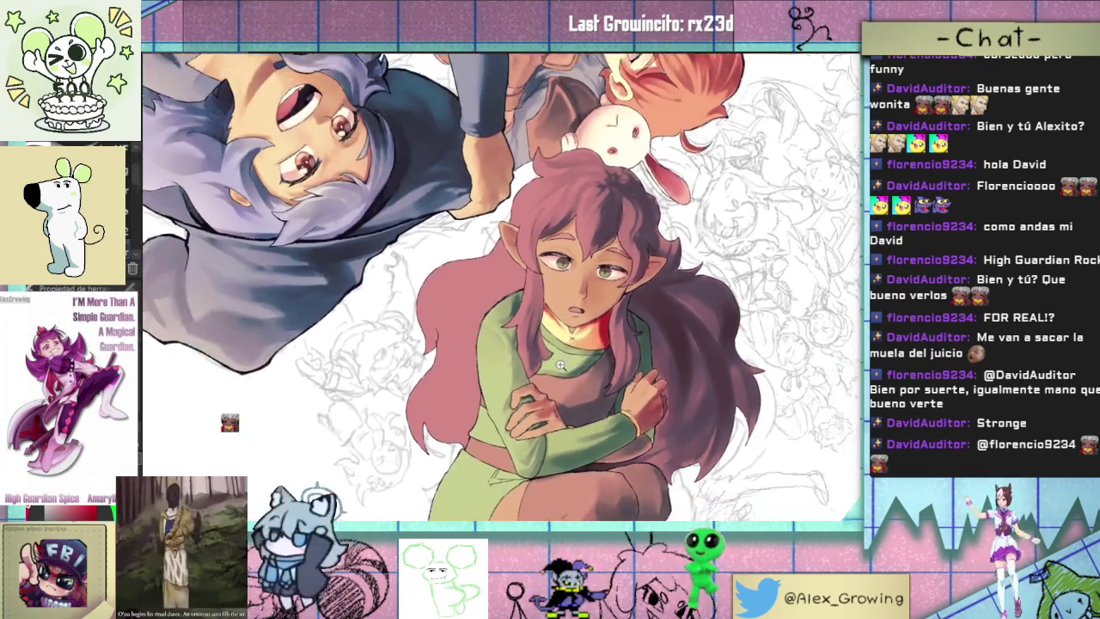
{"action": "mouse_move", "coordinate": [701, 317]}
{"action": "left_mouse_down"}
{"action": "mouse_move", "coordinate": [668, 290]}
{"action": "mouse_move", "coordinate": [533, 340]}
{"action": "left_mouse_up"}
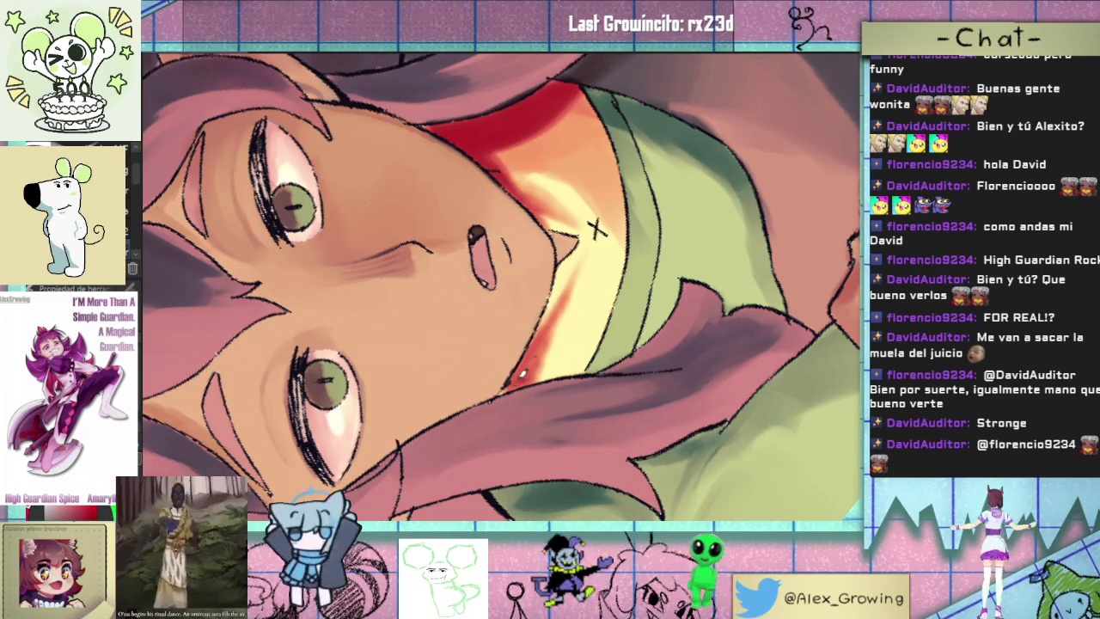
{"action": "key", "text": "ctrl+0"}
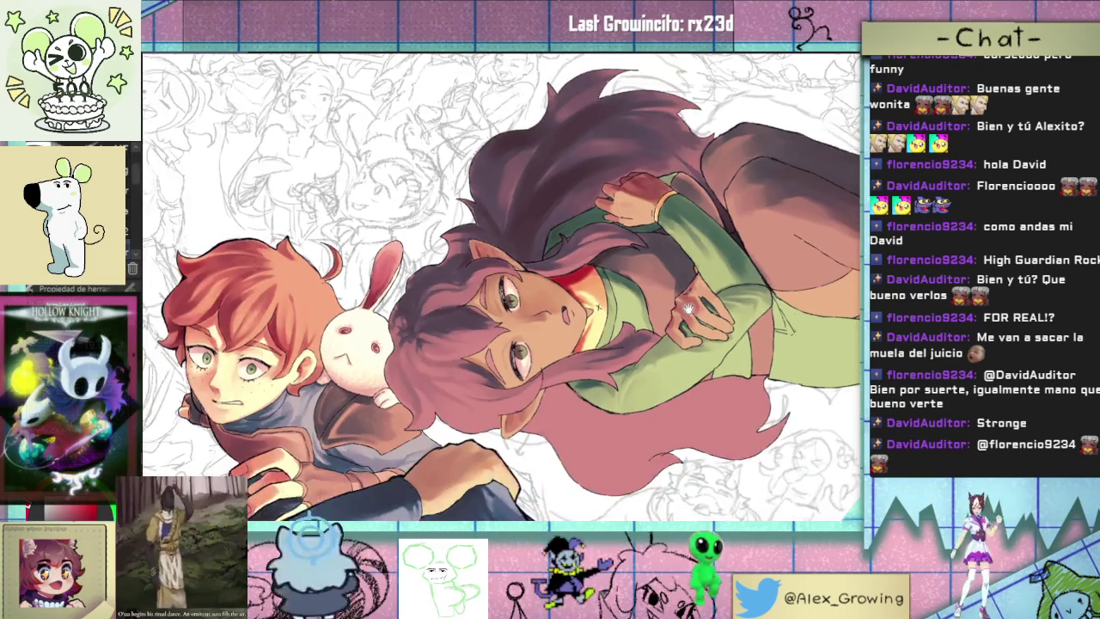
{"action": "left_click_drag", "start_coordinate": [687, 307], "coordinate": [665, 280]}
{"action": "scroll", "coordinate": [665, 280], "scroll_direction": "up", "scroll_amount": 5}
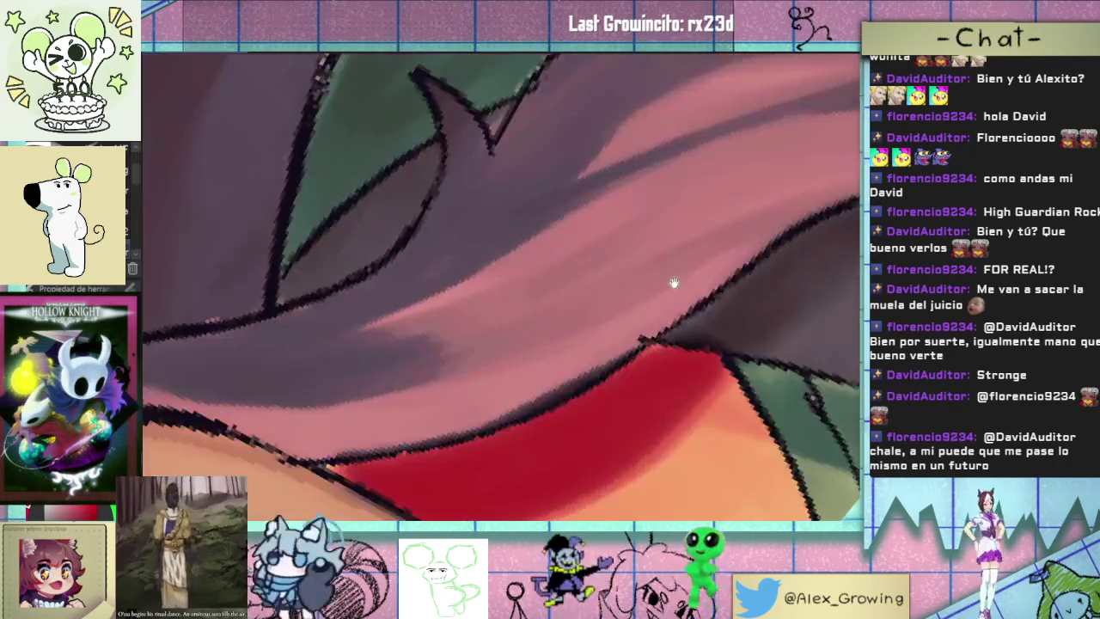
{"action": "scroll", "coordinate": [657, 329], "scroll_direction": "down", "scroll_amount": 4}
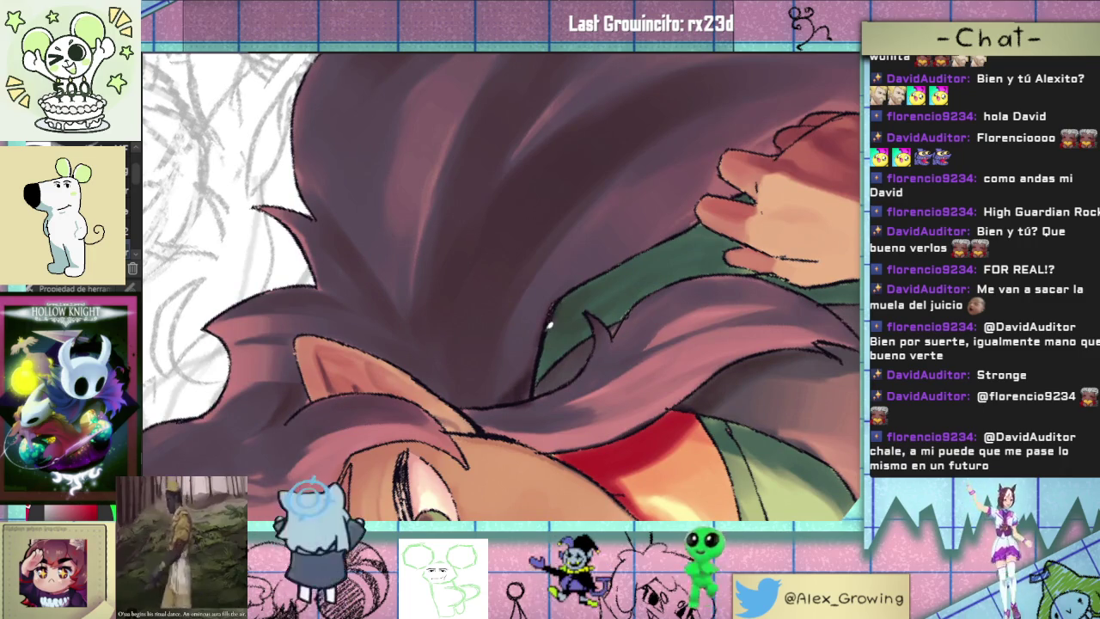
{"action": "scroll", "coordinate": [544, 346], "scroll_direction": "down", "scroll_amount": 5}
{"action": "scroll", "coordinate": [537, 403], "scroll_direction": "up", "scroll_amount": 1}
{"action": "scroll", "coordinate": [533, 447], "scroll_direction": "up", "scroll_amount": 2}
{"action": "scroll", "coordinate": [531, 447], "scroll_direction": "up", "scroll_amount": 2}
{"action": "scroll", "coordinate": [537, 344], "scroll_direction": "up", "scroll_amount": 1}
{"action": "scroll", "coordinate": [542, 321], "scroll_direction": "up", "scroll_amount": 1}
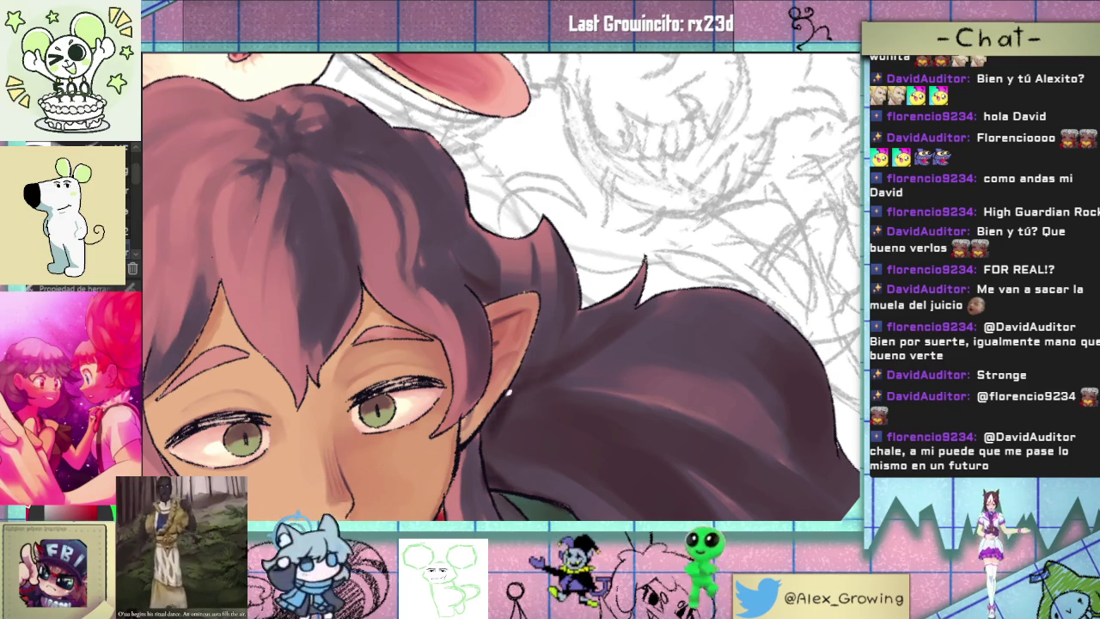
{"action": "left_click_drag", "start_coordinate": [579, 427], "coordinate": [624, 290]}
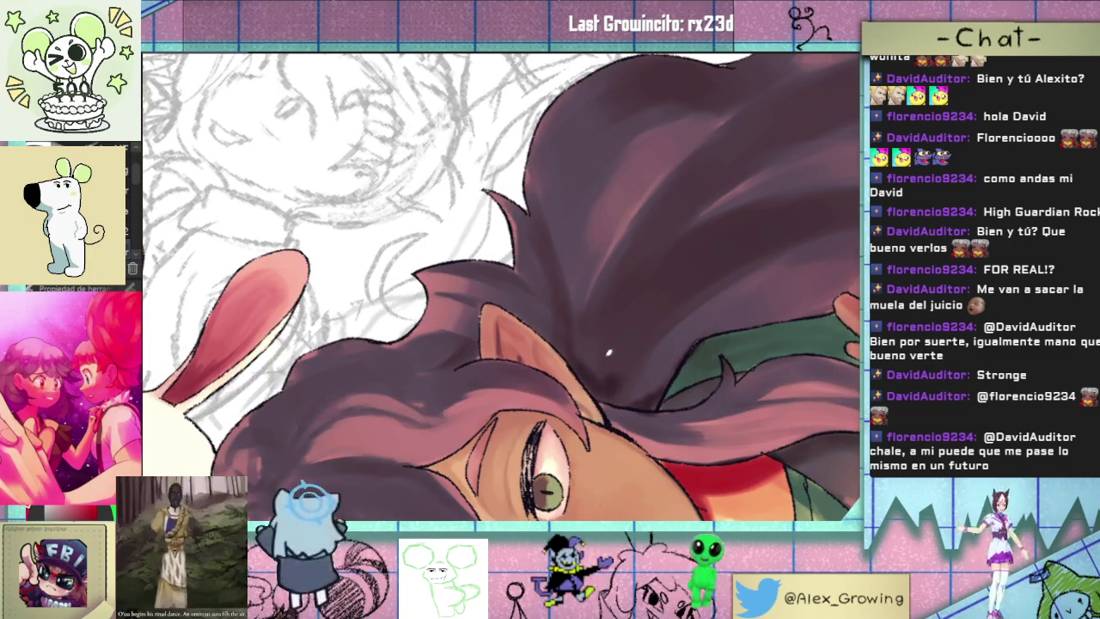
- Paint lighter strokes into the dark hair near the elf girl's ear
{"action": "left_click_drag", "start_coordinate": [641, 300], "coordinate": [687, 249]}
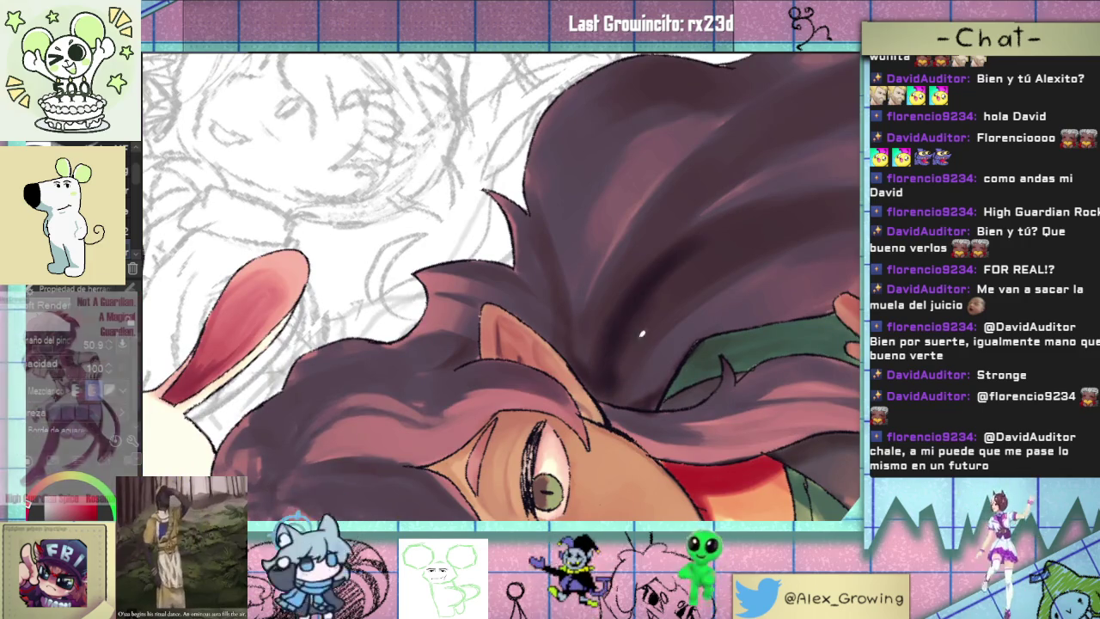
{"action": "left_click_drag", "start_coordinate": [788, 222], "coordinate": [618, 362]}
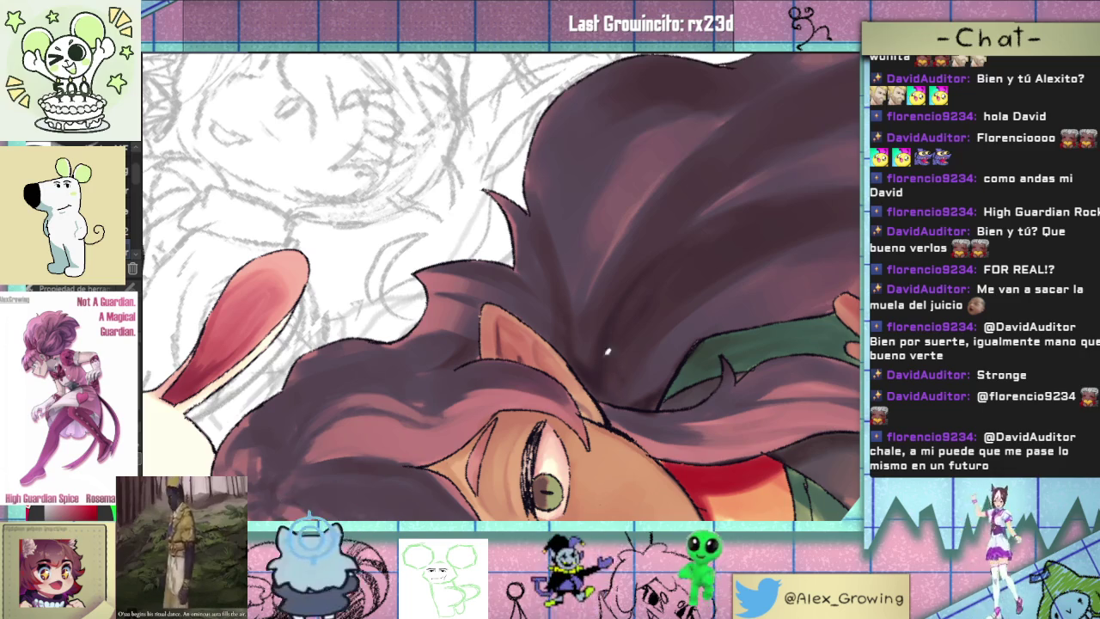
{"action": "key", "text": "ctrl+0"}
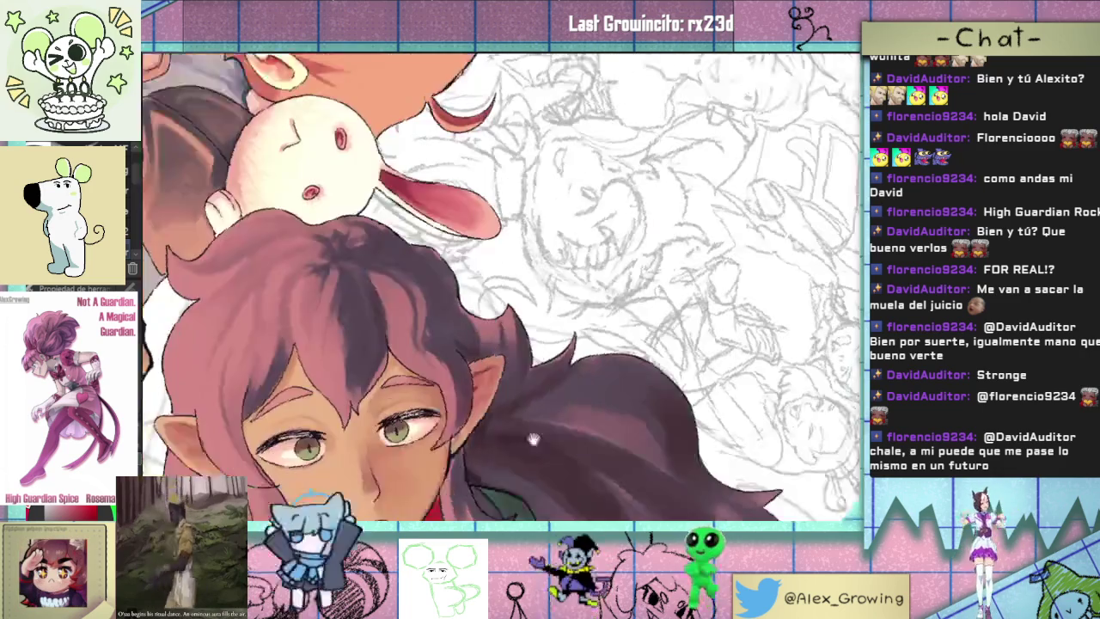
{"action": "mouse_move", "coordinate": [640, 419]}
{"action": "left_mouse_down"}
{"action": "mouse_move", "coordinate": [613, 453]}
{"action": "mouse_move", "coordinate": [625, 353]}
{"action": "left_mouse_up"}
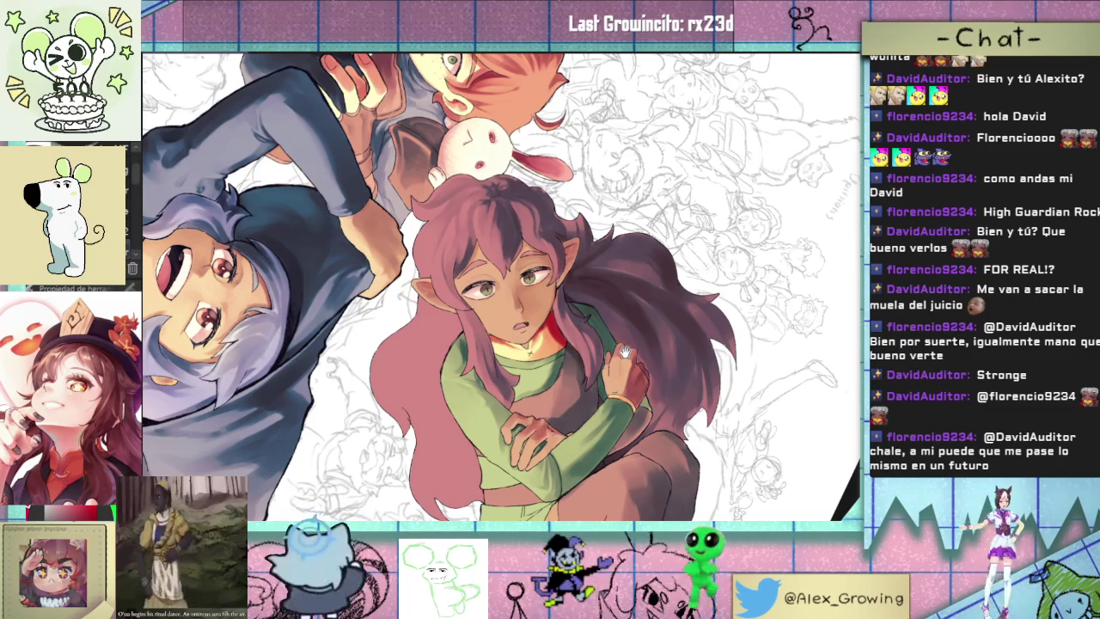
{"action": "mouse_move", "coordinate": [626, 352]}
{"action": "left_mouse_down"}
{"action": "mouse_move", "coordinate": [667, 295]}
{"action": "mouse_move", "coordinate": [691, 338]}
{"action": "mouse_move", "coordinate": [694, 269]}
{"action": "mouse_move", "coordinate": [675, 253]}
{"action": "left_mouse_up"}
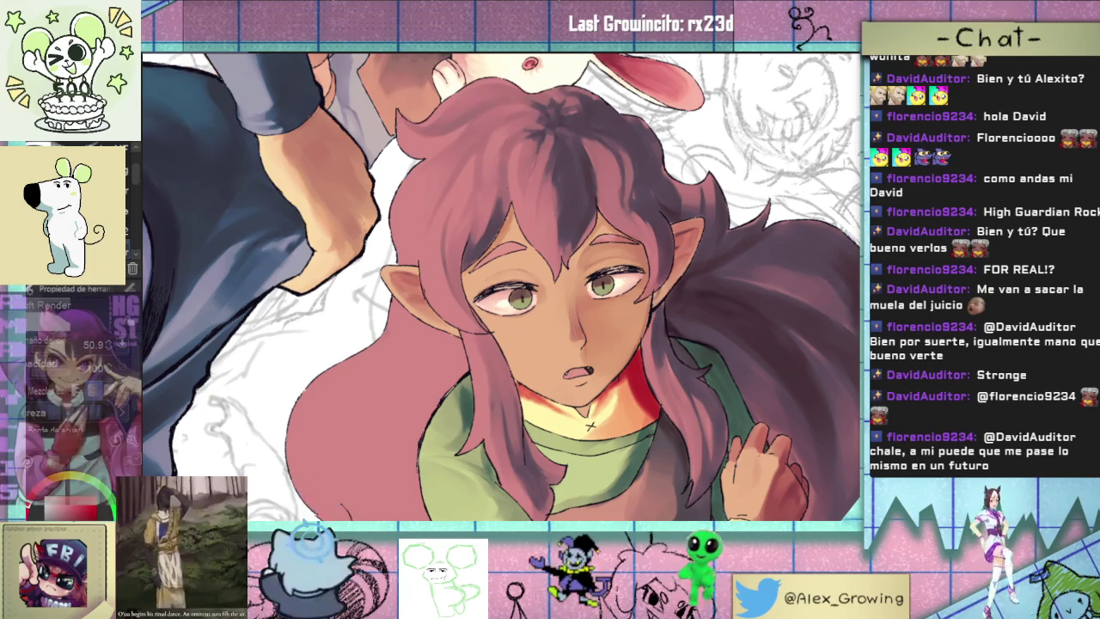
{"action": "mouse_move", "coordinate": [590, 425]}
{"action": "left_mouse_down"}
{"action": "mouse_move", "coordinate": [563, 232]}
{"action": "mouse_move", "coordinate": [674, 280]}
{"action": "mouse_move", "coordinate": [486, 411]}
{"action": "left_mouse_up"}
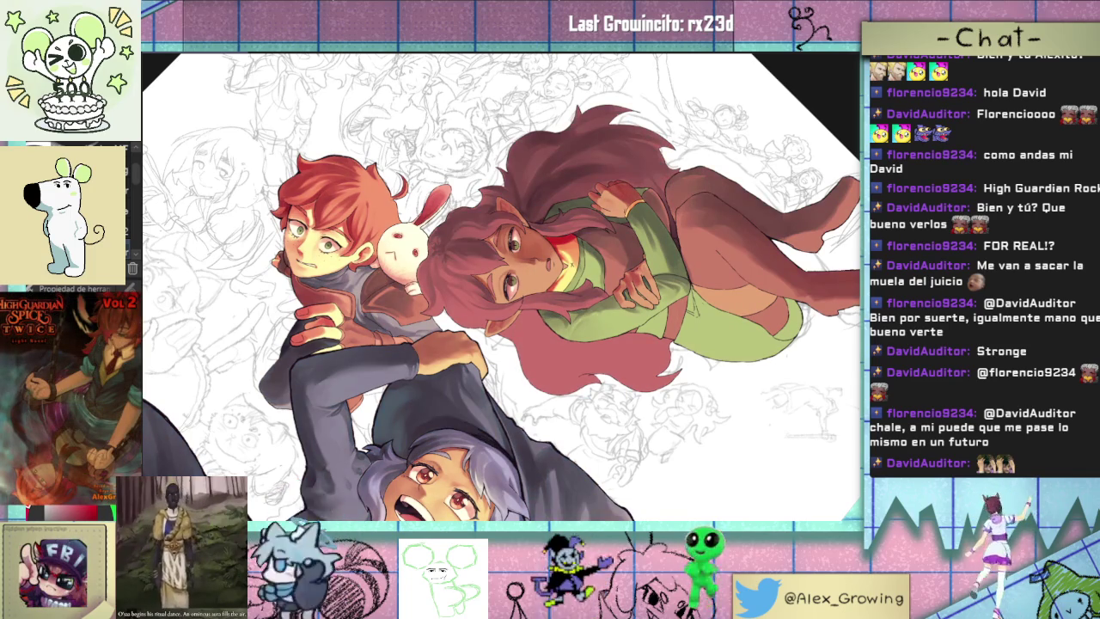
{"action": "left_click_drag", "start_coordinate": [797, 403], "coordinate": [653, 325]}
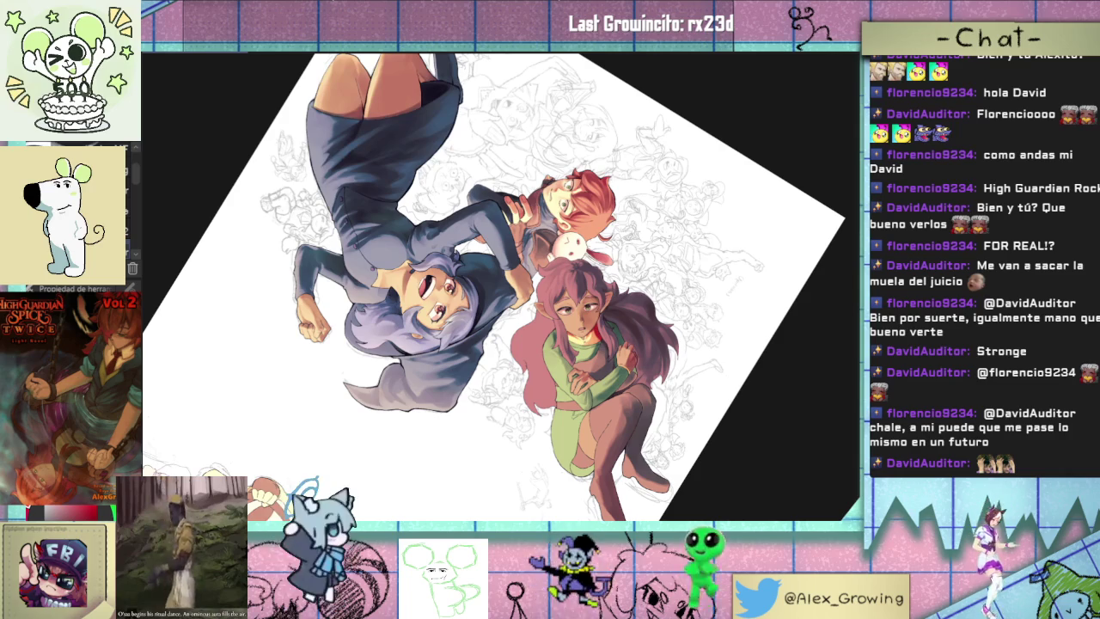
- Airbrush a dark shadow over the elf girl's cheek and under her eye
{"action": "scroll", "coordinate": [590, 311], "scroll_direction": "up", "scroll_amount": 5}
{"action": "left_click_drag", "start_coordinate": [559, 302], "coordinate": [606, 288]}
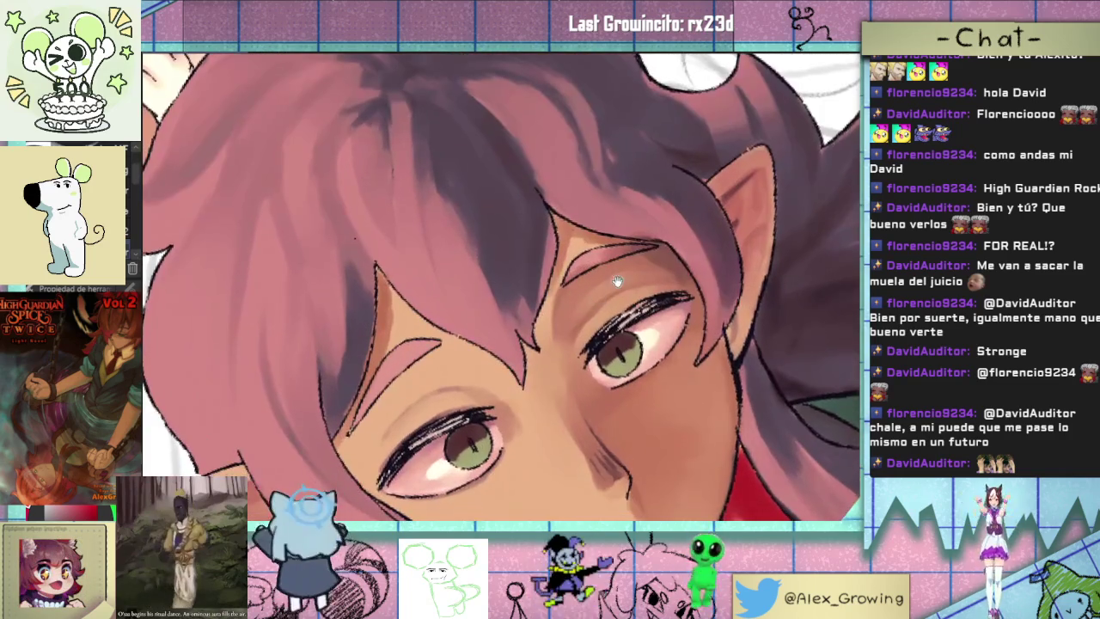
{"action": "left_click_drag", "start_coordinate": [713, 257], "coordinate": [653, 481]}
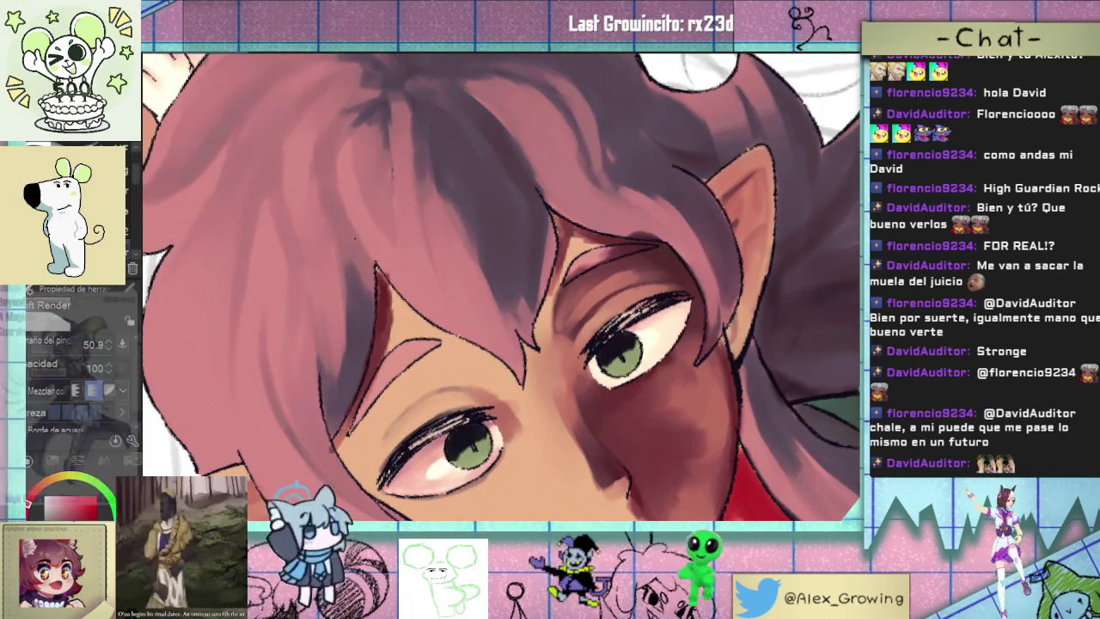
{"action": "scroll", "coordinate": [693, 361], "scroll_direction": "down", "scroll_amount": 5}
{"action": "scroll", "coordinate": [693, 361], "scroll_direction": "up", "scroll_amount": 1}
{"action": "scroll", "coordinate": [693, 361], "scroll_direction": "up", "scroll_amount": 1}
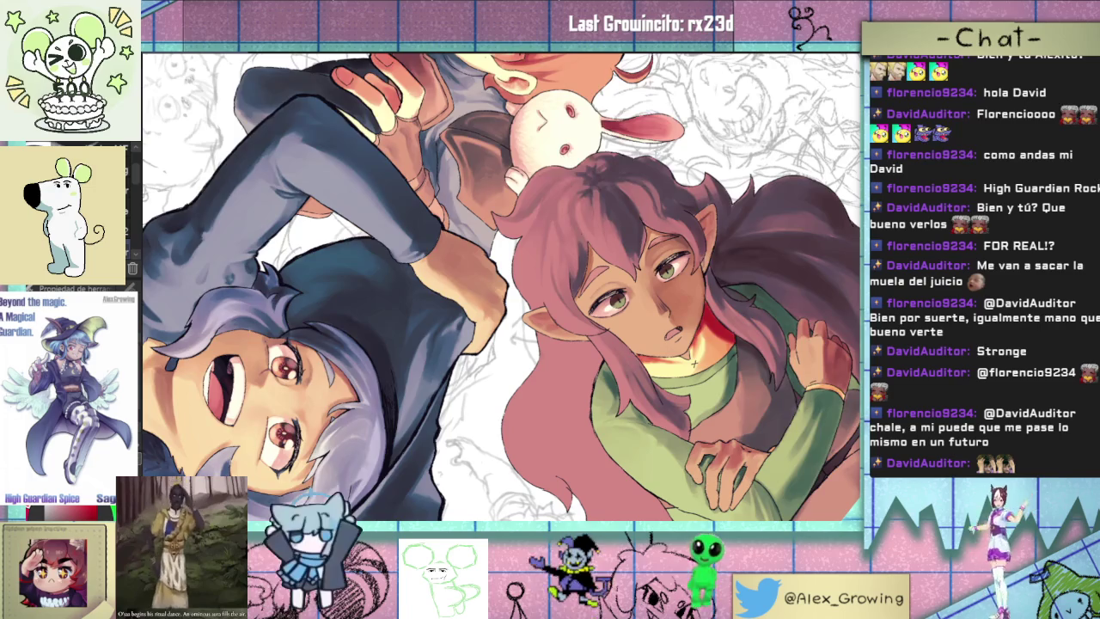
{"action": "scroll", "coordinate": [693, 363], "scroll_direction": "up", "scroll_amount": 5}
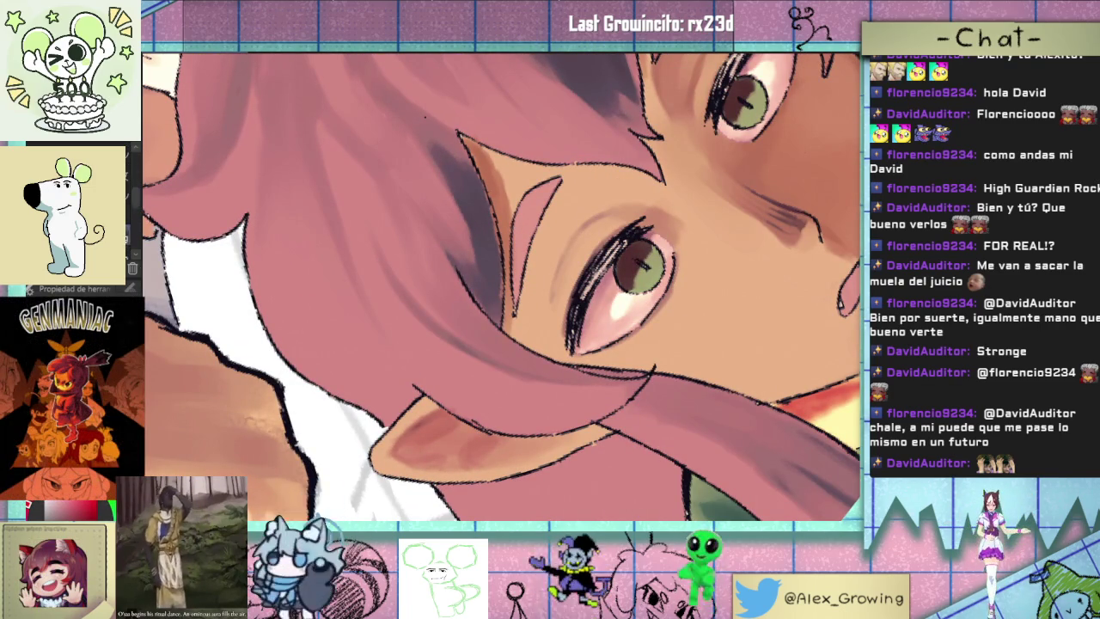
{"action": "scroll", "coordinate": [657, 247], "scroll_direction": "up", "scroll_amount": 2}
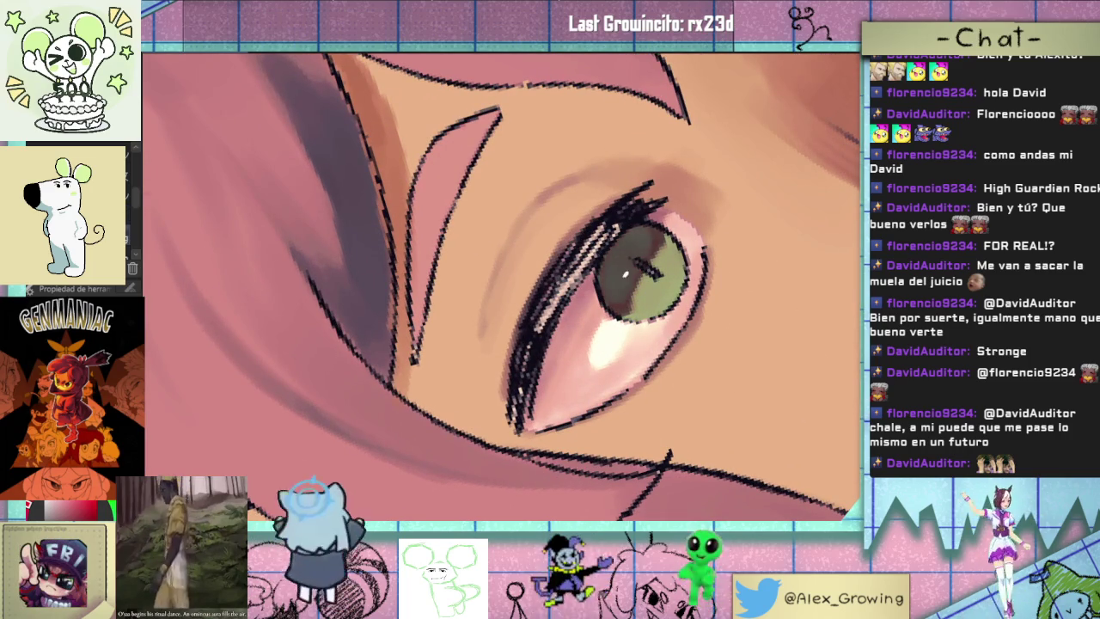
{"action": "scroll", "coordinate": [638, 299], "scroll_direction": "down", "scroll_amount": 3}
{"action": "scroll", "coordinate": [638, 299], "scroll_direction": "up", "scroll_amount": 3}
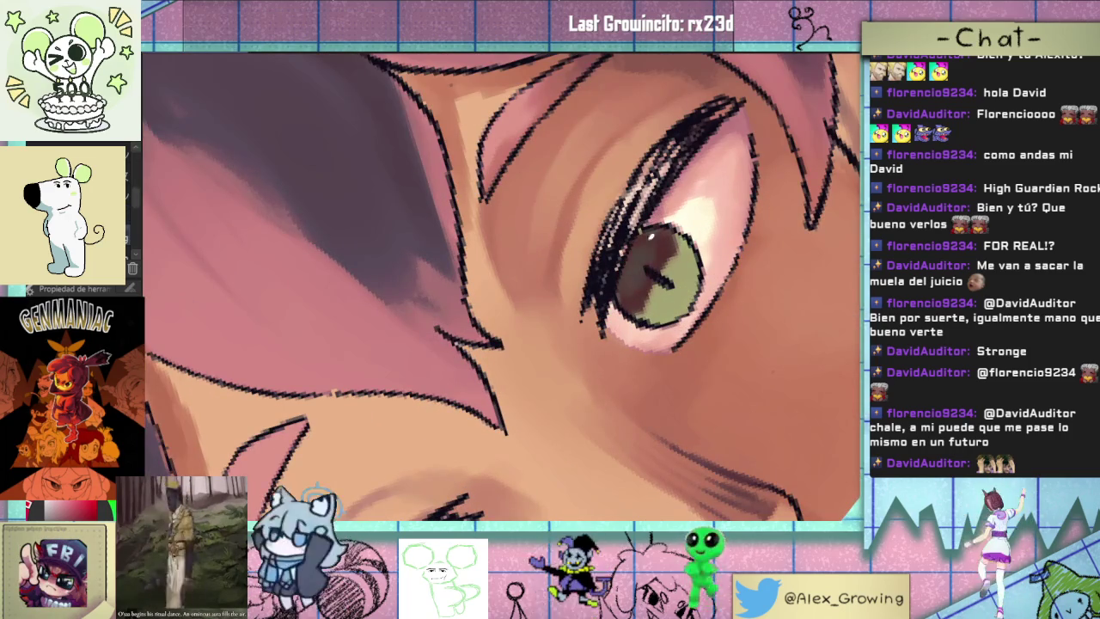
{"action": "scroll", "coordinate": [501, 287], "scroll_direction": "down", "scroll_amount": 2}
{"action": "scroll", "coordinate": [502, 287], "scroll_direction": "down", "scroll_amount": 1}
{"action": "scroll", "coordinate": [501, 287], "scroll_direction": "down", "scroll_amount": 2}
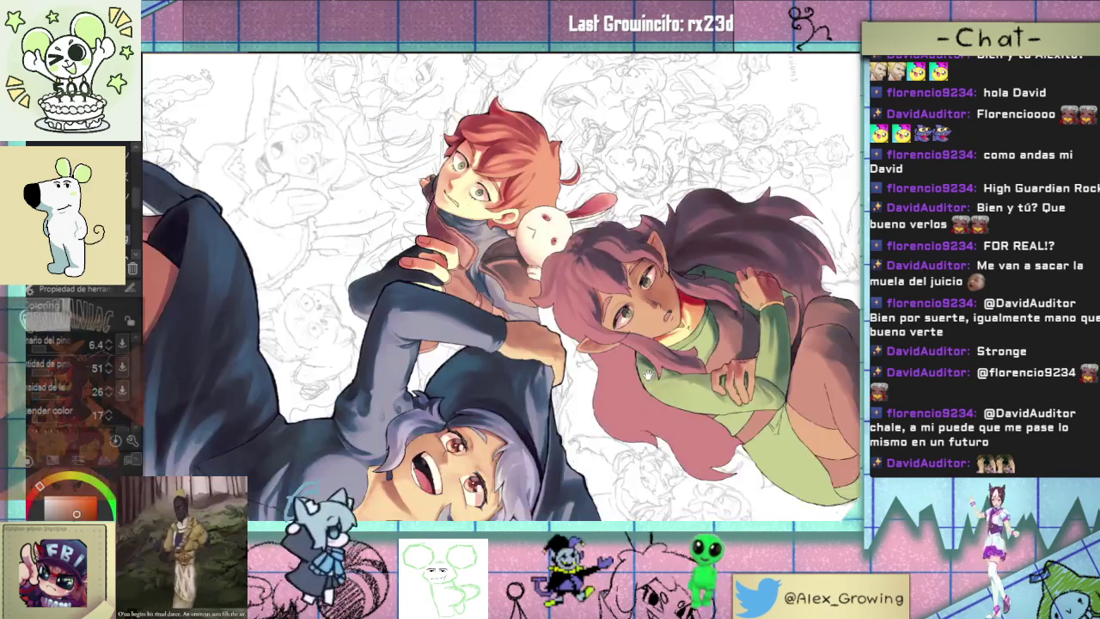
{"action": "scroll", "coordinate": [700, 296], "scroll_direction": "up", "scroll_amount": 2}
{"action": "scroll", "coordinate": [700, 296], "scroll_direction": "up", "scroll_amount": 2}
{"action": "scroll", "coordinate": [700, 296], "scroll_direction": "up", "scroll_amount": 1}
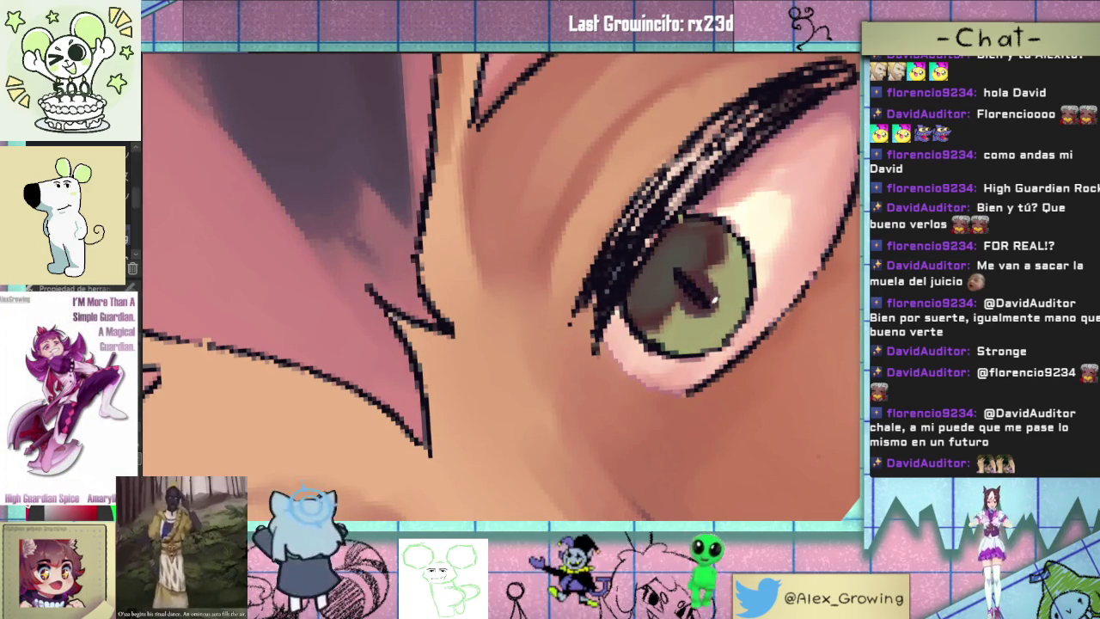
{"action": "scroll", "coordinate": [702, 286], "scroll_direction": "down", "scroll_amount": 2}
{"action": "scroll", "coordinate": [705, 286], "scroll_direction": "up", "scroll_amount": 1}
{"action": "scroll", "coordinate": [713, 284], "scroll_direction": "up", "scroll_amount": 2}
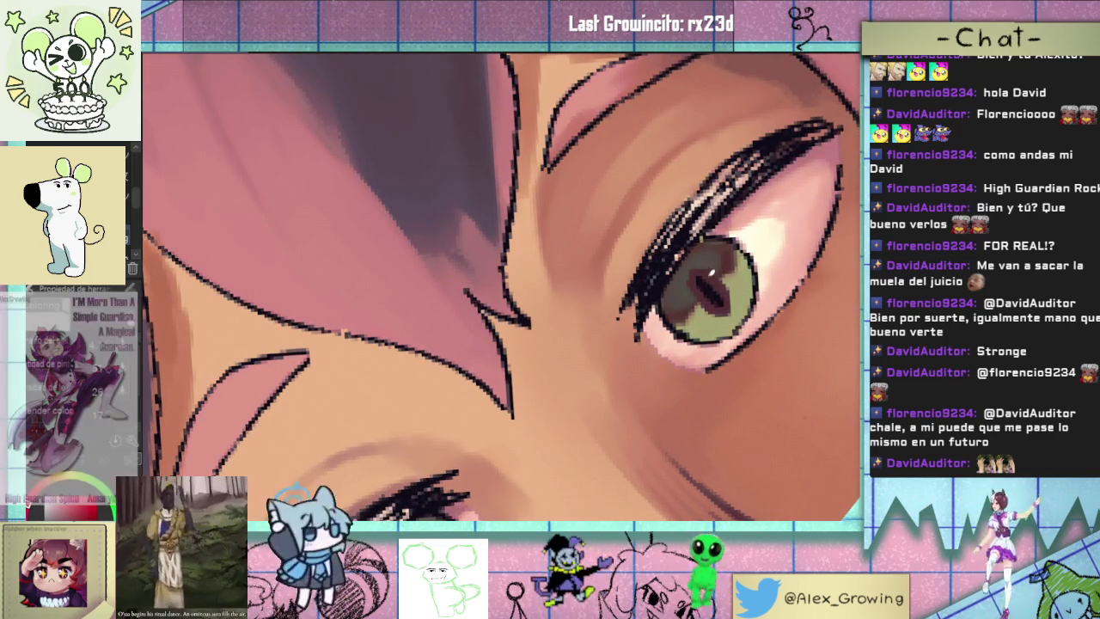
{"action": "scroll", "coordinate": [715, 286], "scroll_direction": "down", "scroll_amount": 2}
{"action": "scroll", "coordinate": [623, 383], "scroll_direction": "up", "scroll_amount": 2}
{"action": "scroll", "coordinate": [623, 383], "scroll_direction": "up", "scroll_amount": 1}
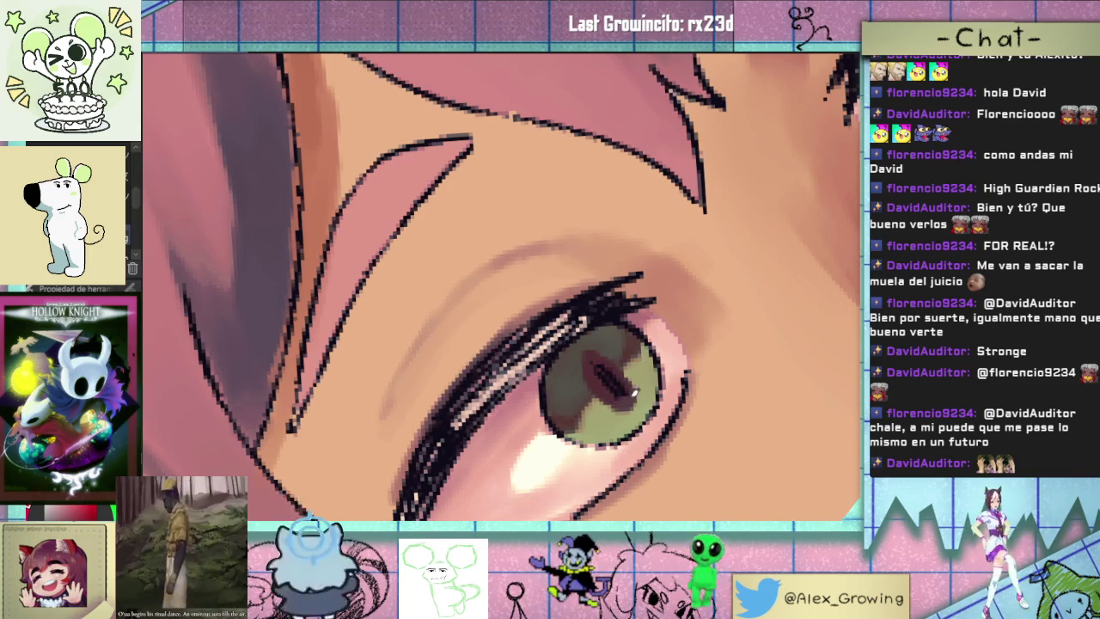
{"action": "scroll", "coordinate": [648, 375], "scroll_direction": "down", "scroll_amount": 5}
{"action": "scroll", "coordinate": [558, 430], "scroll_direction": "up", "scroll_amount": 1}
{"action": "scroll", "coordinate": [558, 438], "scroll_direction": "up", "scroll_amount": 1}
{"action": "scroll", "coordinate": [558, 441], "scroll_direction": "up", "scroll_amount": 1}
{"action": "left_click_drag", "start_coordinate": [559, 440], "coordinate": [664, 315]}
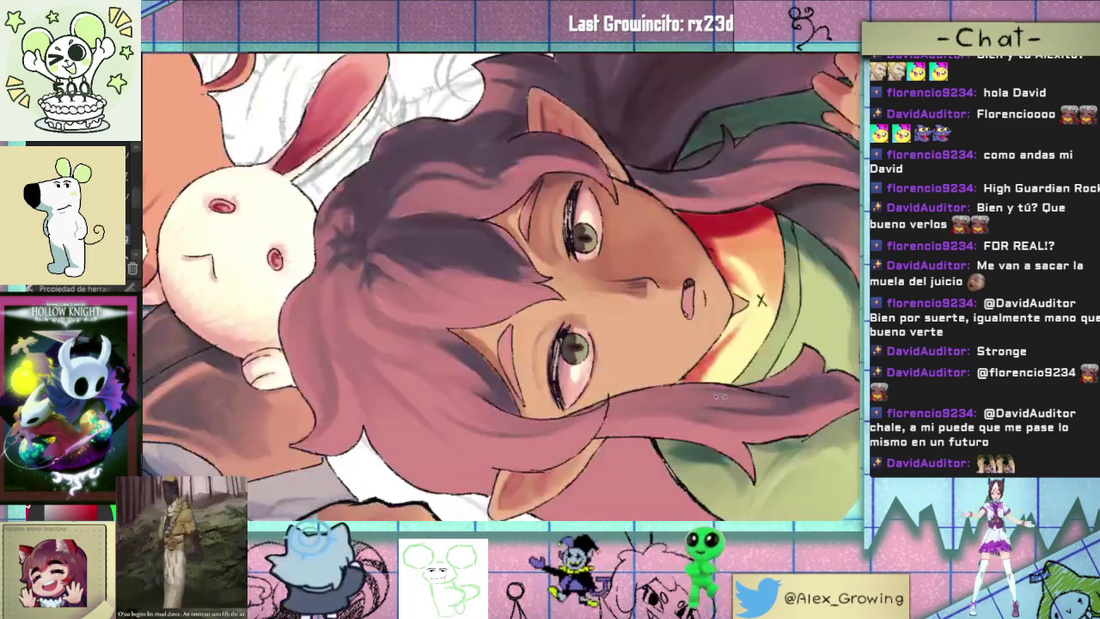
- Rotate and zoom the upside-down view onto the girl's face and waistband
{"action": "key", "text": "ctrl+0"}
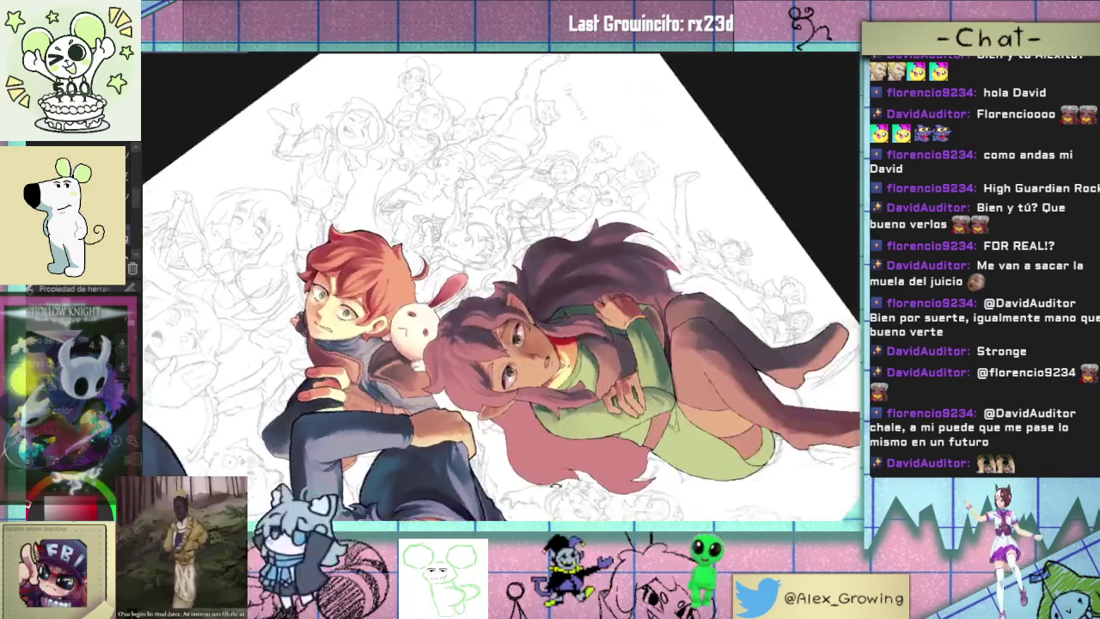
{"action": "scroll", "coordinate": [662, 313], "scroll_direction": "up", "scroll_amount": 3}
{"action": "left_click_drag", "start_coordinate": [660, 311], "coordinate": [655, 389]}
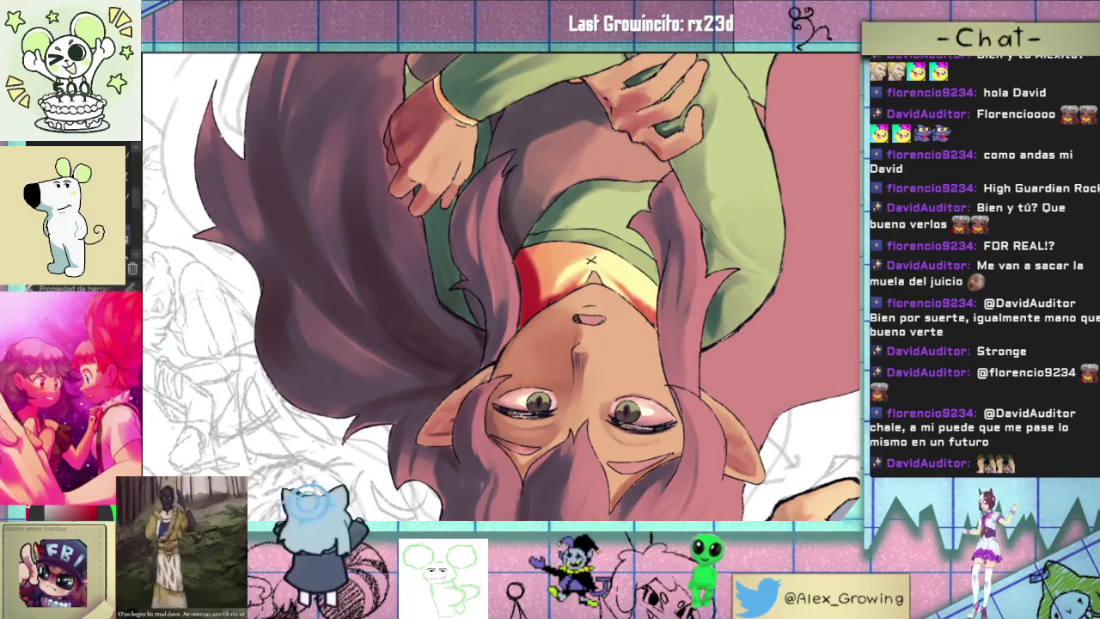
{"action": "scroll", "coordinate": [607, 373], "scroll_direction": "up", "scroll_amount": 2}
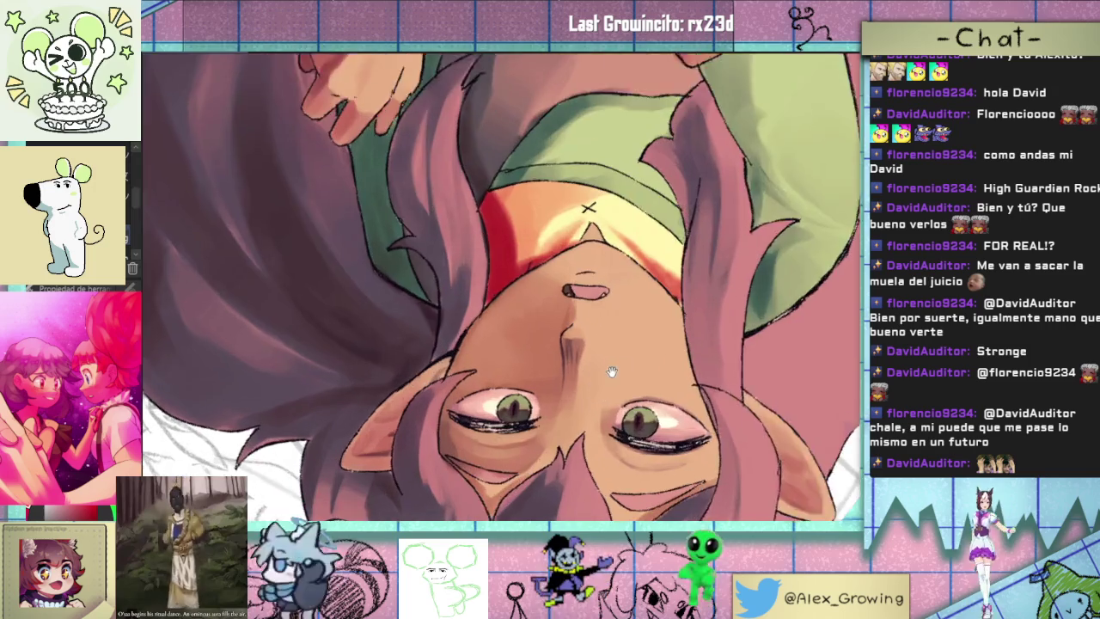
{"action": "left_click_drag", "start_coordinate": [608, 373], "coordinate": [660, 323]}
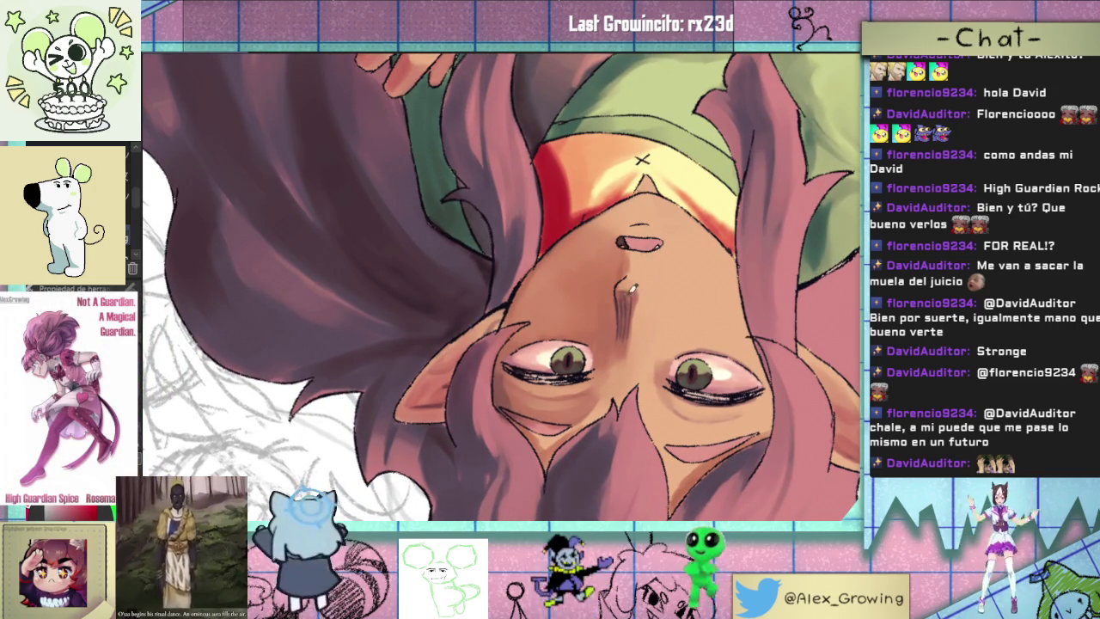
{"action": "left_click_drag", "start_coordinate": [630, 285], "coordinate": [471, 360]}
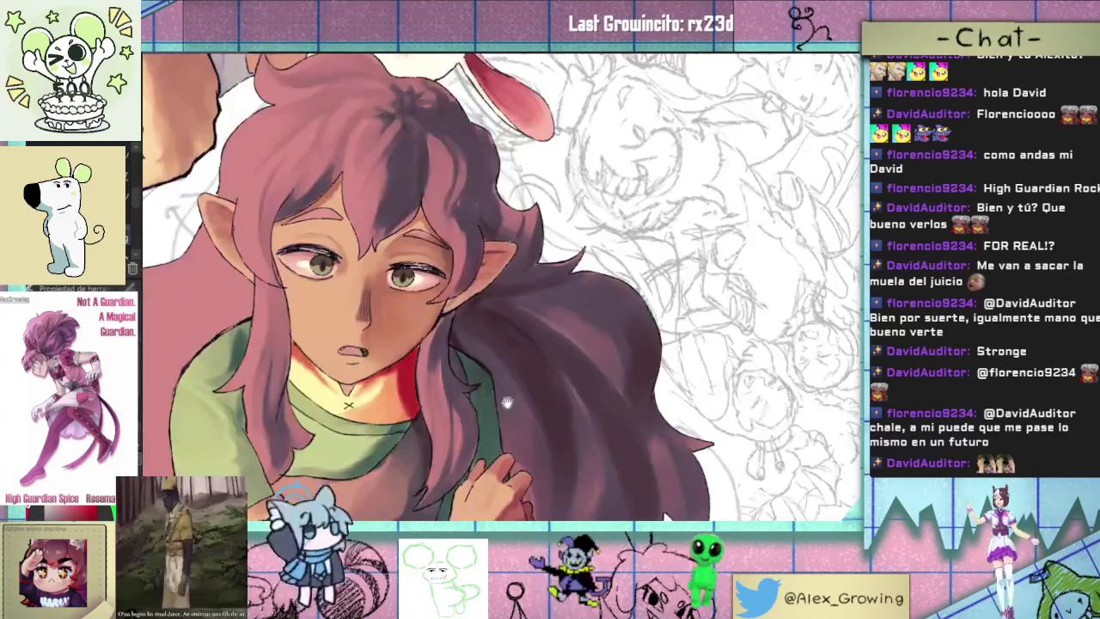
{"action": "scroll", "coordinate": [471, 361], "scroll_direction": "up", "scroll_amount": 2}
{"action": "scroll", "coordinate": [544, 368], "scroll_direction": "up", "scroll_amount": 2}
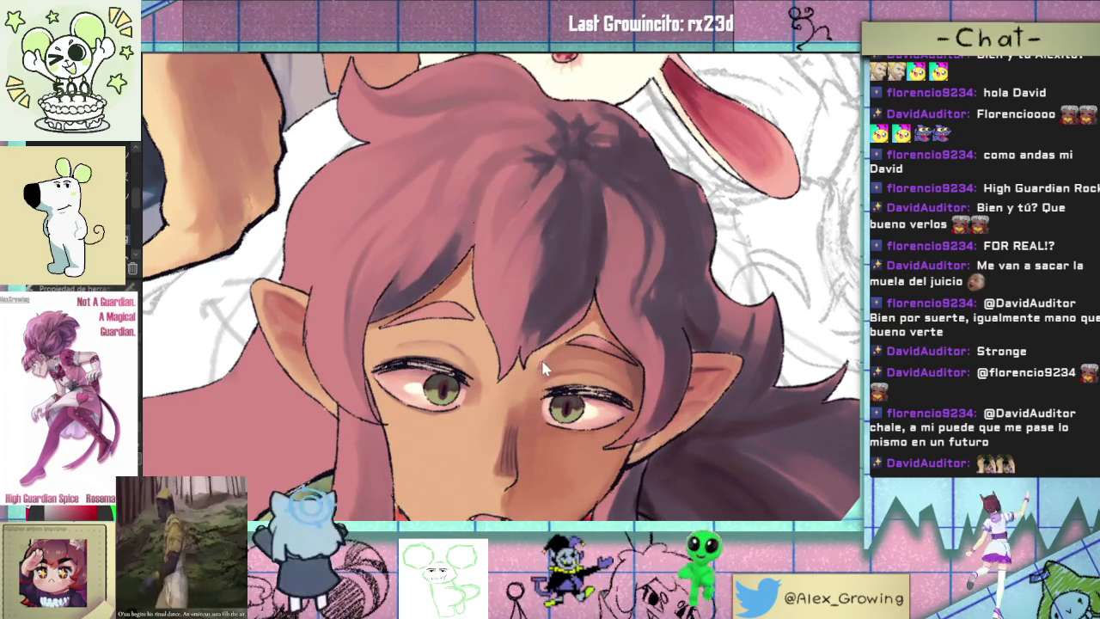
{"action": "mouse_move", "coordinate": [475, 246]}
{"action": "left_mouse_down"}
{"action": "mouse_move", "coordinate": [608, 331]}
{"action": "mouse_move", "coordinate": [612, 361]}
{"action": "left_mouse_up"}
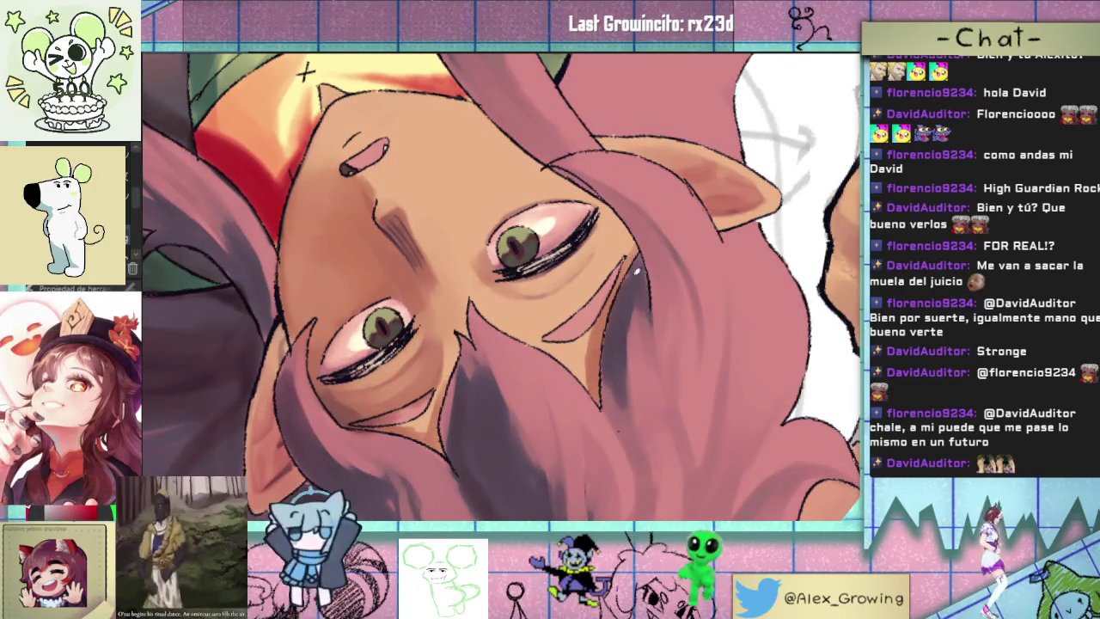
{"action": "left_click_drag", "start_coordinate": [605, 335], "coordinate": [633, 402]}
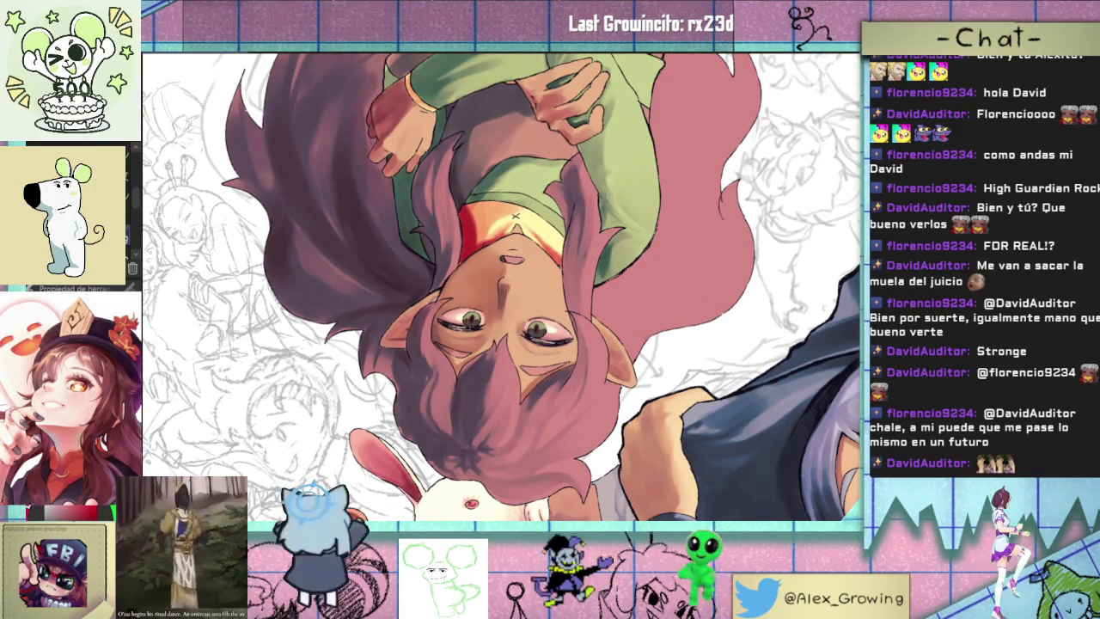
{"action": "scroll", "coordinate": [604, 286], "scroll_direction": "up", "scroll_amount": 3}
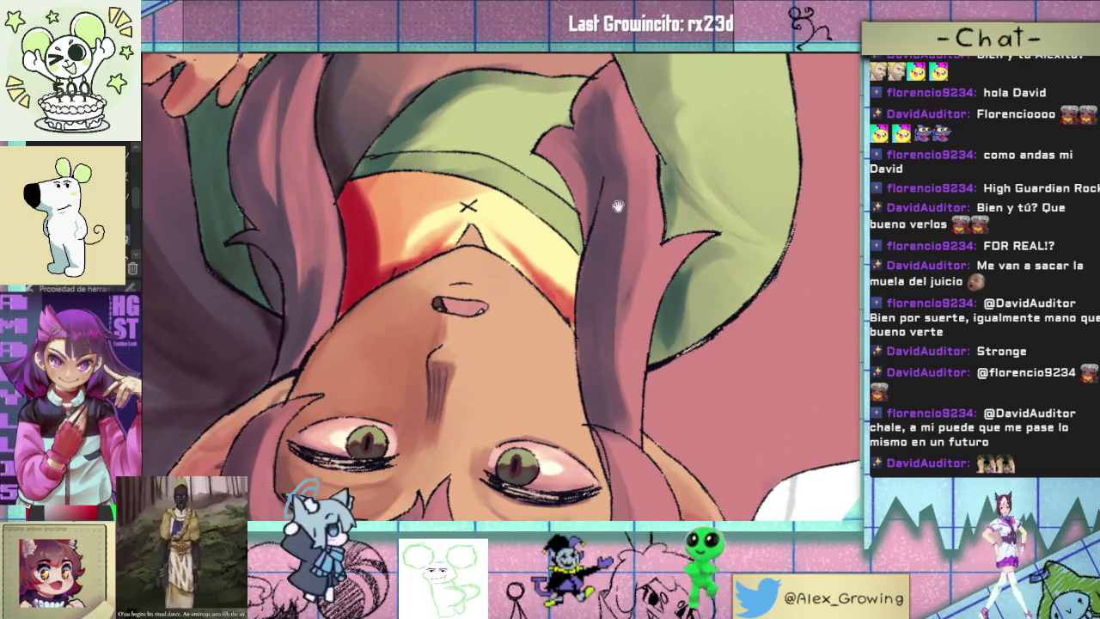
{"action": "left_click_drag", "start_coordinate": [616, 204], "coordinate": [637, 330]}
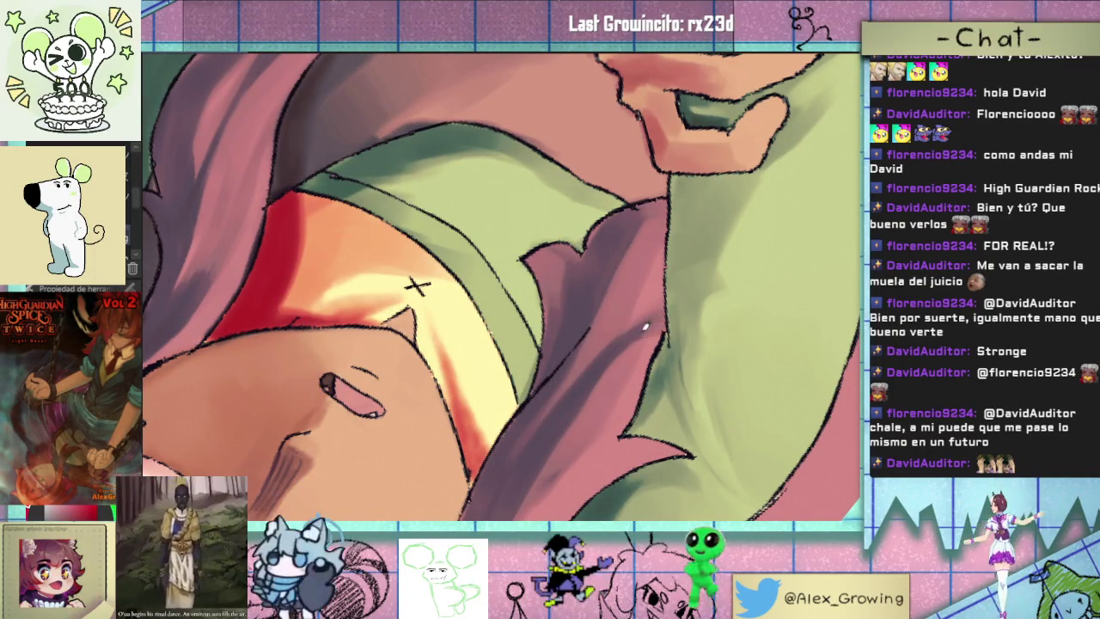
- Darken the fold shading along the edge of the green shorts
{"action": "scroll", "coordinate": [416, 286], "scroll_direction": "down", "scroll_amount": 5}
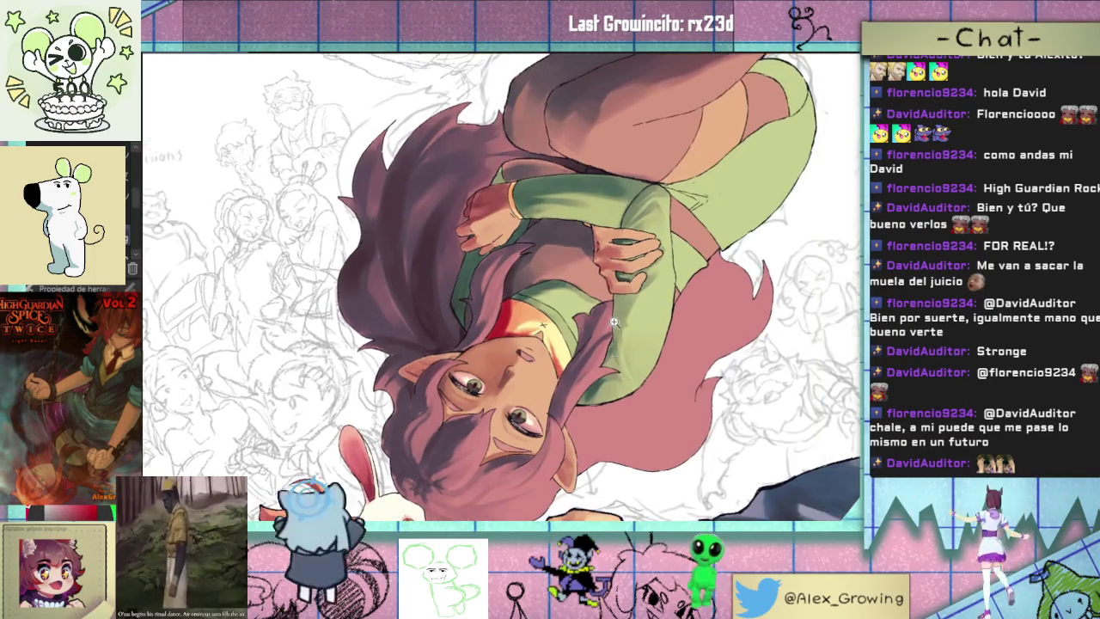
{"action": "scroll", "coordinate": [453, 331], "scroll_direction": "up", "scroll_amount": 5}
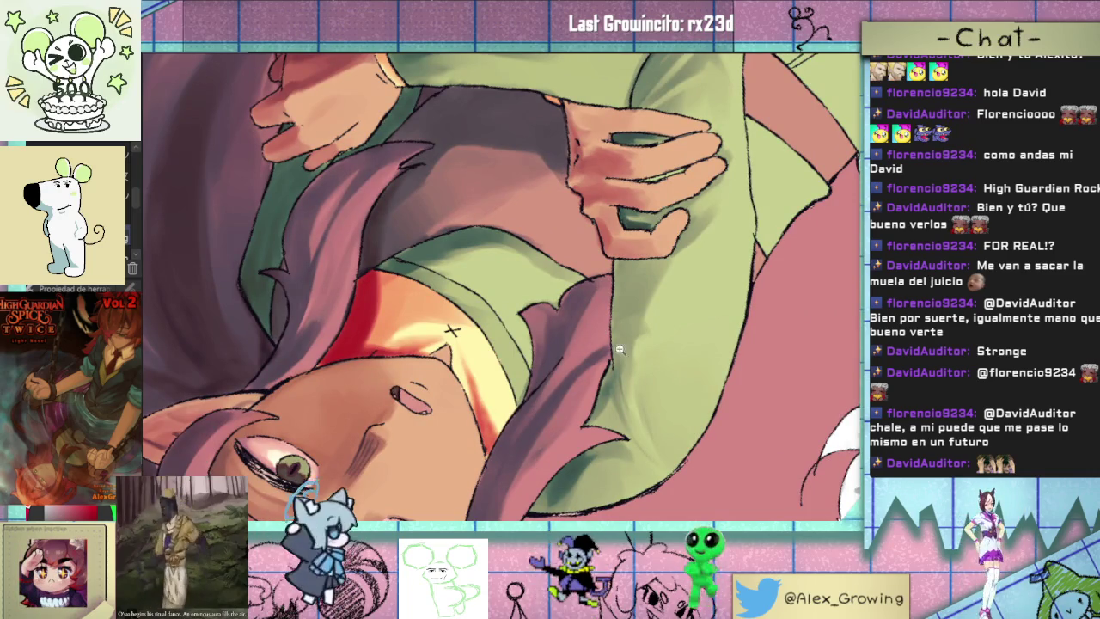
{"action": "scroll", "coordinate": [624, 345], "scroll_direction": "down", "scroll_amount": 5}
{"action": "scroll", "coordinate": [653, 302], "scroll_direction": "up", "scroll_amount": 5}
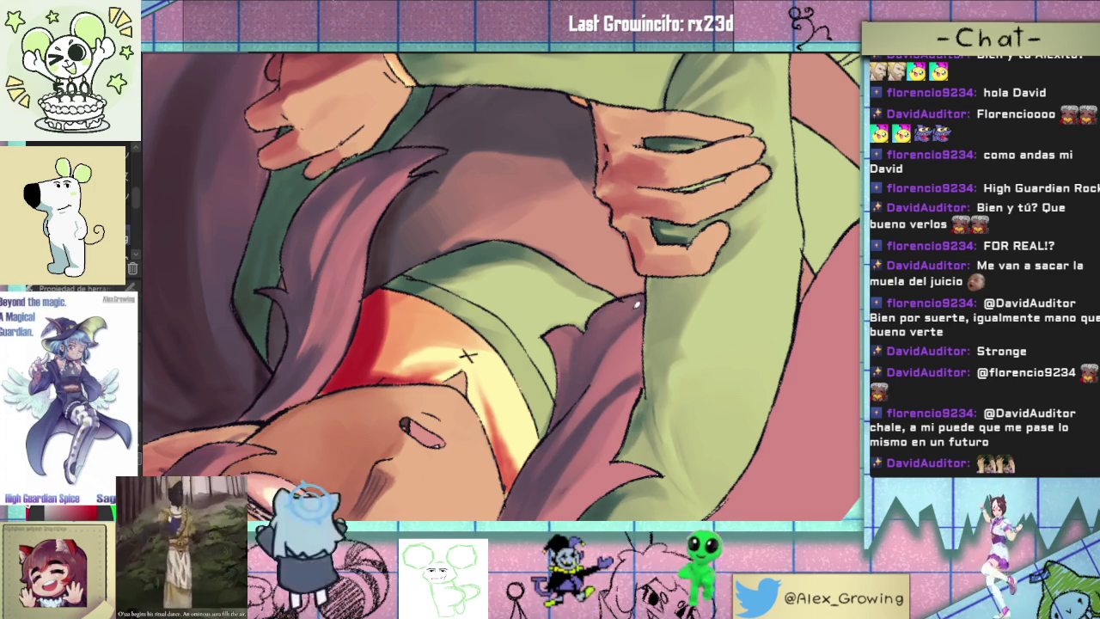
{"action": "scroll", "coordinate": [647, 298], "scroll_direction": "down", "scroll_amount": 10}
{"action": "scroll", "coordinate": [670, 296], "scroll_direction": "up", "scroll_amount": 2}
{"action": "scroll", "coordinate": [687, 296], "scroll_direction": "up", "scroll_amount": 2}
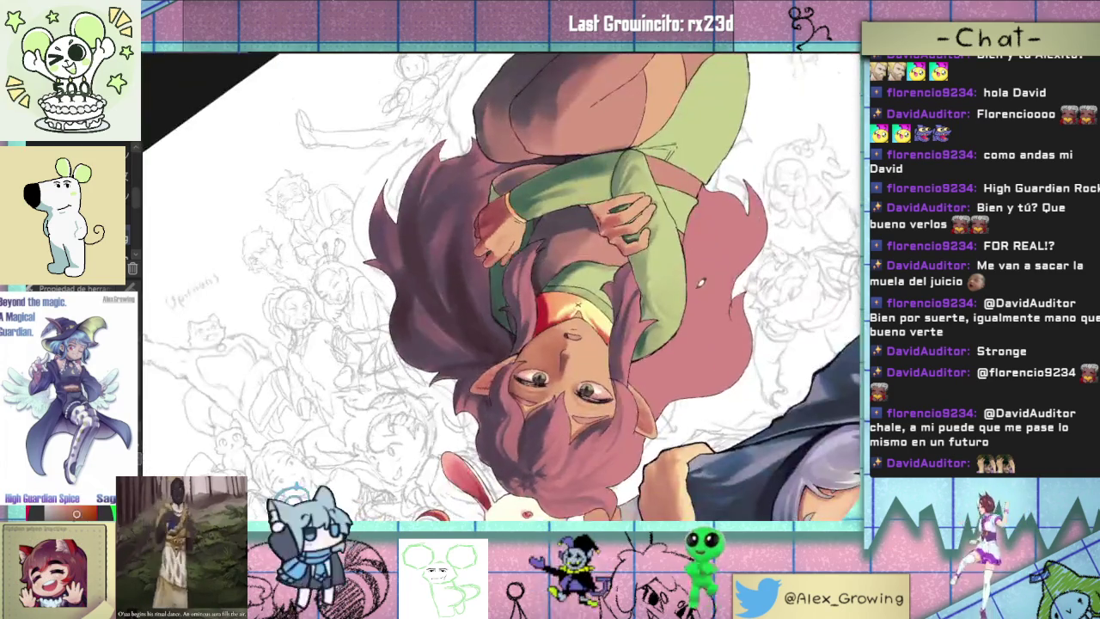
{"action": "scroll", "coordinate": [692, 297], "scroll_direction": "up", "scroll_amount": 1}
{"action": "scroll", "coordinate": [691, 296], "scroll_direction": "up", "scroll_amount": 2}
{"action": "scroll", "coordinate": [678, 344], "scroll_direction": "up", "scroll_amount": 1}
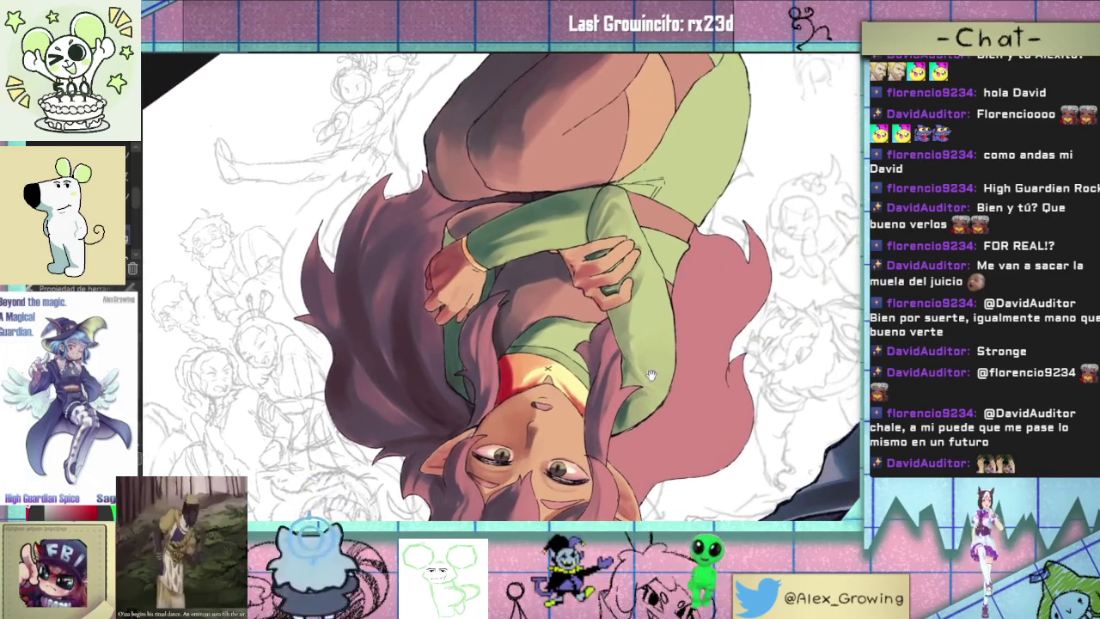
{"action": "scroll", "coordinate": [653, 425], "scroll_direction": "up", "scroll_amount": 2}
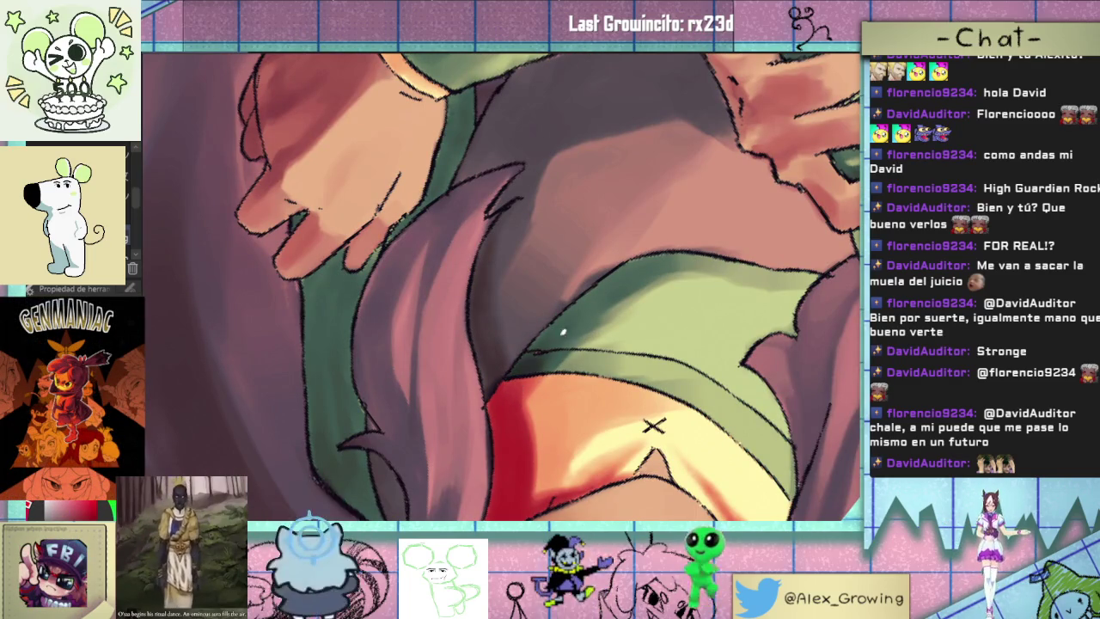
{"action": "left_click_drag", "start_coordinate": [533, 356], "coordinate": [622, 277]}
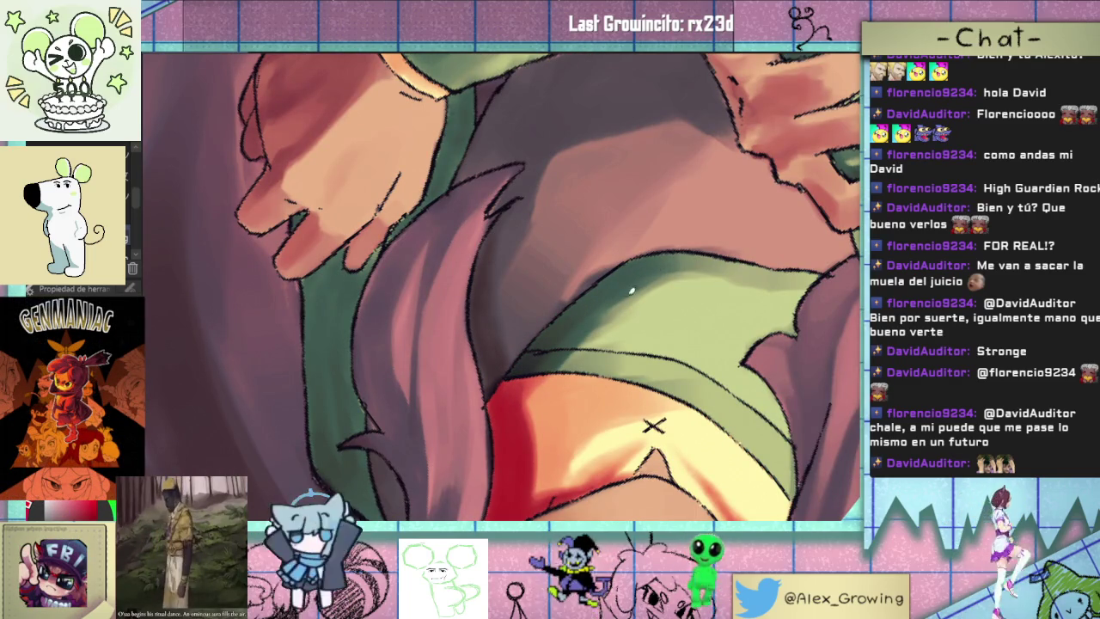
- Add a soft light highlight on the green shorts fabric
{"action": "left_click_drag", "start_coordinate": [654, 273], "coordinate": [546, 386]}
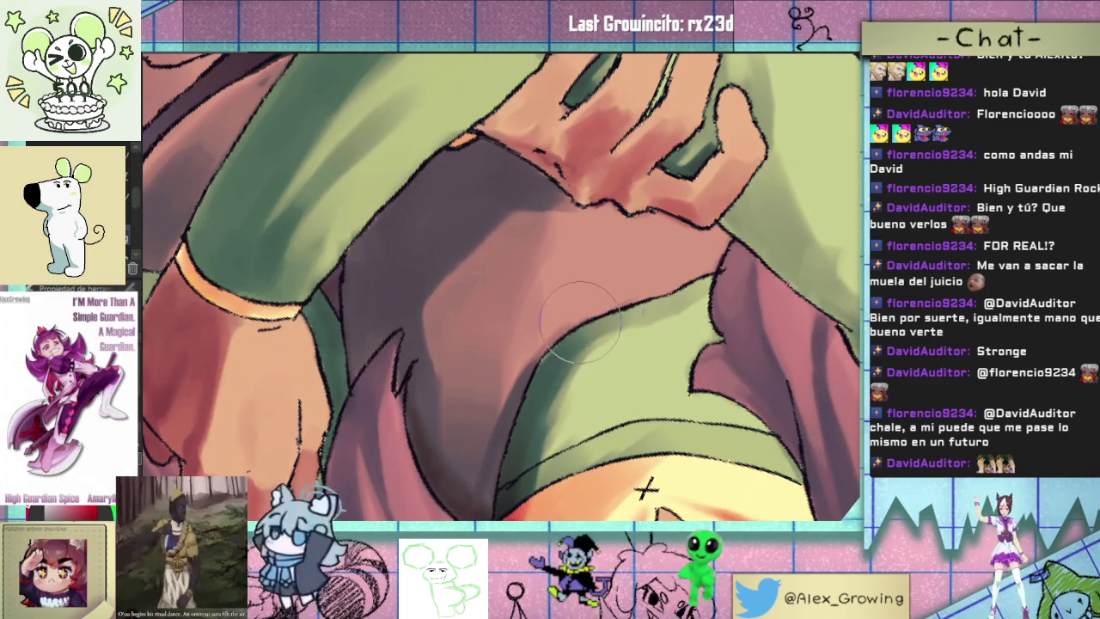
{"action": "left_click_drag", "start_coordinate": [623, 292], "coordinate": [637, 275]}
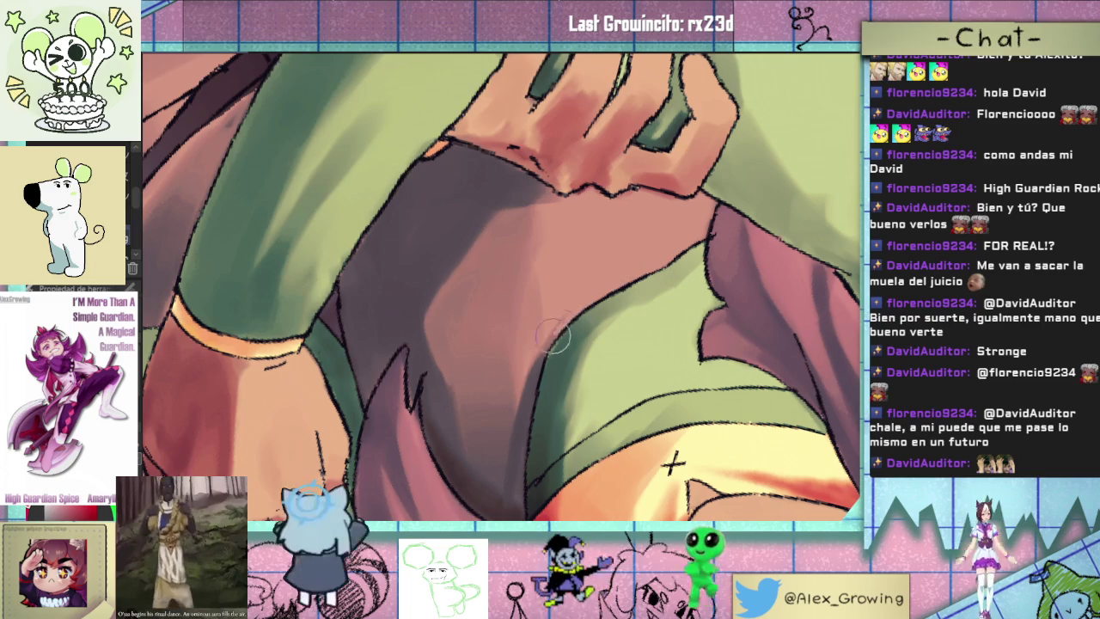
{"action": "left_click_drag", "start_coordinate": [539, 359], "coordinate": [524, 425]}
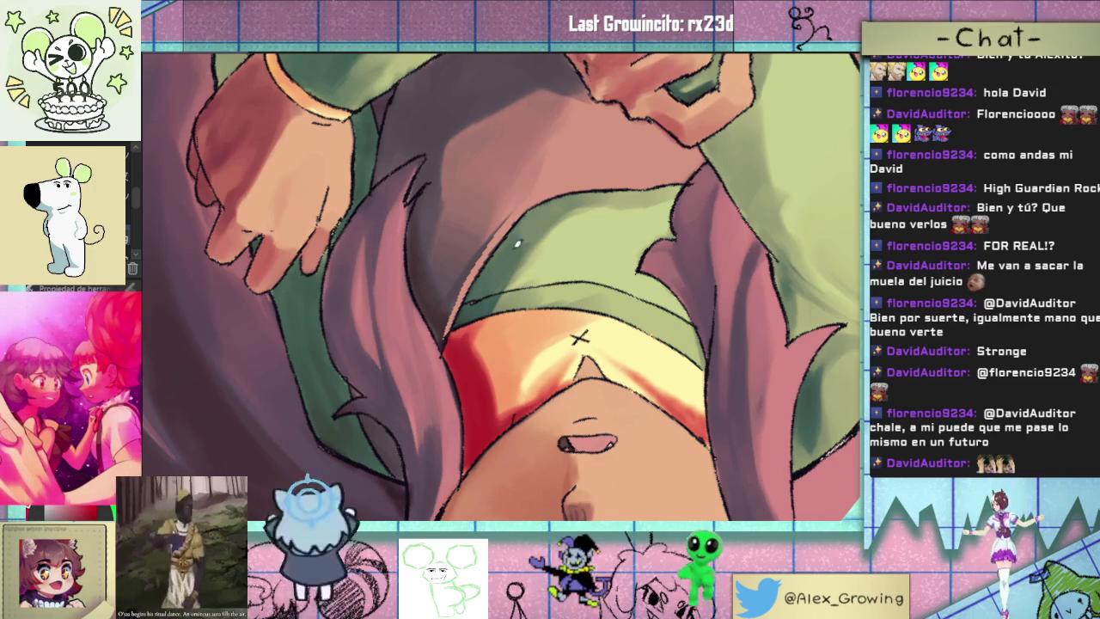
{"action": "key", "text": "ctrl+0"}
- Blend and darken the shading along the thigh crease
{"action": "mouse_move", "coordinate": [471, 317]}
{"action": "left_mouse_down"}
{"action": "mouse_move", "coordinate": [623, 355]}
{"action": "mouse_move", "coordinate": [706, 245]}
{"action": "mouse_move", "coordinate": [617, 336]}
{"action": "left_mouse_up"}
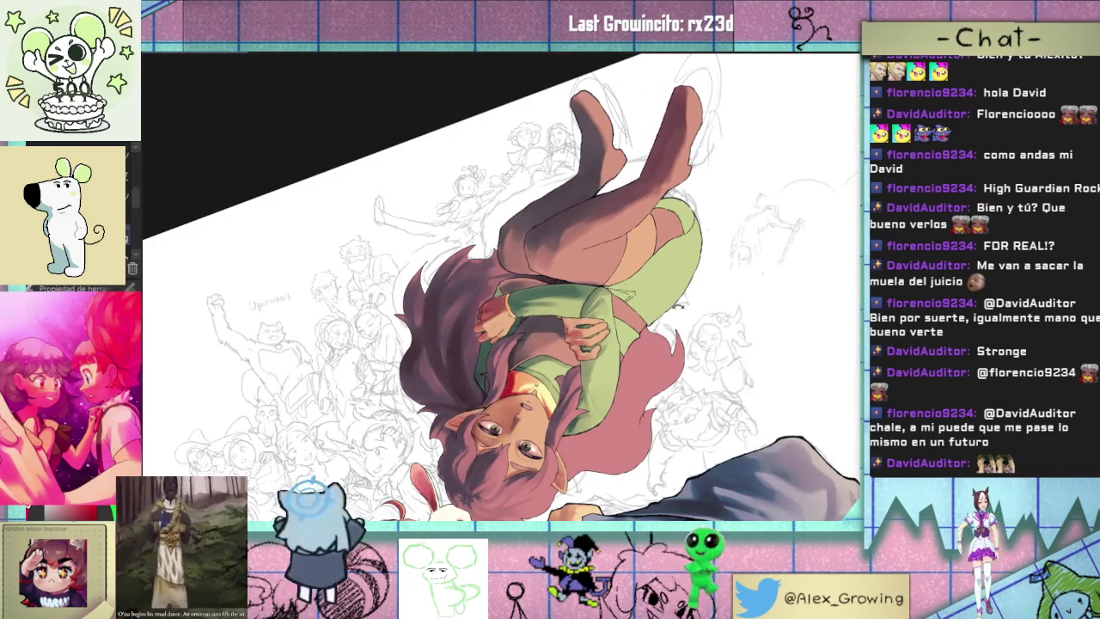
{"action": "mouse_move", "coordinate": [676, 306]}
{"action": "left_mouse_down"}
{"action": "mouse_move", "coordinate": [631, 241]}
{"action": "mouse_move", "coordinate": [646, 324]}
{"action": "mouse_move", "coordinate": [547, 335]}
{"action": "mouse_move", "coordinate": [551, 402]}
{"action": "left_mouse_up"}
{"action": "mouse_move", "coordinate": [543, 348]}
{"action": "left_mouse_down"}
{"action": "mouse_move", "coordinate": [549, 403]}
{"action": "mouse_move", "coordinate": [548, 335]}
{"action": "left_mouse_up"}
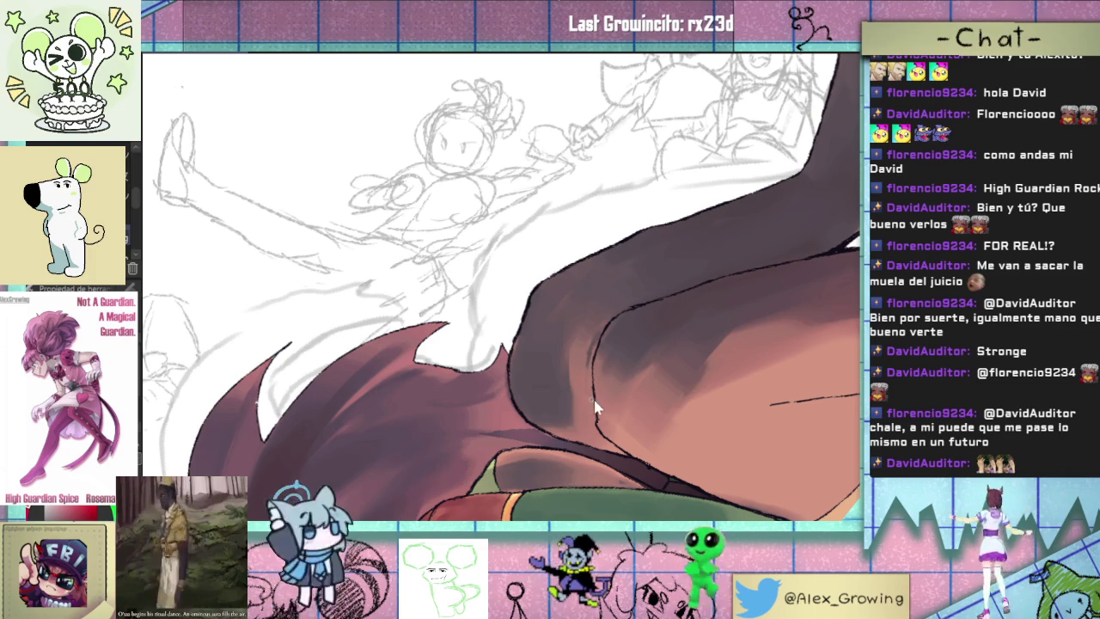
{"action": "mouse_move", "coordinate": [591, 413]}
{"action": "left_mouse_down"}
{"action": "mouse_move", "coordinate": [591, 337]}
{"action": "mouse_move", "coordinate": [581, 394]}
{"action": "mouse_move", "coordinate": [597, 416]}
{"action": "left_mouse_up"}
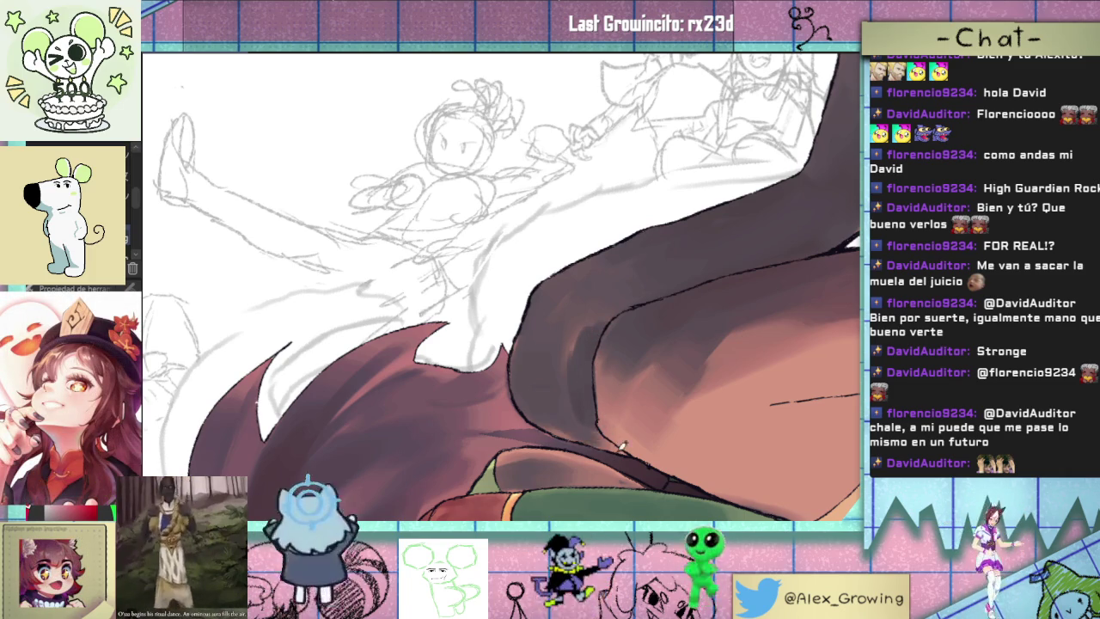
- Ink a dark line along the leg contour and darken the leg shading further
{"action": "left_click_drag", "start_coordinate": [557, 417], "coordinate": [633, 448]}
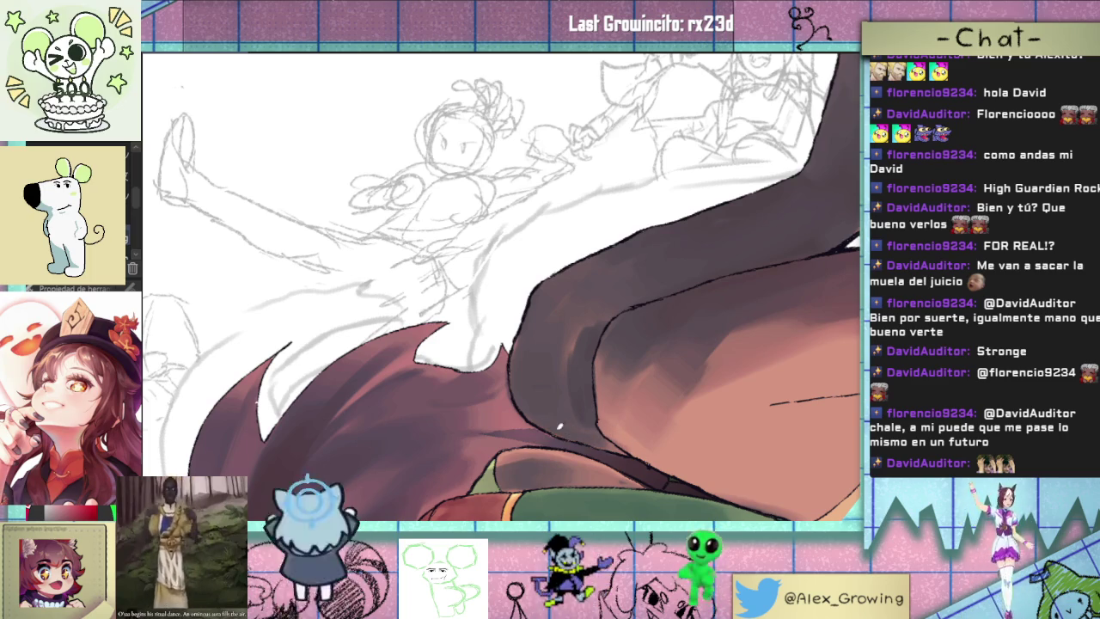
{"action": "scroll", "coordinate": [609, 448], "scroll_direction": "up", "scroll_amount": 2}
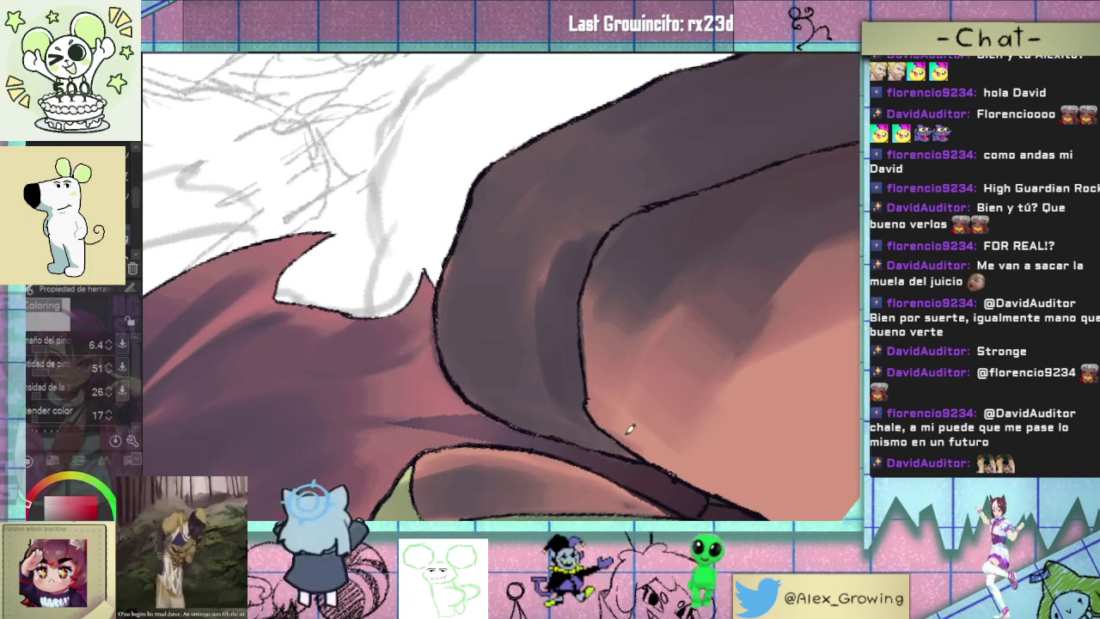
{"action": "scroll", "coordinate": [629, 401], "scroll_direction": "down", "scroll_amount": 1}
{"action": "scroll", "coordinate": [592, 378], "scroll_direction": "down", "scroll_amount": 1}
{"action": "left_click_drag", "start_coordinate": [592, 378], "coordinate": [587, 376]}
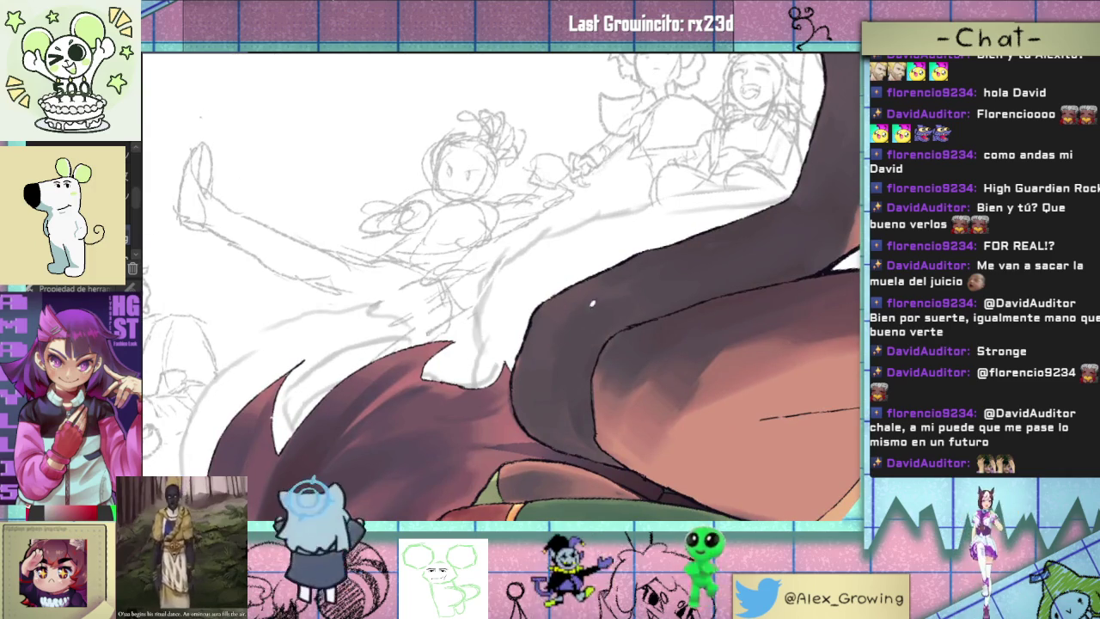
{"action": "mouse_move", "coordinate": [550, 352]}
{"action": "left_mouse_down"}
{"action": "mouse_move", "coordinate": [533, 382]}
{"action": "mouse_move", "coordinate": [569, 356]}
{"action": "left_mouse_up"}
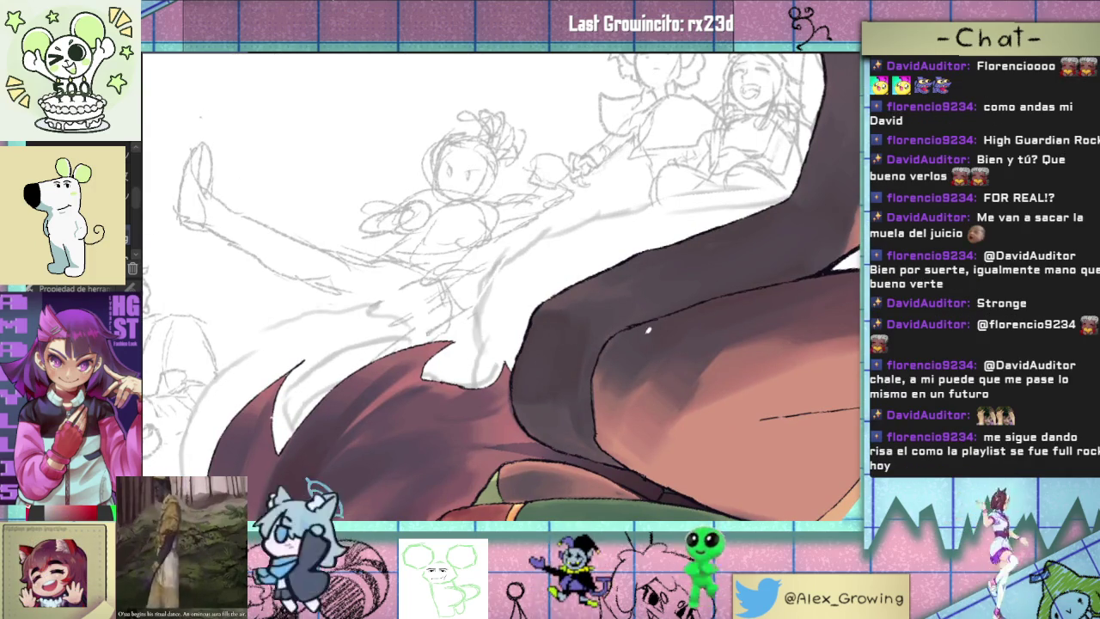
{"action": "key", "text": "-"}
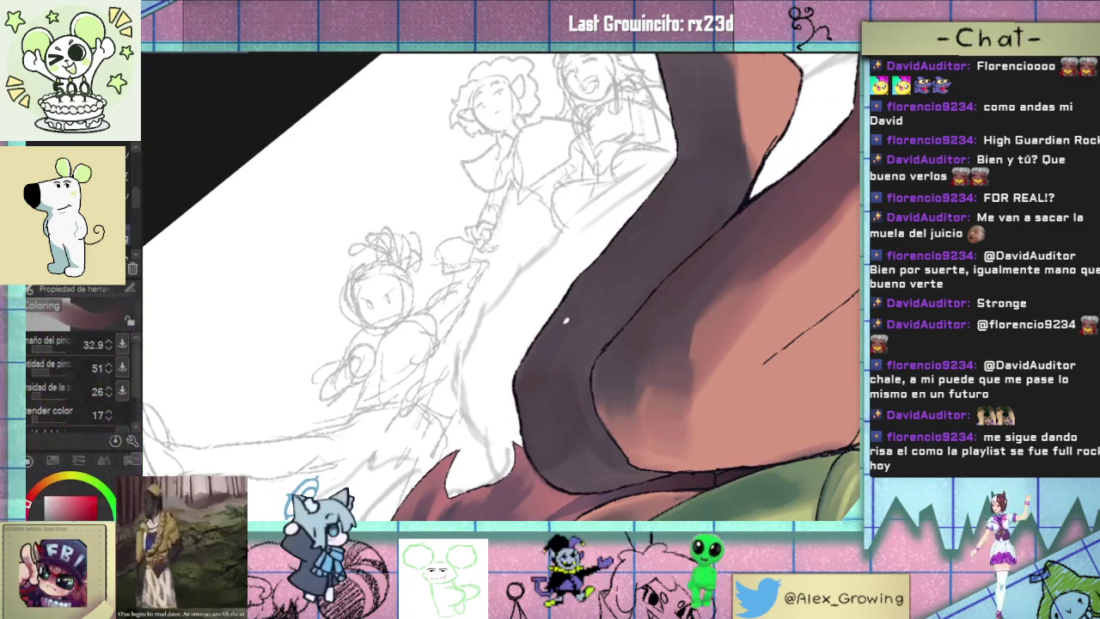
{"action": "mouse_move", "coordinate": [593, 302]}
{"action": "left_mouse_down"}
{"action": "mouse_move", "coordinate": [628, 299]}
{"action": "mouse_move", "coordinate": [601, 327]}
{"action": "left_mouse_up"}
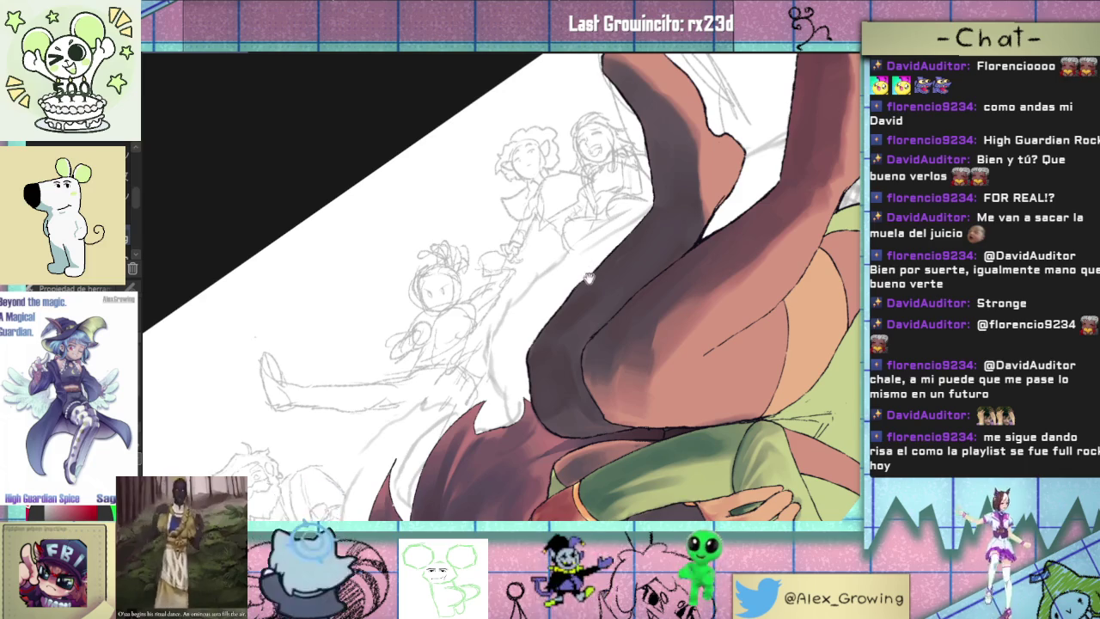
{"action": "left_click_drag", "start_coordinate": [591, 274], "coordinate": [592, 280]}
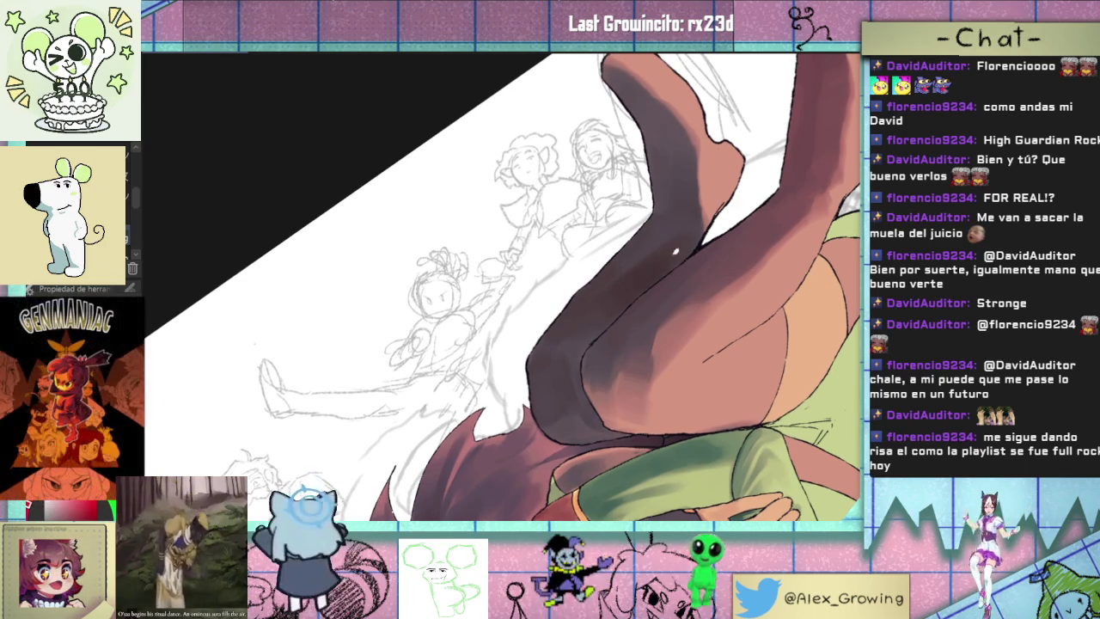
{"action": "key", "text": "asciicircum"}
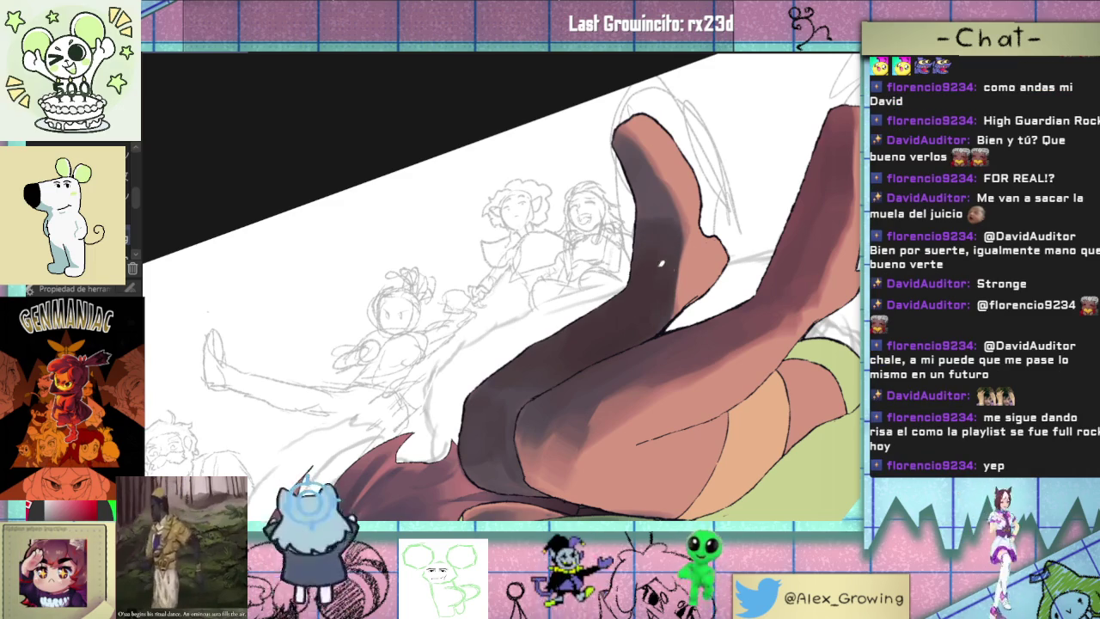
{"action": "scroll", "coordinate": [657, 265], "scroll_direction": "down", "scroll_amount": 3}
{"action": "scroll", "coordinate": [657, 265], "scroll_direction": "down", "scroll_amount": 2}
{"action": "scroll", "coordinate": [611, 350], "scroll_direction": "up", "scroll_amount": 5}
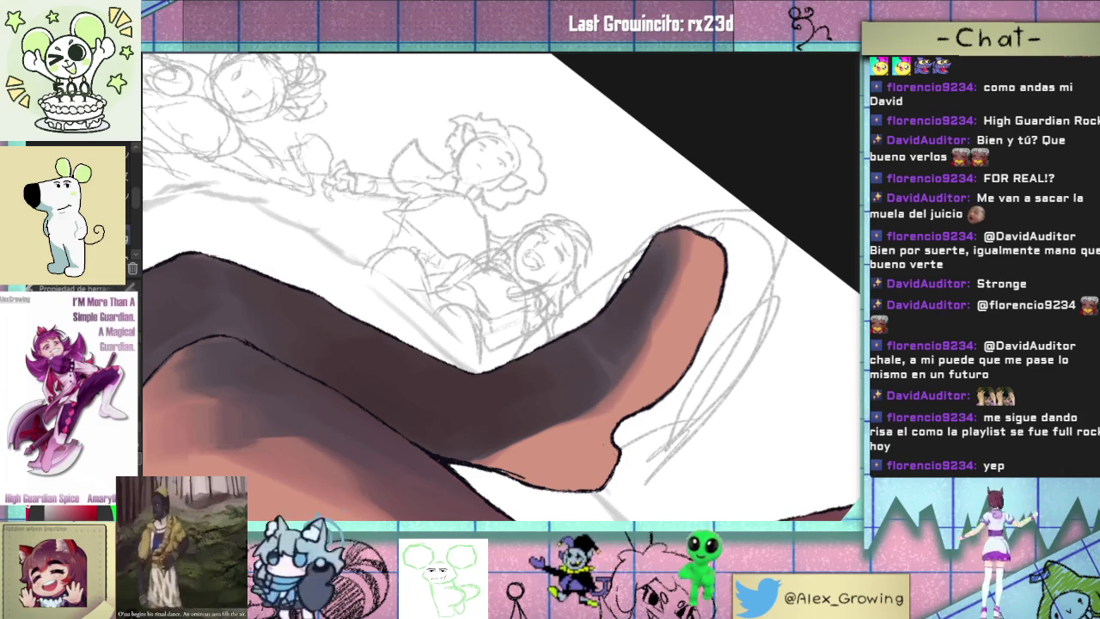
{"action": "scroll", "coordinate": [644, 283], "scroll_direction": "down", "scroll_amount": 4}
{"action": "scroll", "coordinate": [643, 316], "scroll_direction": "up", "scroll_amount": 4}
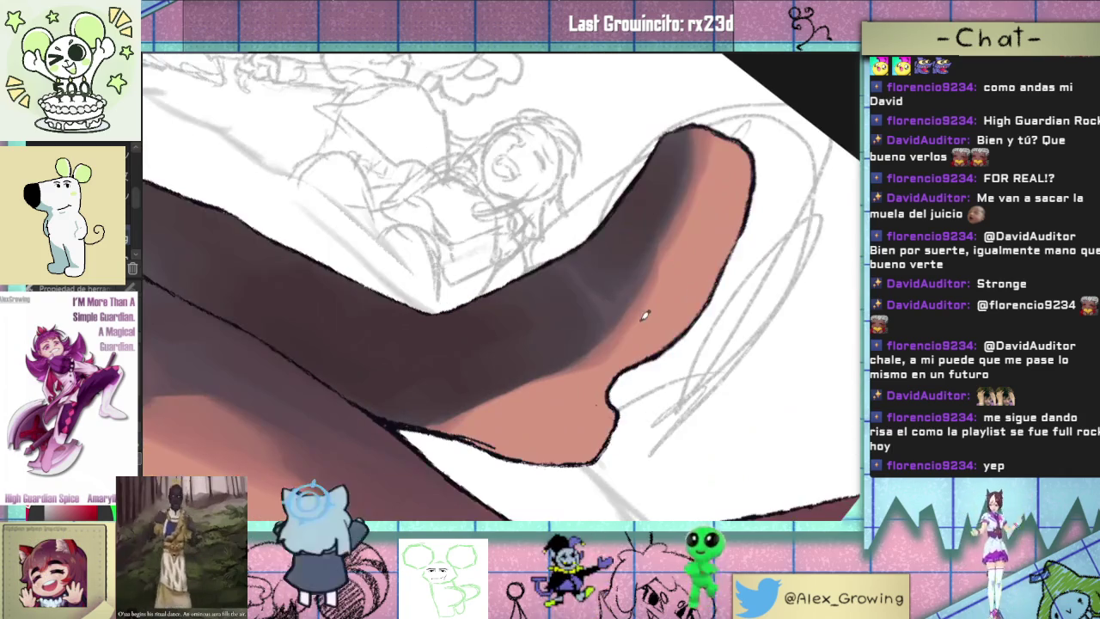
{"action": "mouse_move", "coordinate": [619, 348]}
{"action": "left_mouse_down"}
{"action": "mouse_move", "coordinate": [610, 326]}
{"action": "mouse_move", "coordinate": [597, 331]}
{"action": "left_mouse_up"}
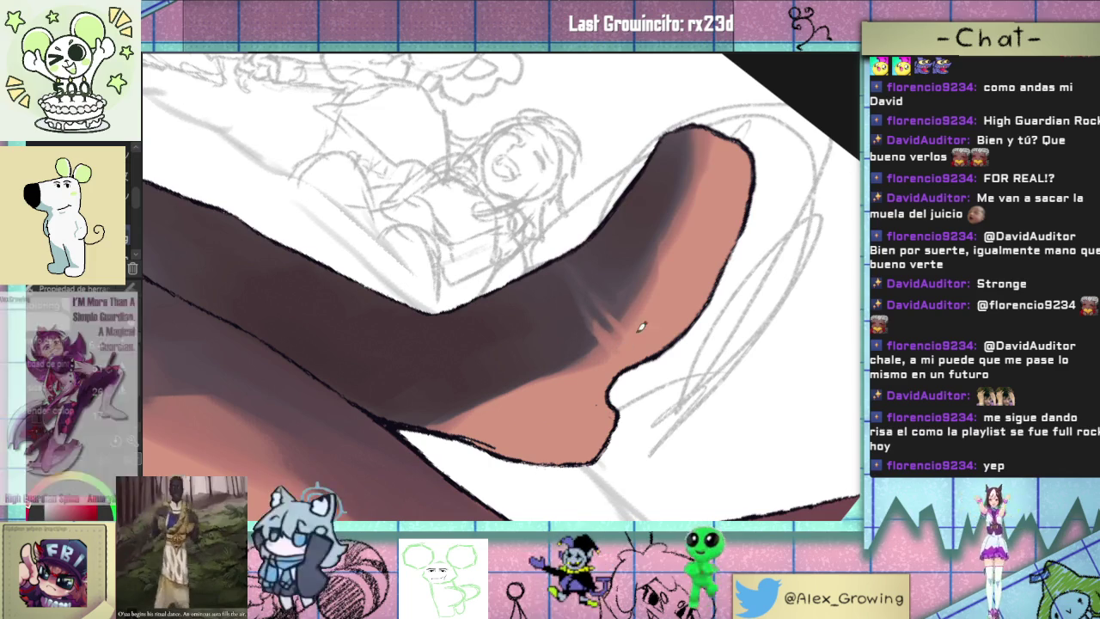
{"action": "scroll", "coordinate": [582, 287], "scroll_direction": "down", "scroll_amount": 4}
{"action": "scroll", "coordinate": [666, 323], "scroll_direction": "up", "scroll_amount": 3}
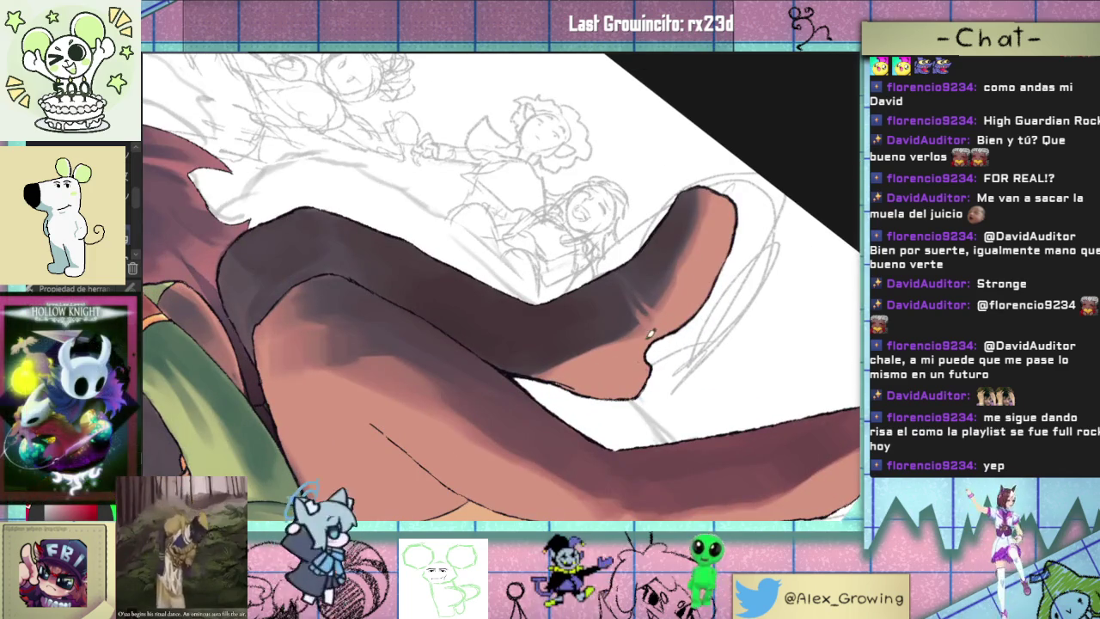
{"action": "scroll", "coordinate": [674, 316], "scroll_direction": "down", "scroll_amount": 4}
{"action": "scroll", "coordinate": [602, 370], "scroll_direction": "up", "scroll_amount": 3}
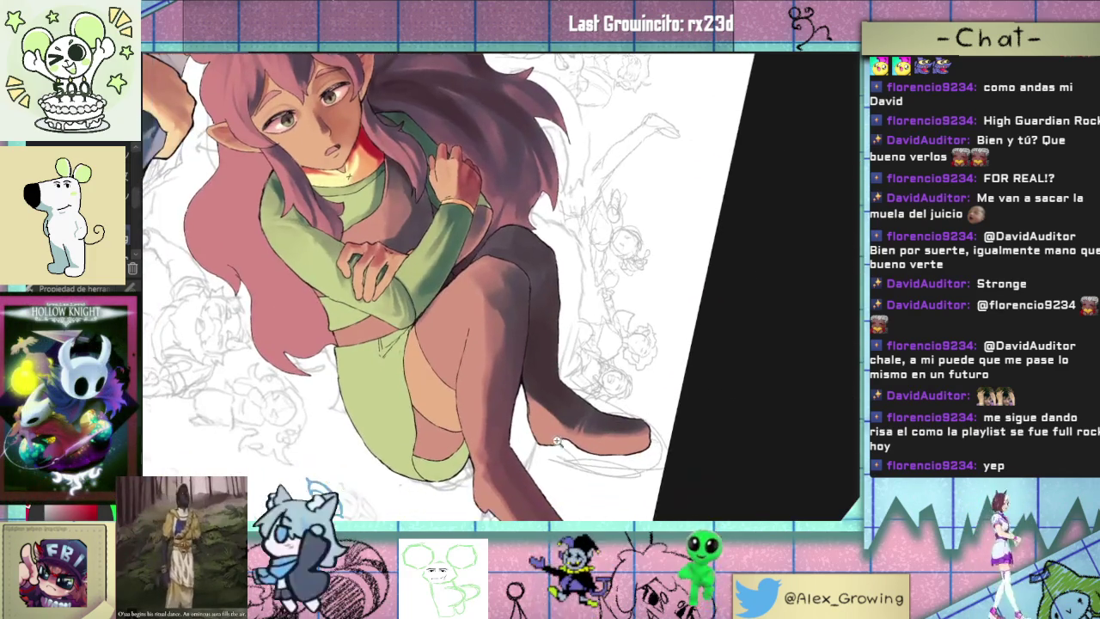
{"action": "scroll", "coordinate": [587, 405], "scroll_direction": "up", "scroll_amount": 2}
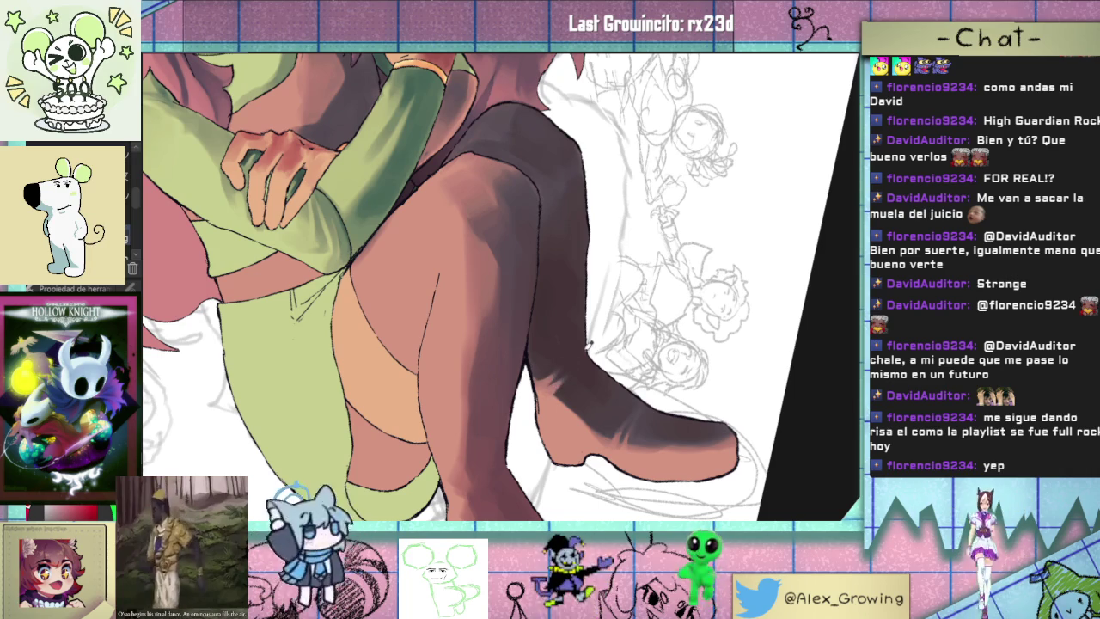
{"action": "scroll", "coordinate": [591, 347], "scroll_direction": "down", "scroll_amount": 4}
{"action": "scroll", "coordinate": [601, 335], "scroll_direction": "up", "scroll_amount": 1}
{"action": "scroll", "coordinate": [610, 322], "scroll_direction": "up", "scroll_amount": 3}
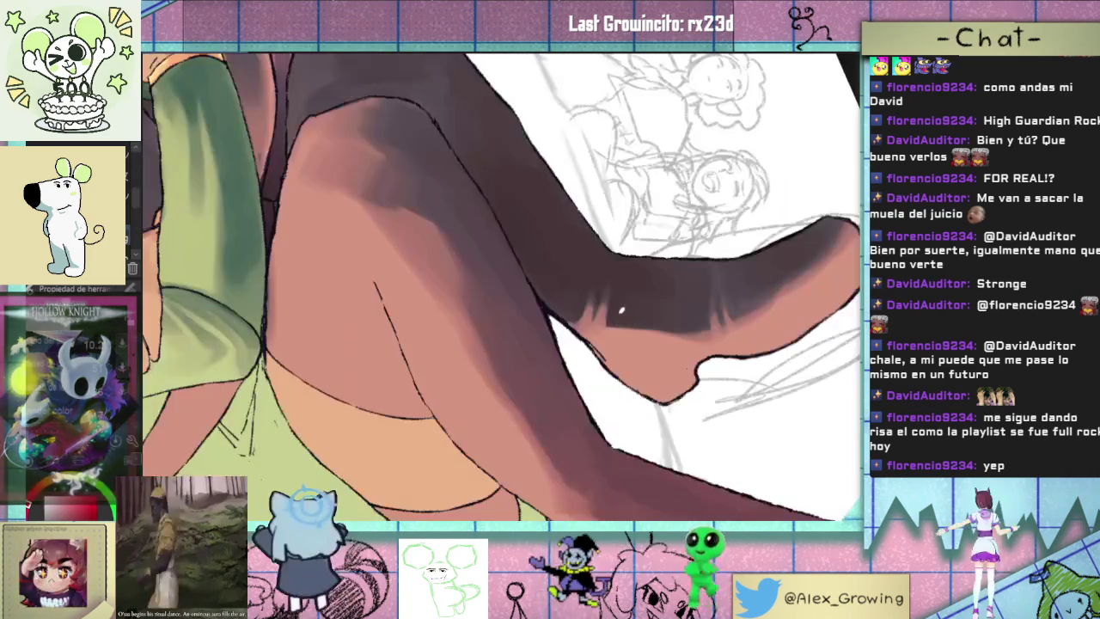
{"action": "scroll", "coordinate": [615, 312], "scroll_direction": "down", "scroll_amount": 4}
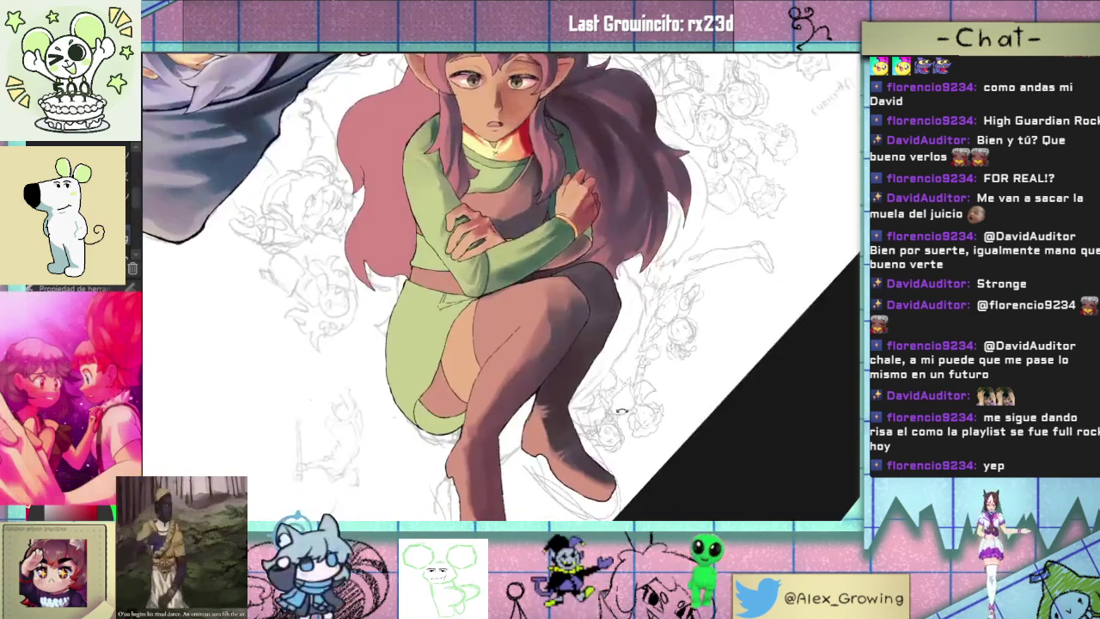
{"action": "scroll", "coordinate": [567, 430], "scroll_direction": "down", "scroll_amount": 1}
{"action": "scroll", "coordinate": [592, 395], "scroll_direction": "down", "scroll_amount": 2}
{"action": "scroll", "coordinate": [615, 366], "scroll_direction": "down", "scroll_amount": 3}
{"action": "scroll", "coordinate": [615, 366], "scroll_direction": "up", "scroll_amount": 2}
{"action": "scroll", "coordinate": [663, 221], "scroll_direction": "up", "scroll_amount": 2}
{"action": "scroll", "coordinate": [636, 189], "scroll_direction": "up", "scroll_amount": 1}
{"action": "scroll", "coordinate": [606, 225], "scroll_direction": "down", "scroll_amount": 1}
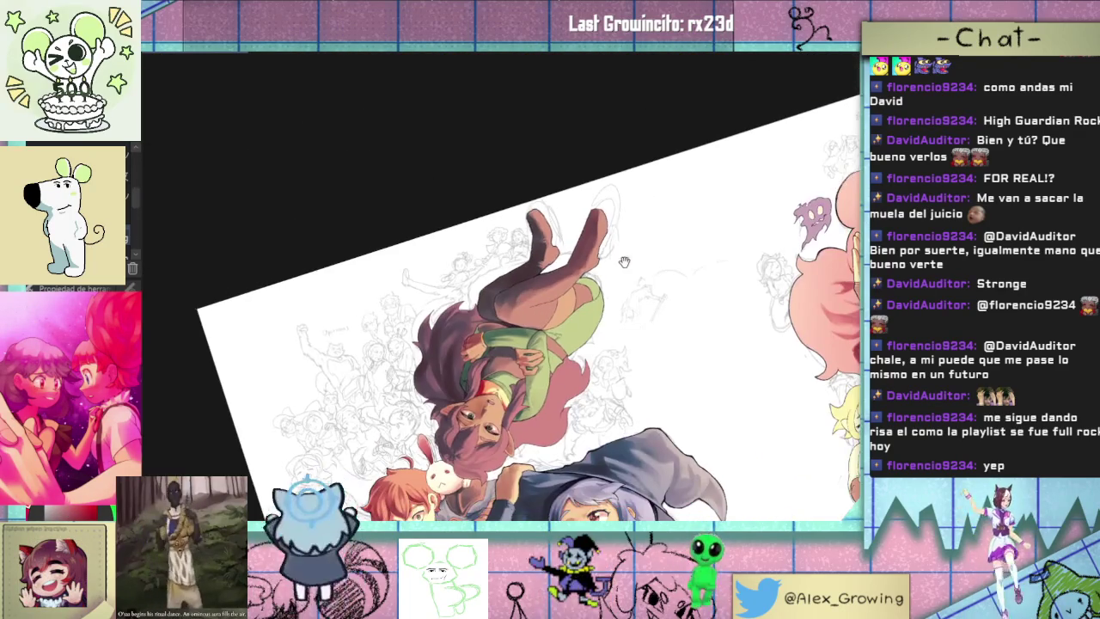
- Lighten a diagonal band of the leg shading with the airbrush
{"action": "scroll", "coordinate": [670, 246], "scroll_direction": "down", "scroll_amount": 1}
{"action": "scroll", "coordinate": [609, 221], "scroll_direction": "down", "scroll_amount": 1}
{"action": "scroll", "coordinate": [609, 221], "scroll_direction": "up", "scroll_amount": 3}
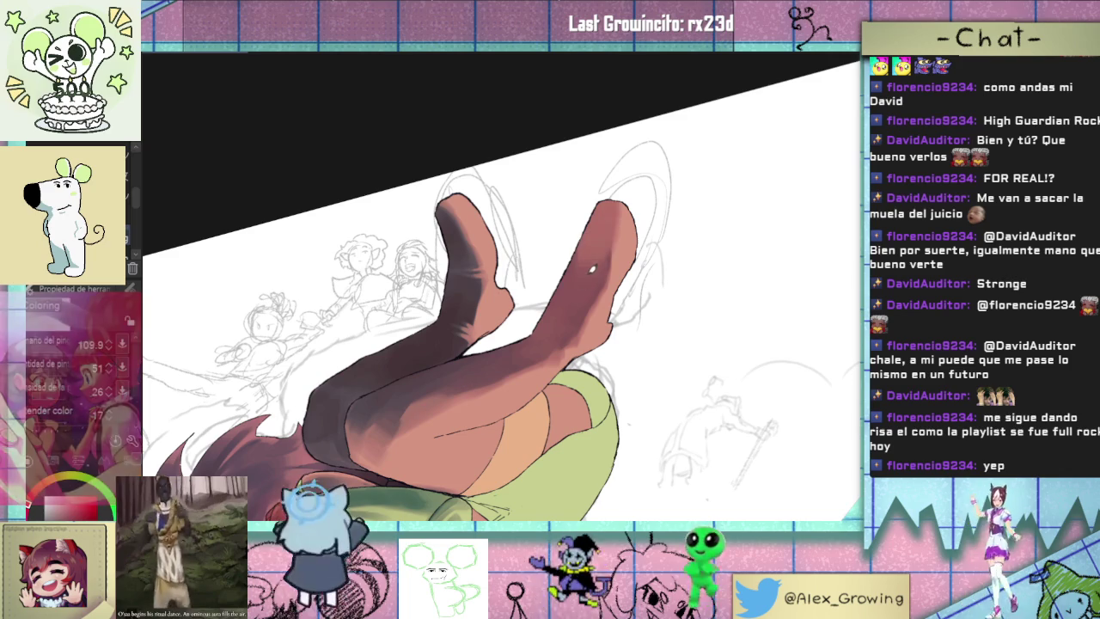
{"action": "scroll", "coordinate": [618, 318], "scroll_direction": "down", "scroll_amount": 3}
{"action": "scroll", "coordinate": [465, 406], "scroll_direction": "up", "scroll_amount": 3}
{"action": "scroll", "coordinate": [466, 406], "scroll_direction": "up", "scroll_amount": 2}
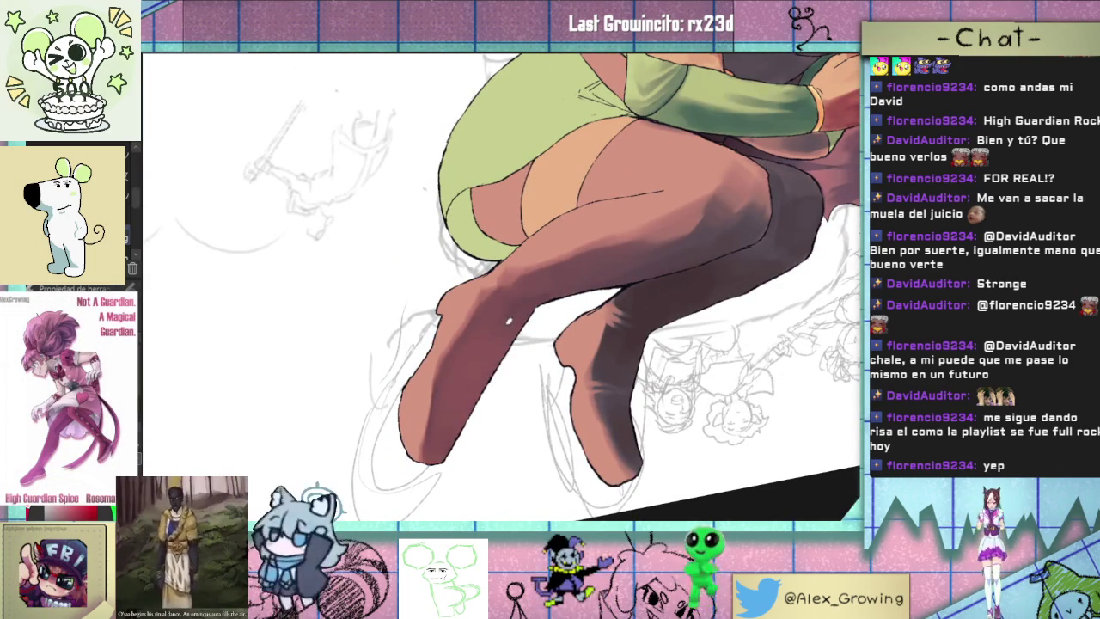
{"action": "left_click_drag", "start_coordinate": [479, 375], "coordinate": [447, 448]}
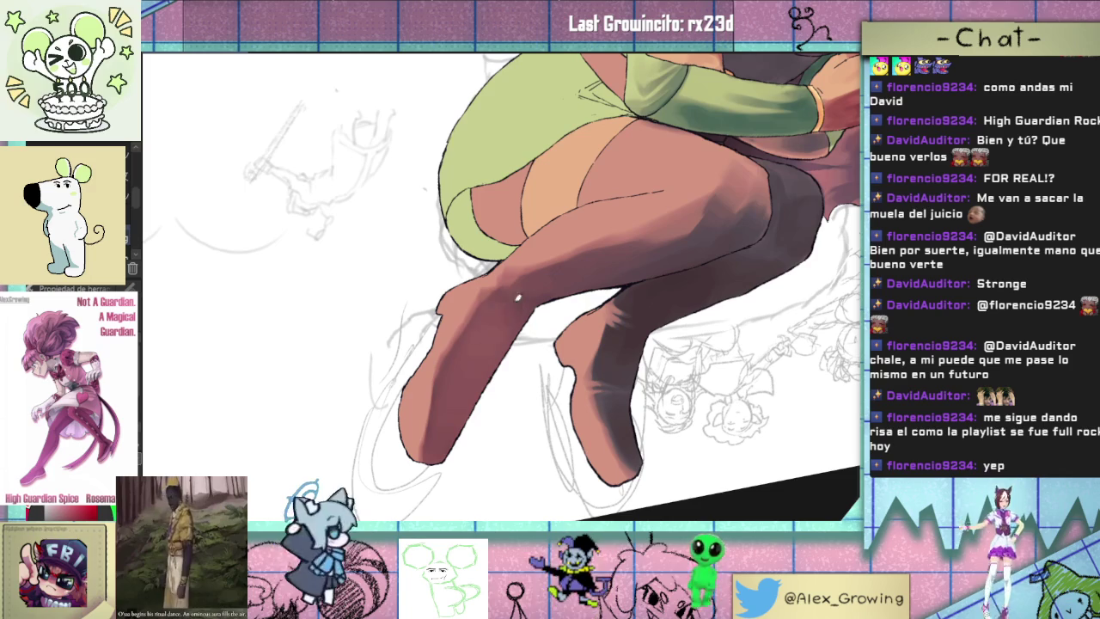
- Deepen the dark shadow on the shin
{"action": "scroll", "coordinate": [630, 322], "scroll_direction": "down", "scroll_amount": 3}
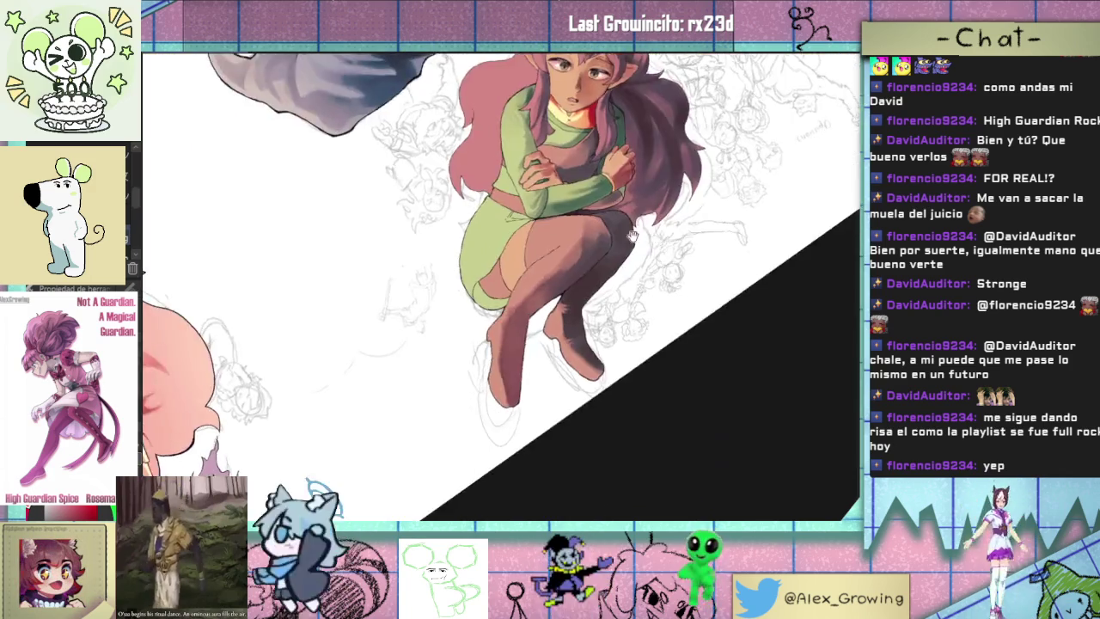
{"action": "scroll", "coordinate": [602, 309], "scroll_direction": "up", "scroll_amount": 5}
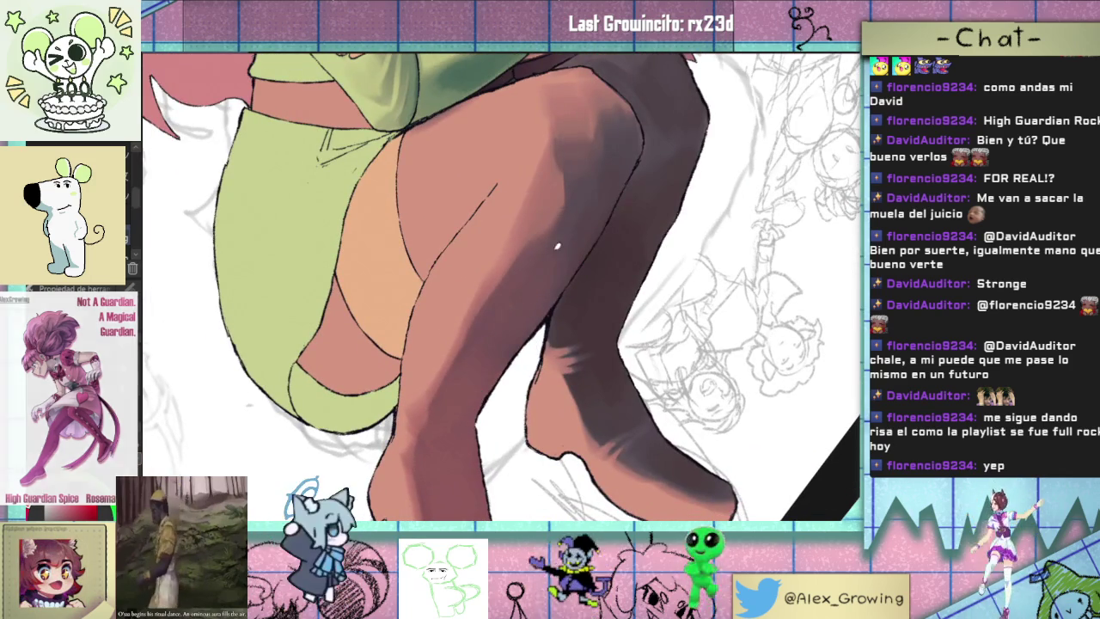
{"action": "scroll", "coordinate": [559, 263], "scroll_direction": "down", "scroll_amount": 1}
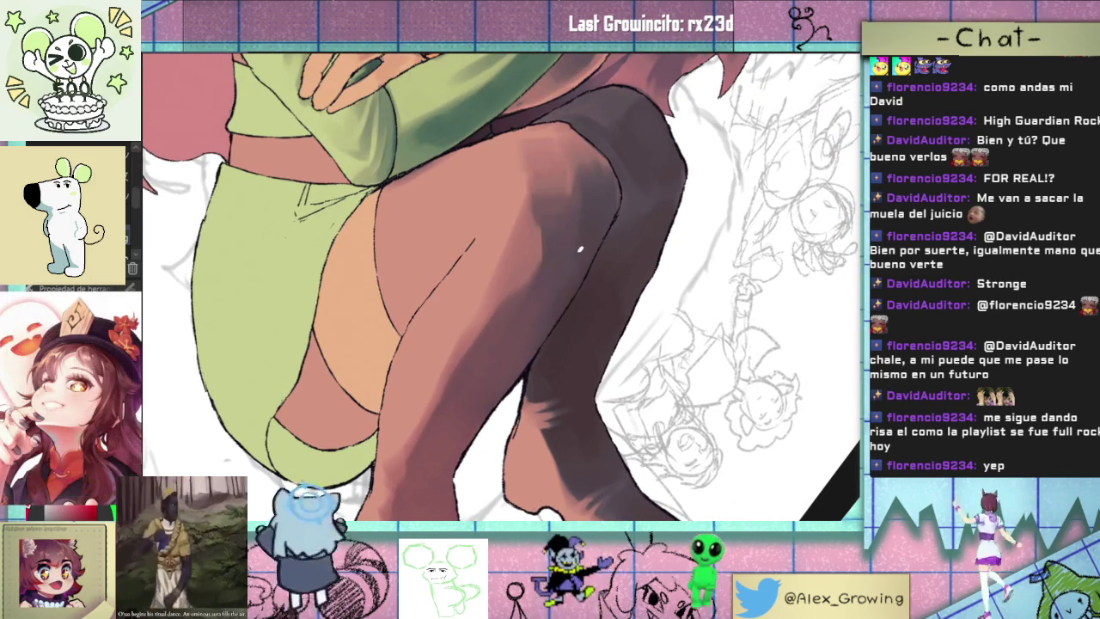
{"action": "scroll", "coordinate": [603, 195], "scroll_direction": "down", "scroll_amount": 3}
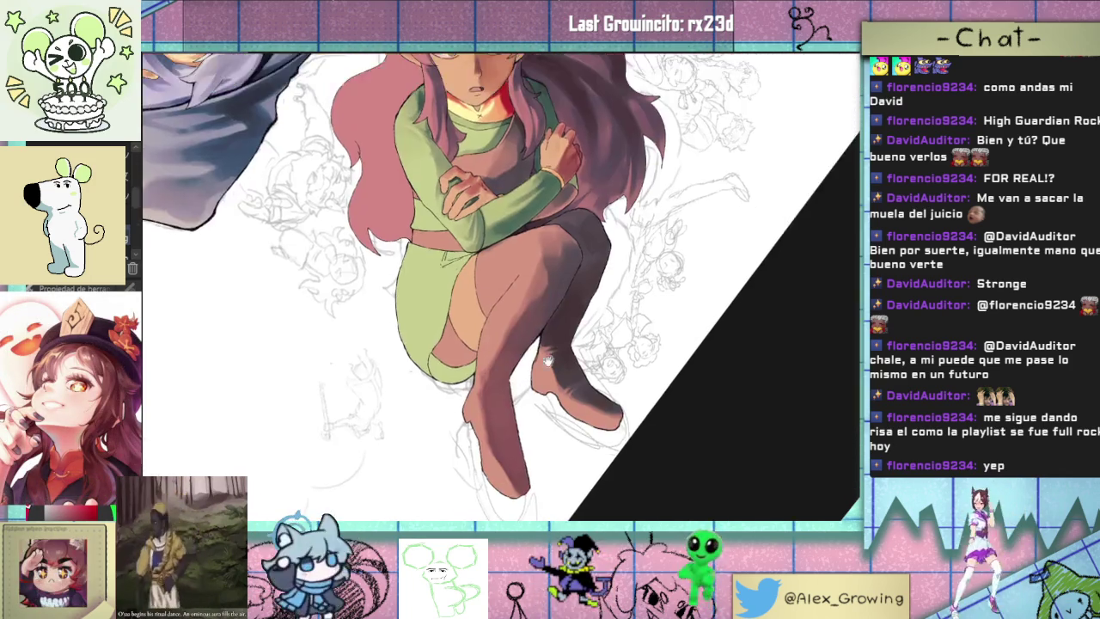
{"action": "scroll", "coordinate": [481, 308], "scroll_direction": "up", "scroll_amount": 3}
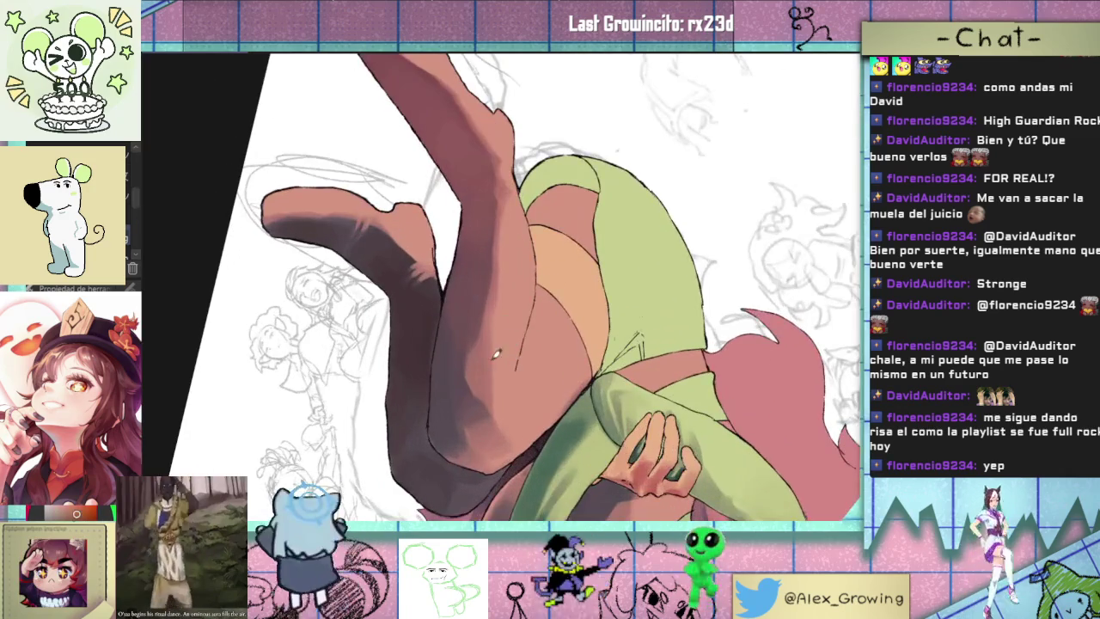
{"action": "mouse_move", "coordinate": [501, 394]}
{"action": "left_mouse_down"}
{"action": "mouse_move", "coordinate": [483, 426]}
{"action": "mouse_move", "coordinate": [506, 391]}
{"action": "mouse_move", "coordinate": [526, 428]}
{"action": "mouse_move", "coordinate": [486, 414]}
{"action": "left_mouse_up"}
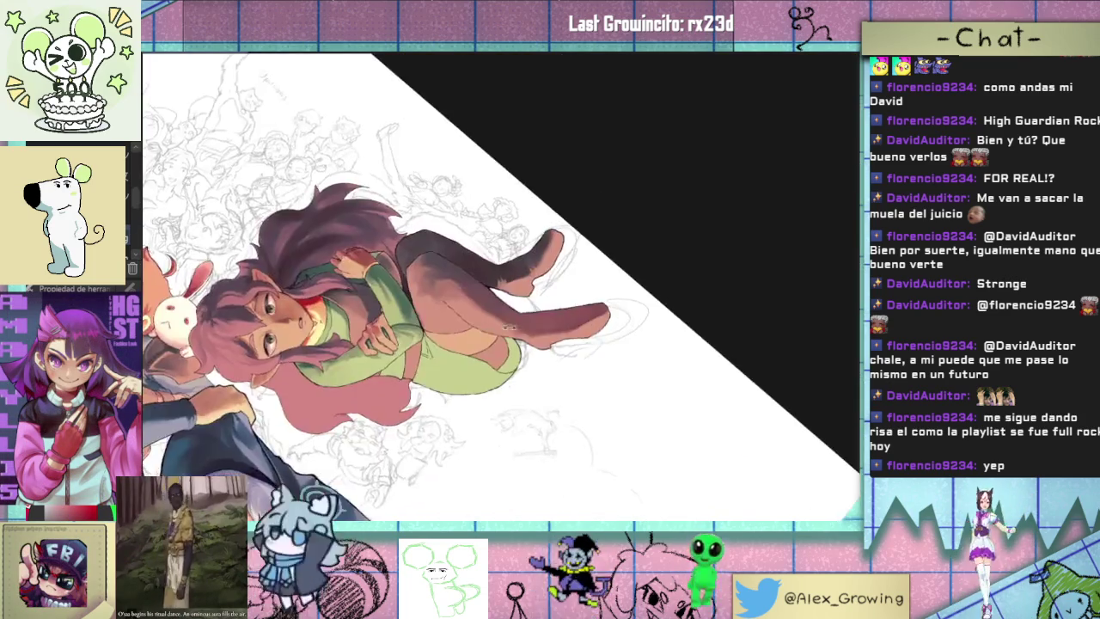
{"action": "left_click_drag", "start_coordinate": [526, 375], "coordinate": [636, 398]}
- Reset the rotation, turn the view upside-down onto the legs, and pick a warm orange shading colour
{"action": "key", "text": "ctrl+alt+0"}
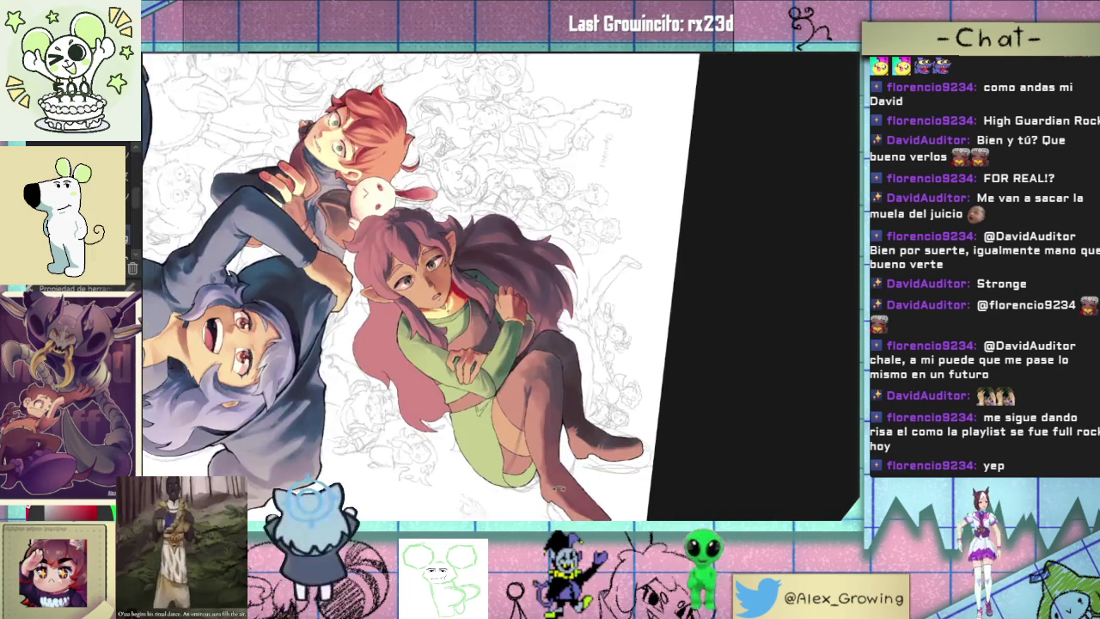
{"action": "left_click_drag", "start_coordinate": [512, 439], "coordinate": [660, 186]}
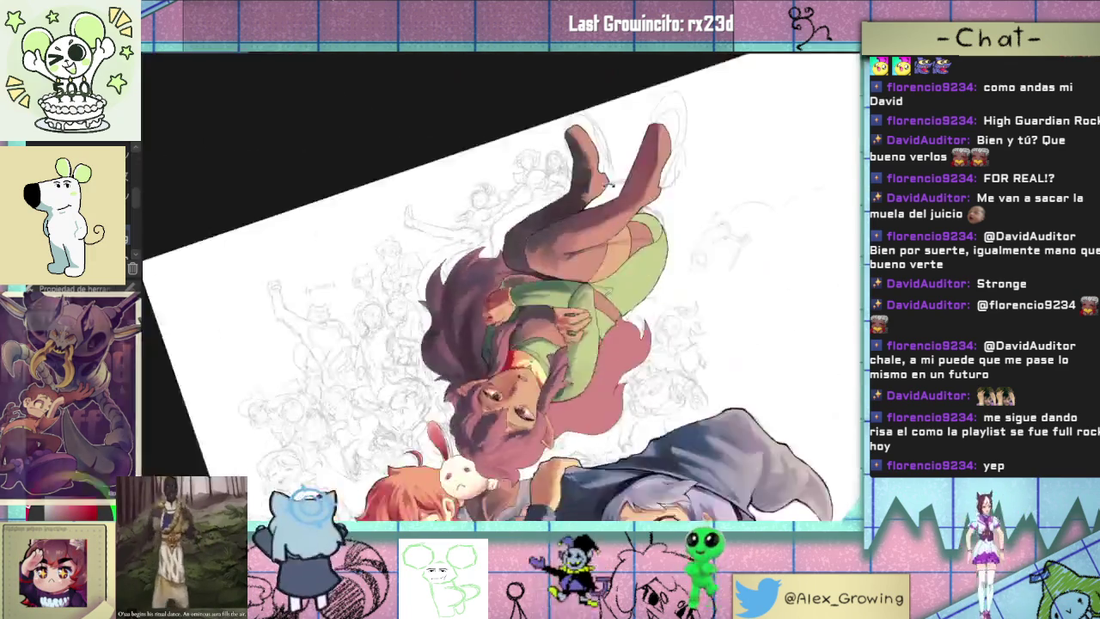
{"action": "scroll", "coordinate": [542, 310], "scroll_direction": "up", "scroll_amount": 5}
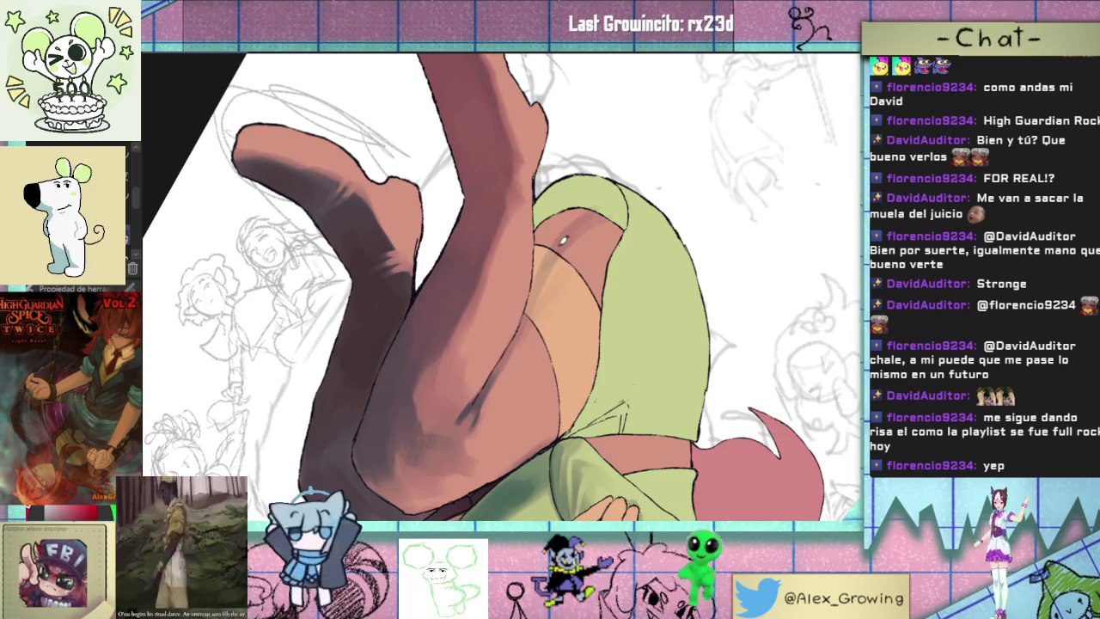
{"action": "left_click_drag", "start_coordinate": [499, 275], "coordinate": [481, 306]}
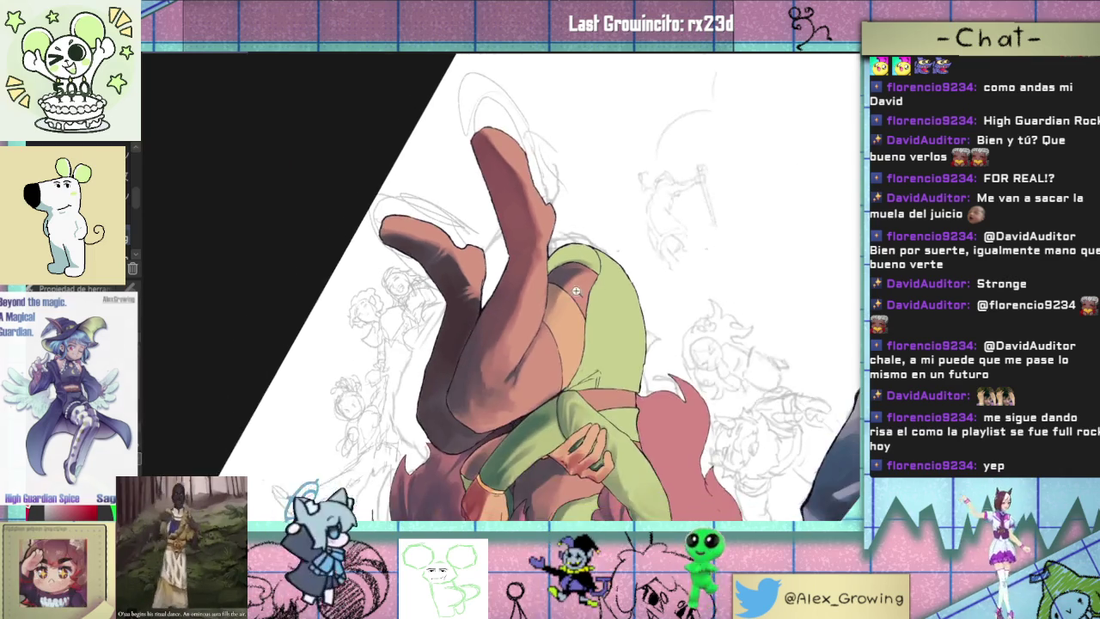
{"action": "left_click_drag", "start_coordinate": [560, 260], "coordinate": [545, 275]}
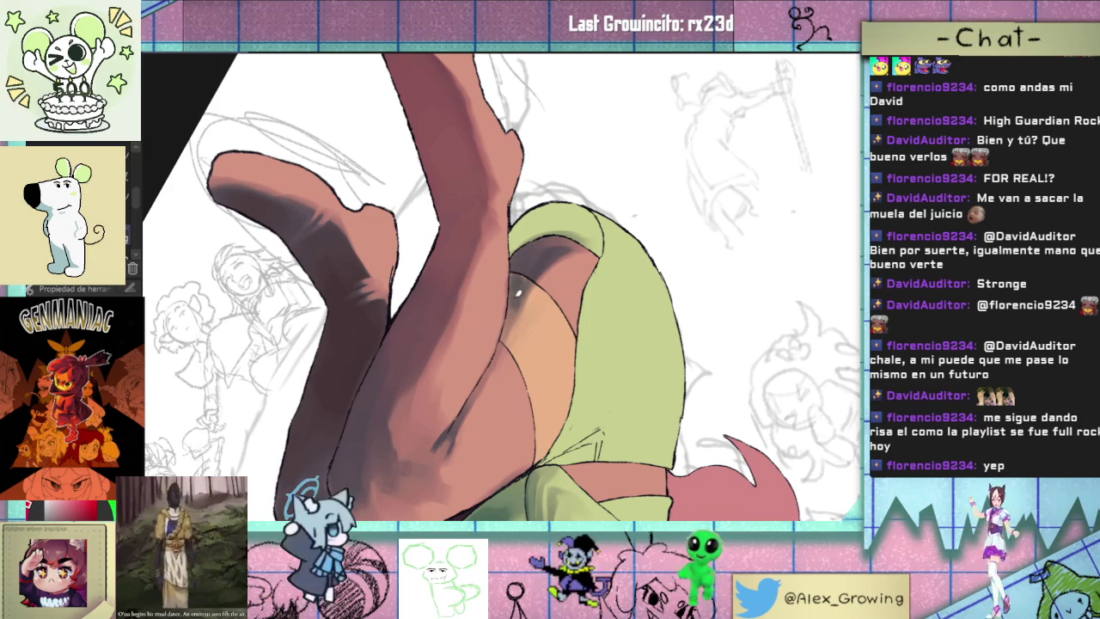
{"action": "left_click", "coordinate": [520, 301], "text": "alt"}
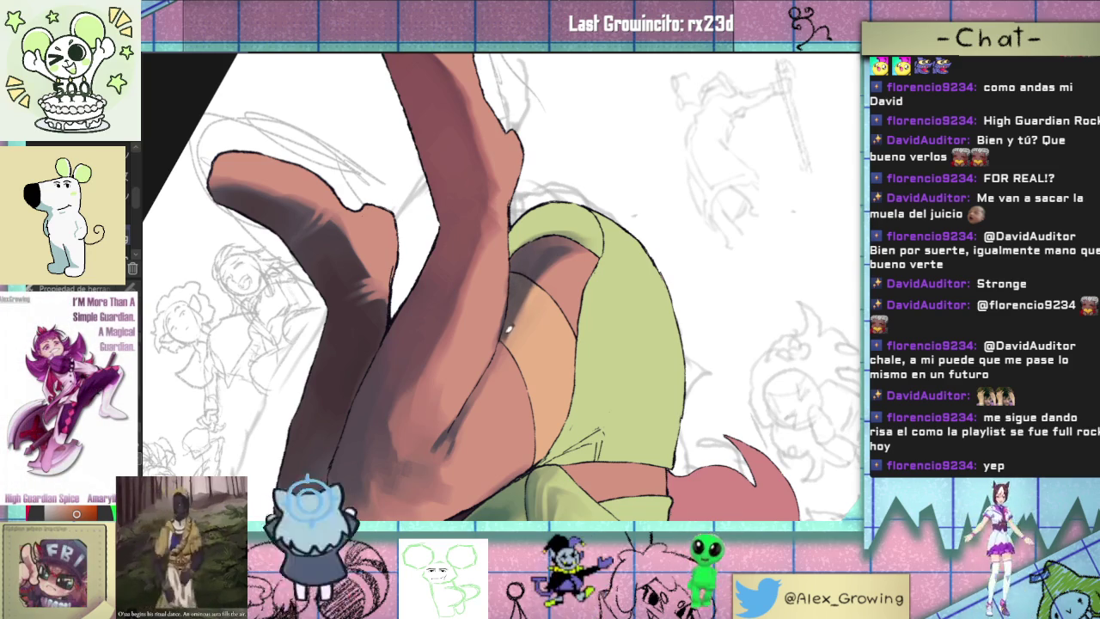
- Rotate the view so her feet point up and zoom in on the legs and green shorts
{"action": "scroll", "coordinate": [529, 279], "scroll_direction": "down", "scroll_amount": 3}
{"action": "scroll", "coordinate": [542, 373], "scroll_direction": "down", "scroll_amount": 2}
{"action": "mouse_move", "coordinate": [541, 372]}
{"action": "left_mouse_down"}
{"action": "mouse_move", "coordinate": [612, 273]}
{"action": "mouse_move", "coordinate": [558, 326]}
{"action": "left_mouse_up"}
{"action": "scroll", "coordinate": [516, 352], "scroll_direction": "up", "scroll_amount": 5}
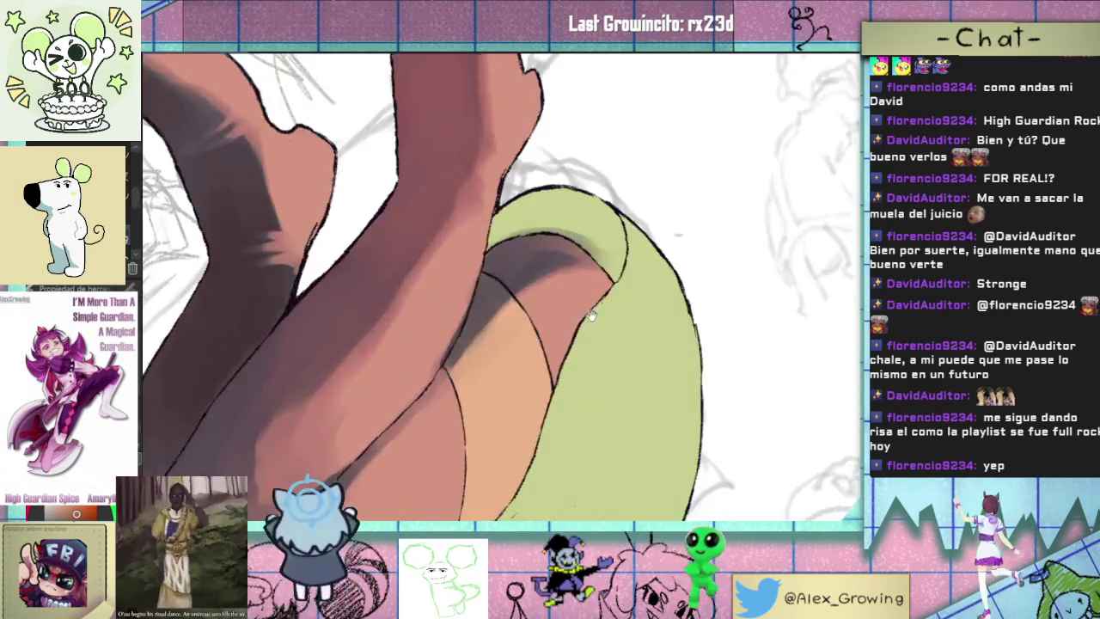
{"action": "scroll", "coordinate": [511, 354], "scroll_direction": "up", "scroll_amount": 2}
{"action": "mouse_move", "coordinate": [511, 354]}
{"action": "left_mouse_down"}
{"action": "mouse_move", "coordinate": [508, 295]}
{"action": "mouse_move", "coordinate": [468, 279]}
{"action": "mouse_move", "coordinate": [490, 324]}
{"action": "mouse_move", "coordinate": [491, 401]}
{"action": "left_mouse_up"}
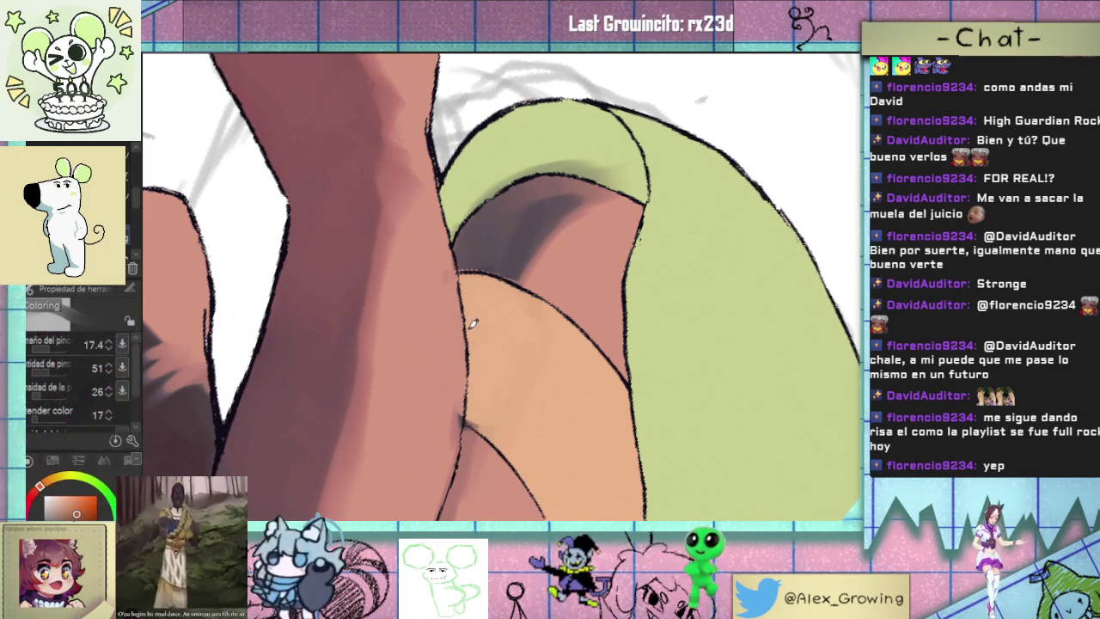
- Paint dark reddish shadow strokes in the fold below the shorts, with a lighter stripe inside
{"action": "mouse_move", "coordinate": [498, 322]}
{"action": "left_mouse_down"}
{"action": "mouse_move", "coordinate": [490, 297]}
{"action": "mouse_move", "coordinate": [502, 302]}
{"action": "left_mouse_up"}
{"action": "mouse_move", "coordinate": [477, 279]}
{"action": "left_mouse_down"}
{"action": "mouse_move", "coordinate": [484, 387]}
{"action": "mouse_move", "coordinate": [498, 294]}
{"action": "mouse_move", "coordinate": [486, 338]}
{"action": "mouse_move", "coordinate": [477, 280]}
{"action": "mouse_move", "coordinate": [484, 412]}
{"action": "left_mouse_up"}
{"action": "left_click_drag", "start_coordinate": [479, 290], "coordinate": [478, 278]}
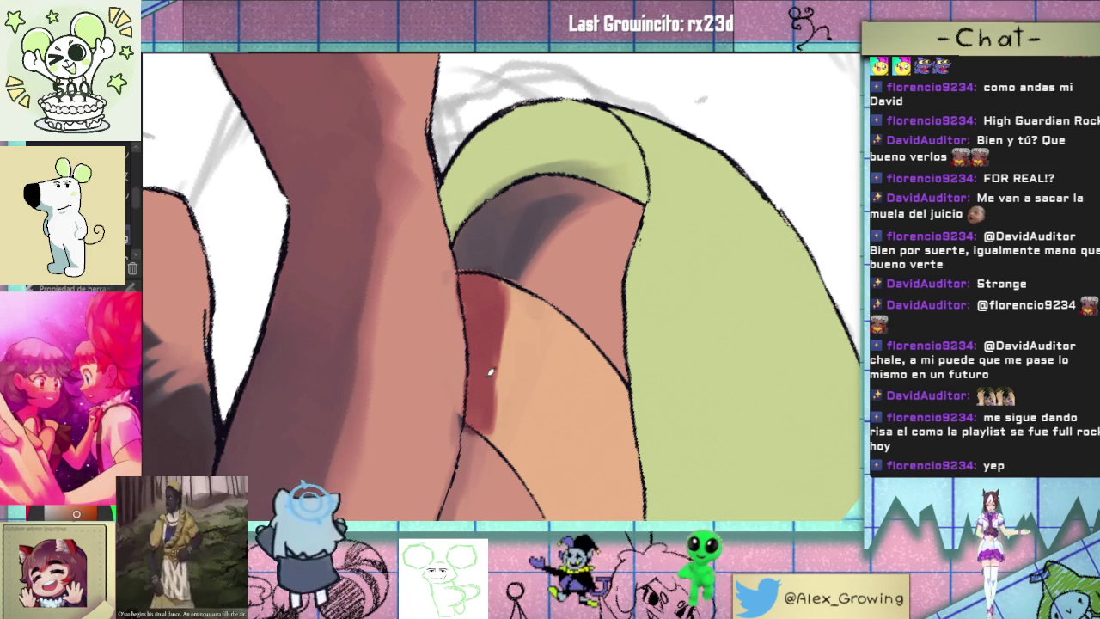
{"action": "left_click_drag", "start_coordinate": [487, 385], "coordinate": [498, 299]}
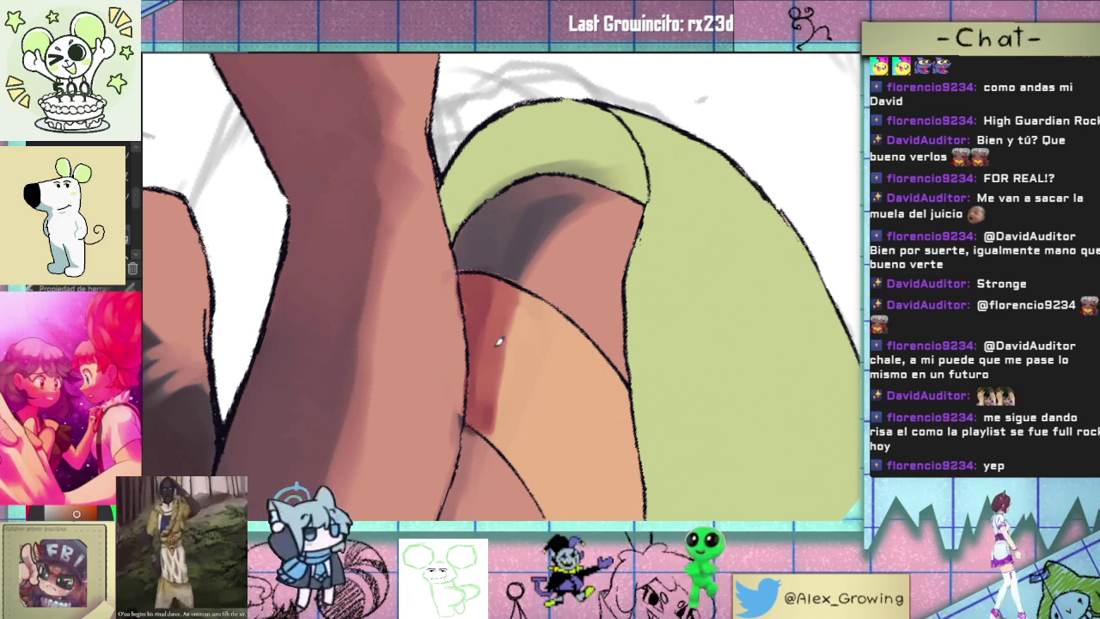
- Turn the canvas upright, rotate it so the limb is vertical, and reposition over the figure
{"action": "scroll", "coordinate": [477, 459], "scroll_direction": "down", "scroll_amount": 5}
{"action": "key", "text": "5"}
{"action": "scroll", "coordinate": [460, 327], "scroll_direction": "up", "scroll_amount": 3}
{"action": "scroll", "coordinate": [555, 314], "scroll_direction": "up", "scroll_amount": 3}
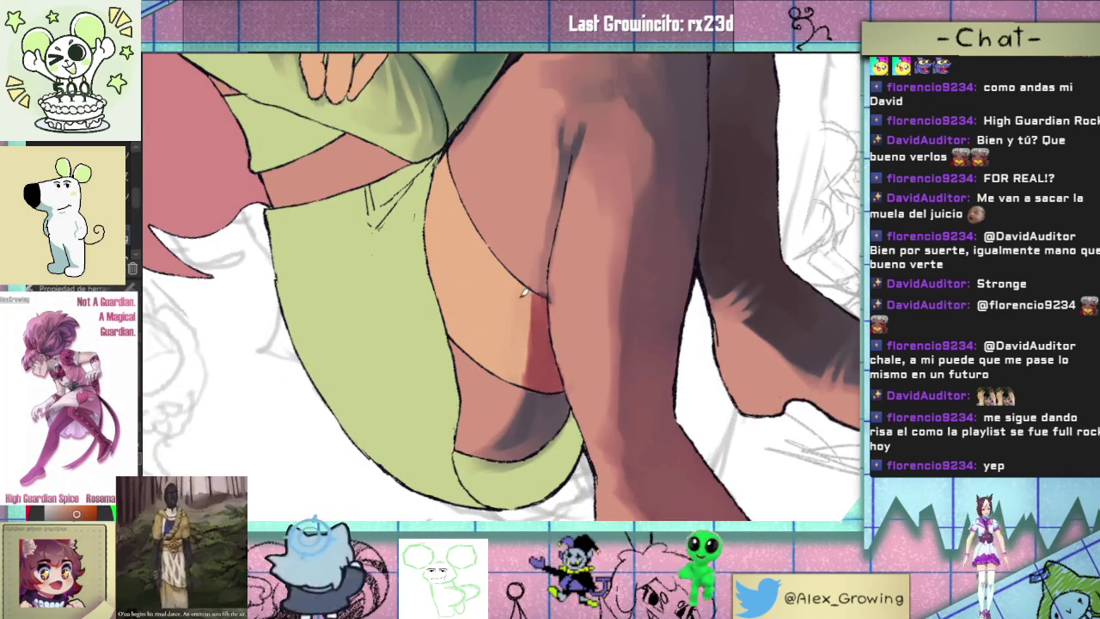
{"action": "mouse_move", "coordinate": [522, 342]}
{"action": "left_mouse_down"}
{"action": "mouse_move", "coordinate": [579, 385]}
{"action": "mouse_move", "coordinate": [523, 359]}
{"action": "left_mouse_up"}
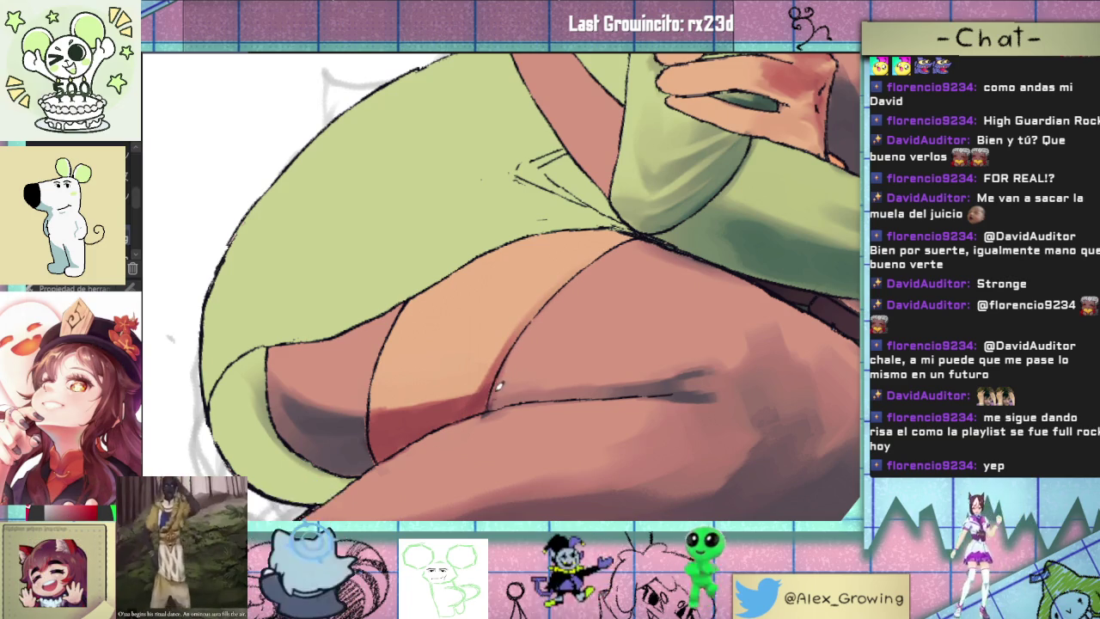
{"action": "key", "text": "ctrl+@"}
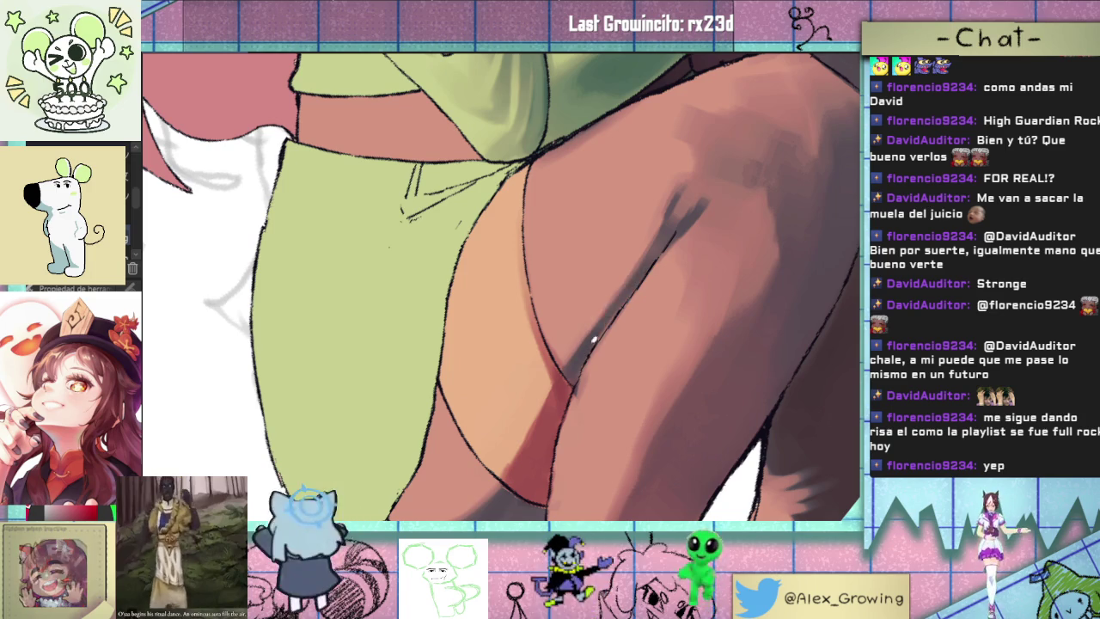
{"action": "scroll", "coordinate": [602, 348], "scroll_direction": "down", "scroll_amount": 3}
{"action": "left_click_drag", "start_coordinate": [604, 350], "coordinate": [650, 316]}
{"action": "scroll", "coordinate": [650, 315], "scroll_direction": "up", "scroll_amount": 2}
{"action": "scroll", "coordinate": [602, 315], "scroll_direction": "up", "scroll_amount": 1}
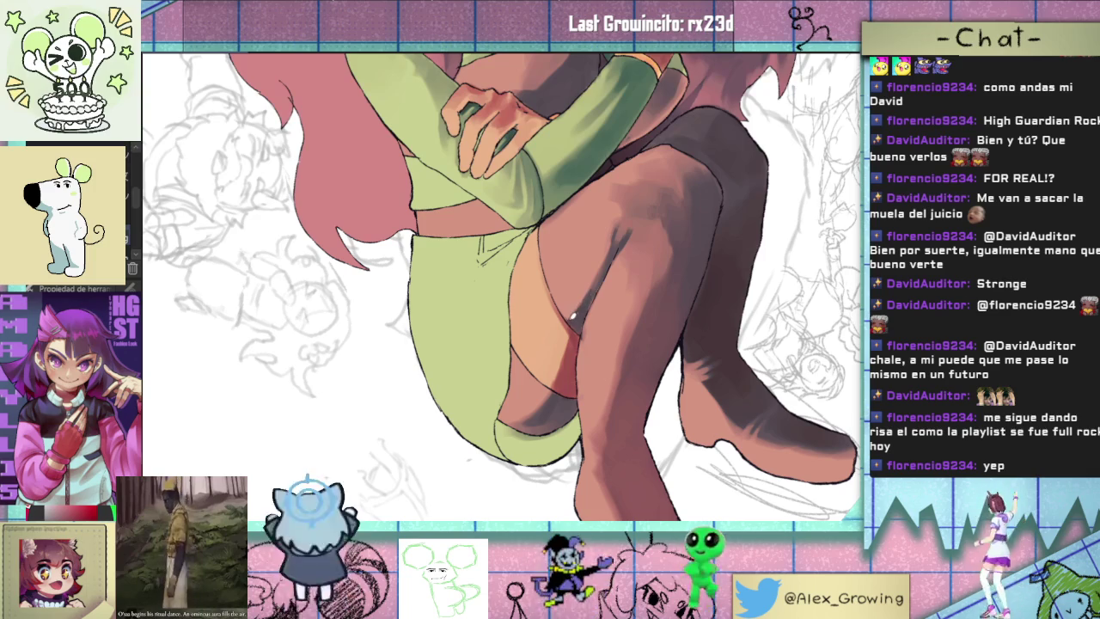
- Zoom in on the legs and tilt the view so the green shorts lie horizontal
{"action": "scroll", "coordinate": [599, 321], "scroll_direction": "down", "scroll_amount": 3}
{"action": "scroll", "coordinate": [601, 352], "scroll_direction": "up", "scroll_amount": 2}
{"action": "scroll", "coordinate": [581, 337], "scroll_direction": "up", "scroll_amount": 2}
{"action": "scroll", "coordinate": [530, 412], "scroll_direction": "up", "scroll_amount": 2}
{"action": "scroll", "coordinate": [530, 413], "scroll_direction": "down", "scroll_amount": 2}
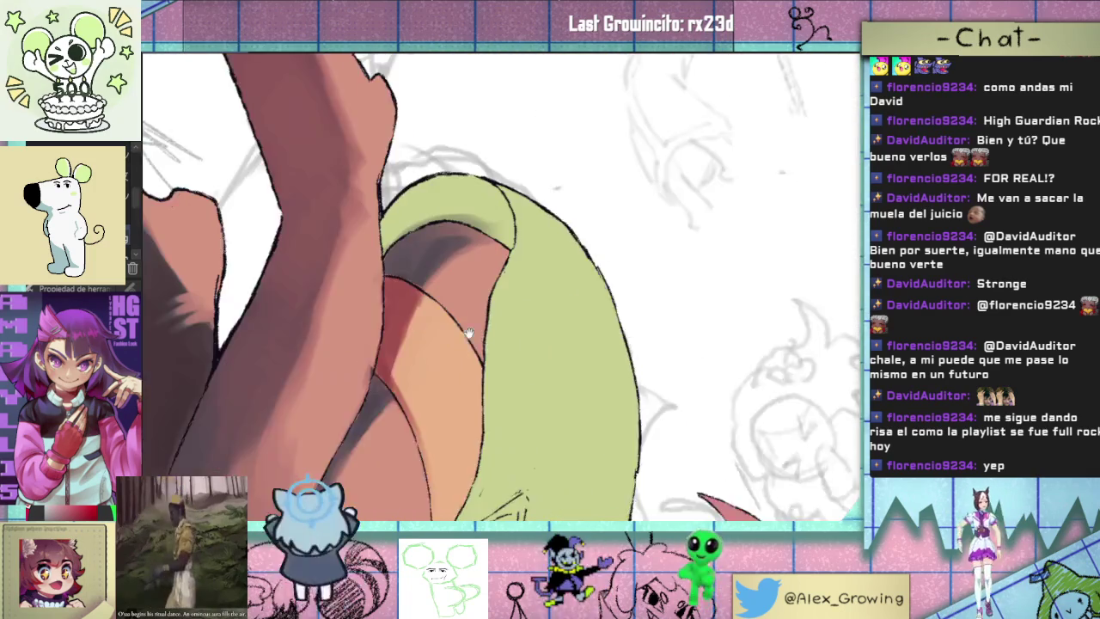
{"action": "scroll", "coordinate": [464, 363], "scroll_direction": "up", "scroll_amount": 2}
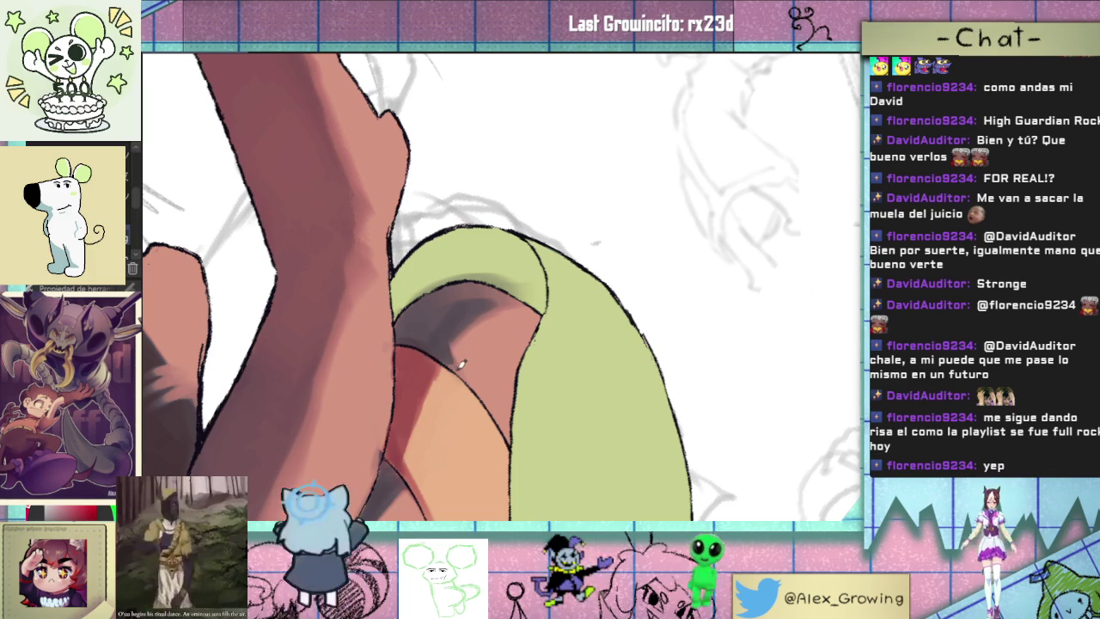
{"action": "mouse_move", "coordinate": [474, 378]}
{"action": "left_mouse_down"}
{"action": "mouse_move", "coordinate": [488, 320]}
{"action": "mouse_move", "coordinate": [517, 290]}
{"action": "left_mouse_up"}
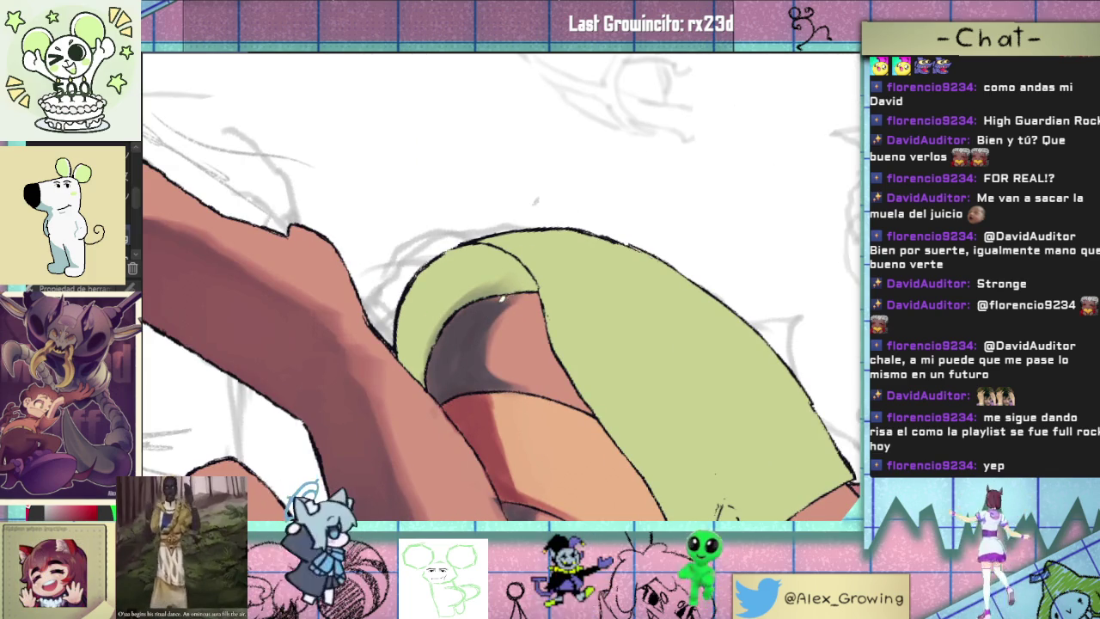
- Soften the dark shading beneath the green shorts
{"action": "mouse_move", "coordinate": [449, 352]}
{"action": "left_mouse_down"}
{"action": "mouse_move", "coordinate": [456, 318]}
{"action": "mouse_move", "coordinate": [486, 365]}
{"action": "mouse_move", "coordinate": [464, 316]}
{"action": "mouse_move", "coordinate": [470, 369]}
{"action": "mouse_move", "coordinate": [475, 322]}
{"action": "mouse_move", "coordinate": [496, 305]}
{"action": "left_mouse_up"}
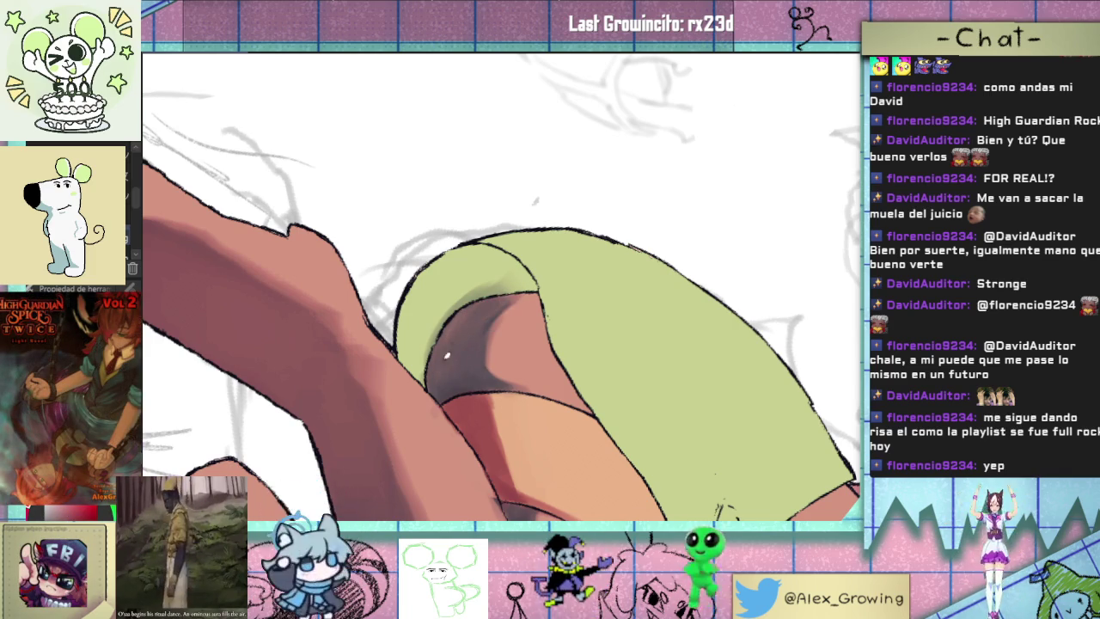
{"action": "scroll", "coordinate": [534, 286], "scroll_direction": "down", "scroll_amount": 2}
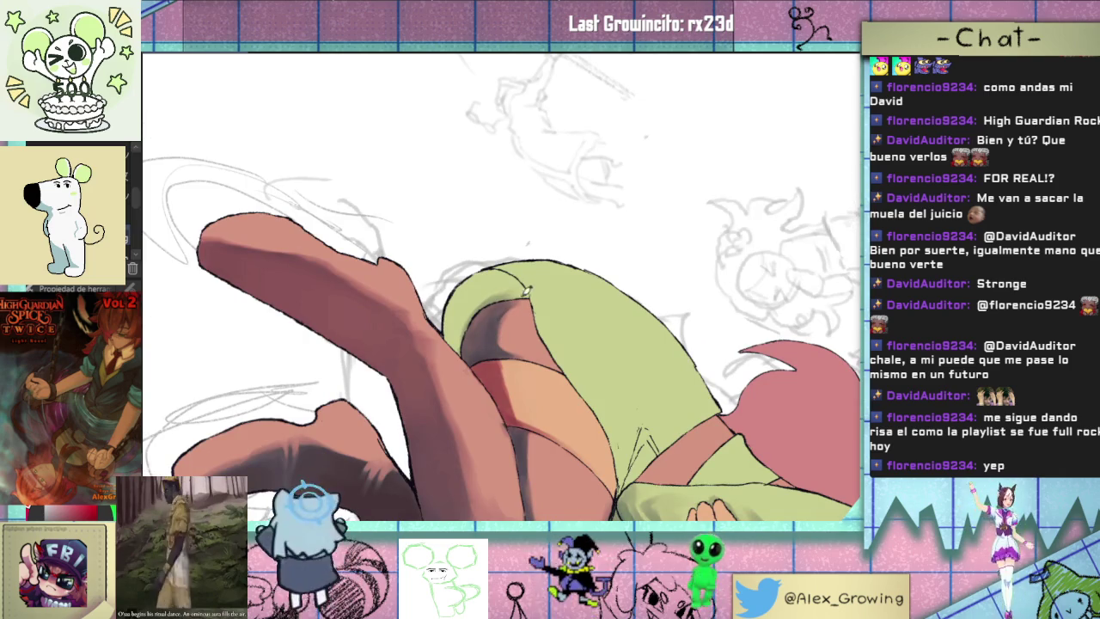
{"action": "scroll", "coordinate": [503, 312], "scroll_direction": "down", "scroll_amount": 2}
{"action": "scroll", "coordinate": [550, 316], "scroll_direction": "up", "scroll_amount": 1}
{"action": "scroll", "coordinate": [560, 318], "scroll_direction": "up", "scroll_amount": 2}
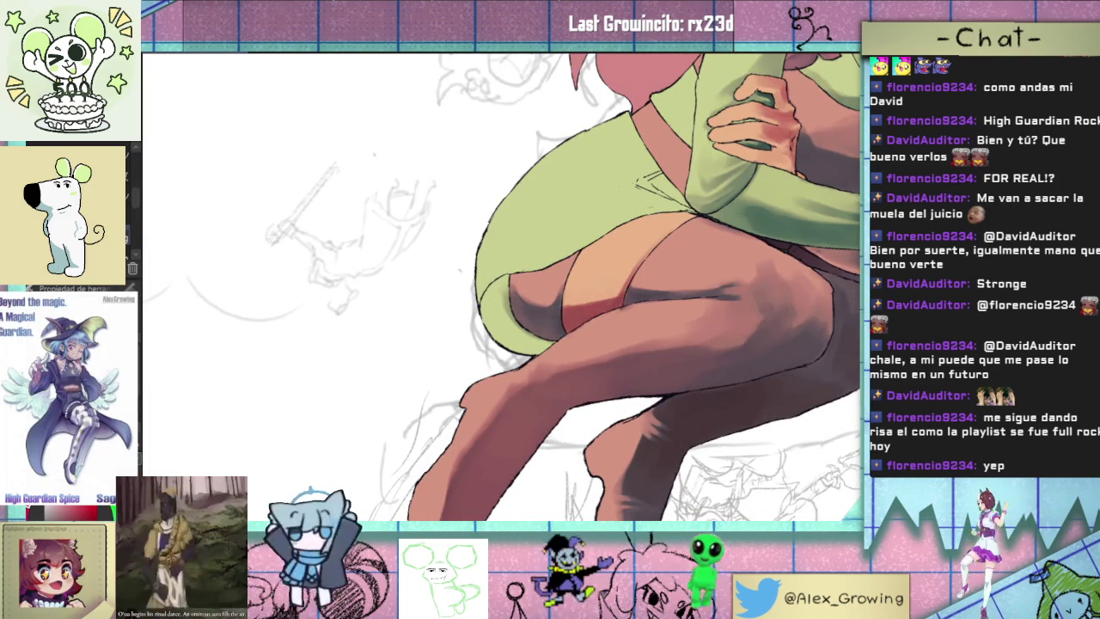
- Hide the shading, select the shorts' leg opening and fill it with a deep green lining
{"action": "key", "text": "ctrl+z"}
{"action": "key", "text": "ctrl+z"}
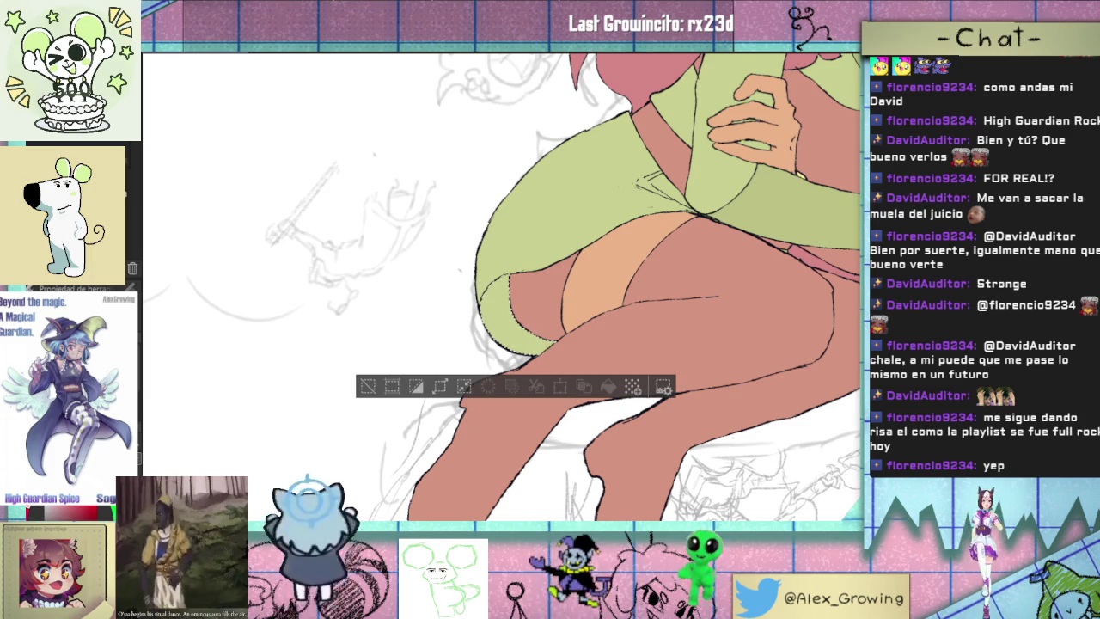
{"action": "key", "text": "ctrl+y"}
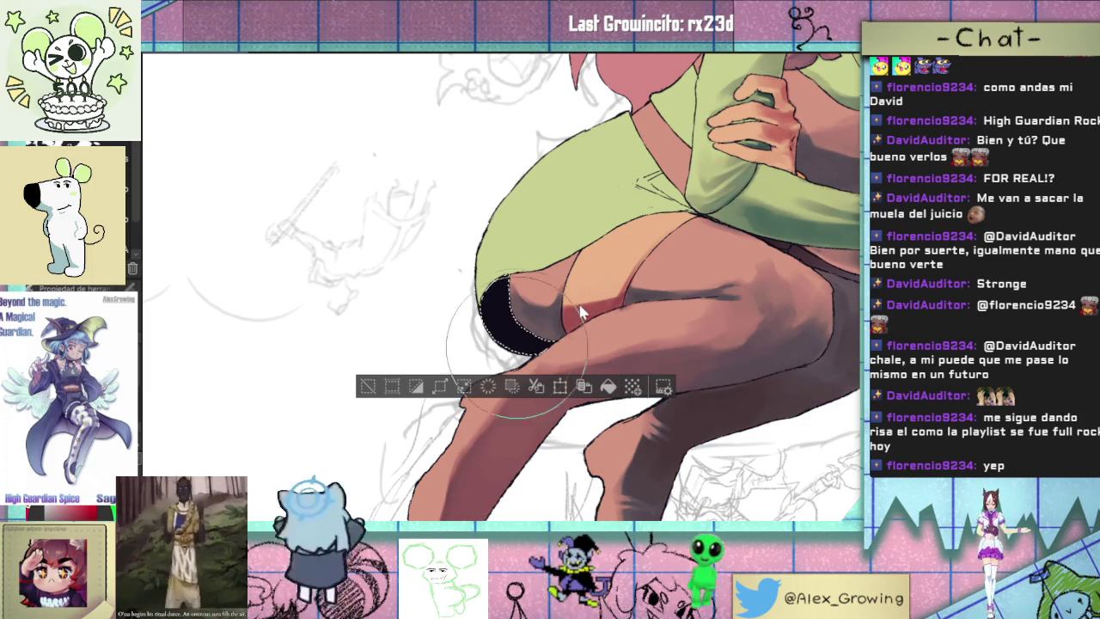
{"action": "key", "text": "ctrl+z"}
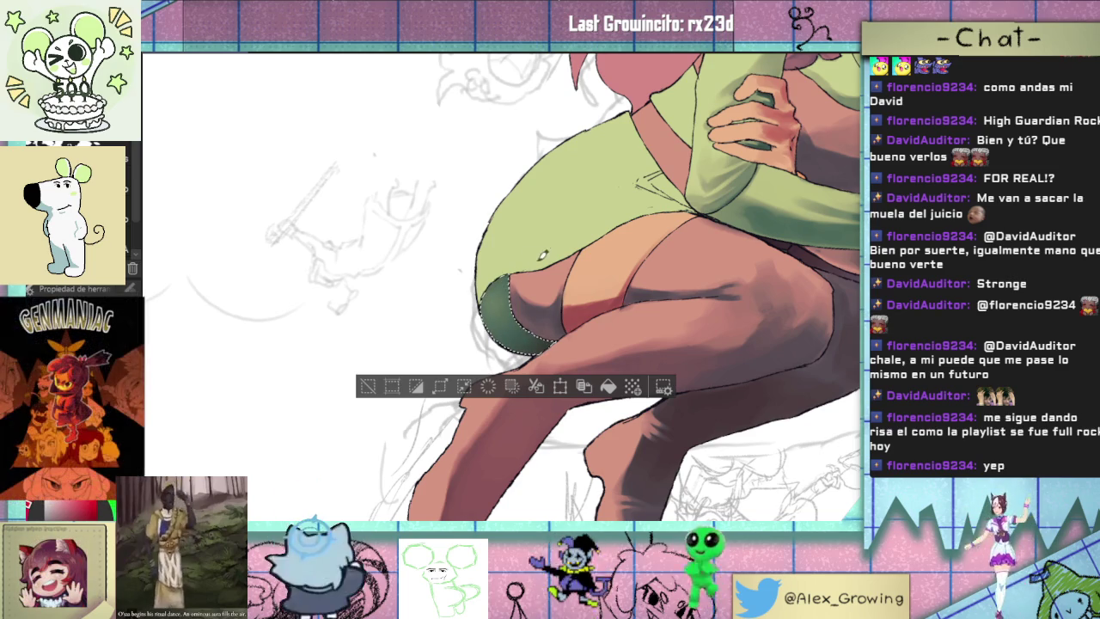
{"action": "scroll", "coordinate": [520, 279], "scroll_direction": "up", "scroll_amount": 3}
{"action": "scroll", "coordinate": [543, 392], "scroll_direction": "up", "scroll_amount": 4}
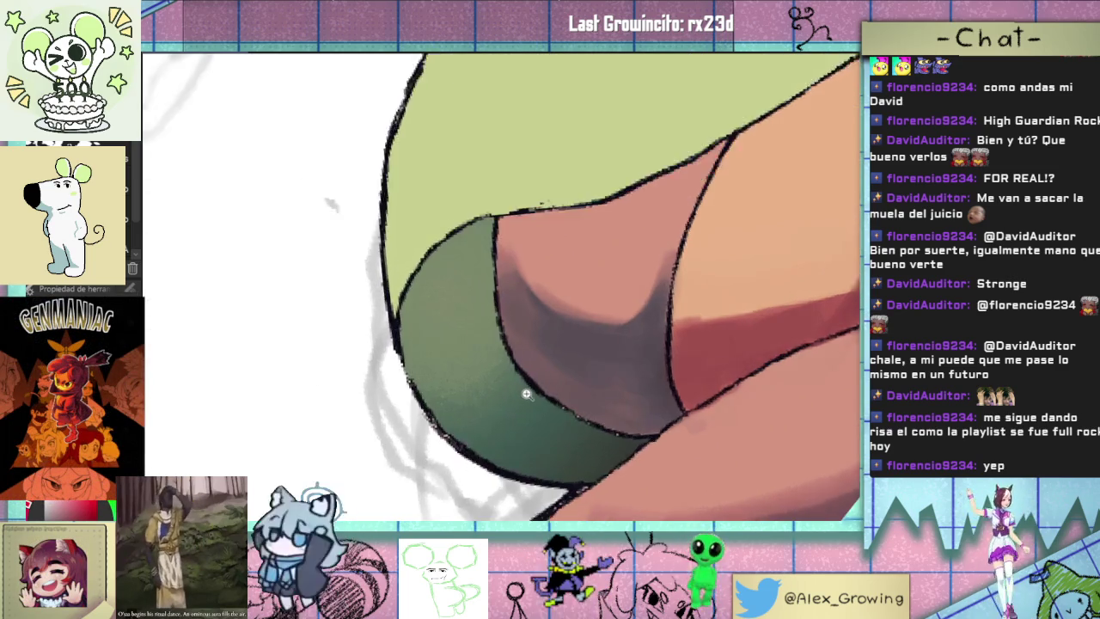
{"action": "scroll", "coordinate": [542, 393], "scroll_direction": "down", "scroll_amount": 3}
{"action": "scroll", "coordinate": [542, 393], "scroll_direction": "down", "scroll_amount": 2}
{"action": "scroll", "coordinate": [664, 244], "scroll_direction": "down", "scroll_amount": 2}
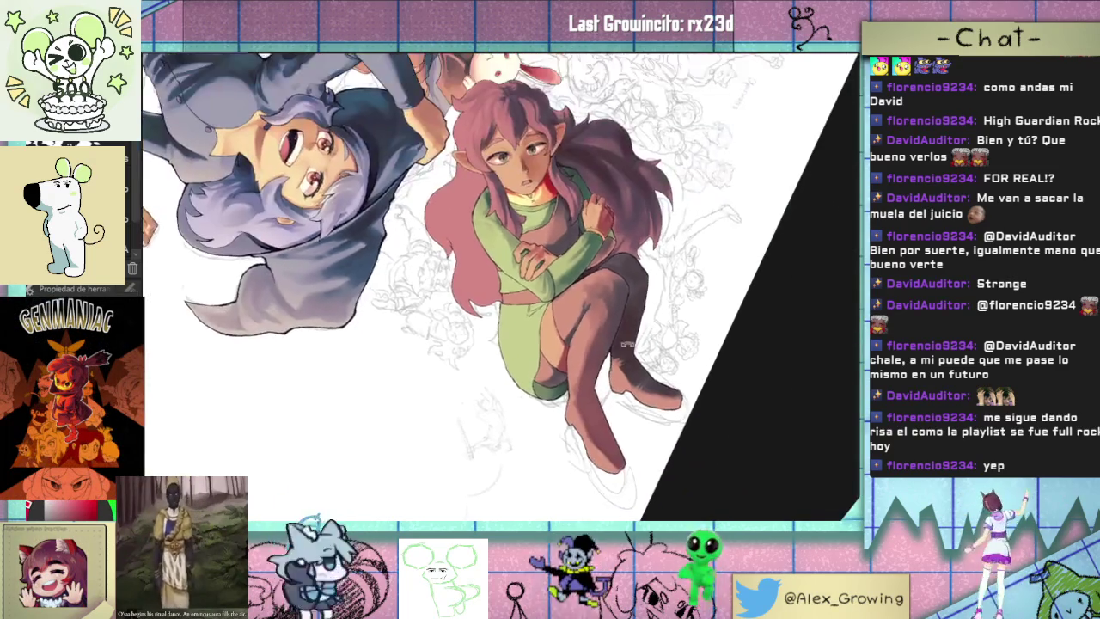
- Level the view of the whole spread and bring the boy, bunny and girl's face into view
{"action": "scroll", "coordinate": [663, 244], "scroll_direction": "down", "scroll_amount": 2}
{"action": "mouse_move", "coordinate": [663, 242]}
{"action": "left_mouse_down"}
{"action": "mouse_move", "coordinate": [645, 203]}
{"action": "mouse_move", "coordinate": [632, 426]}
{"action": "mouse_move", "coordinate": [684, 212]}
{"action": "mouse_move", "coordinate": [762, 275]}
{"action": "left_mouse_up"}
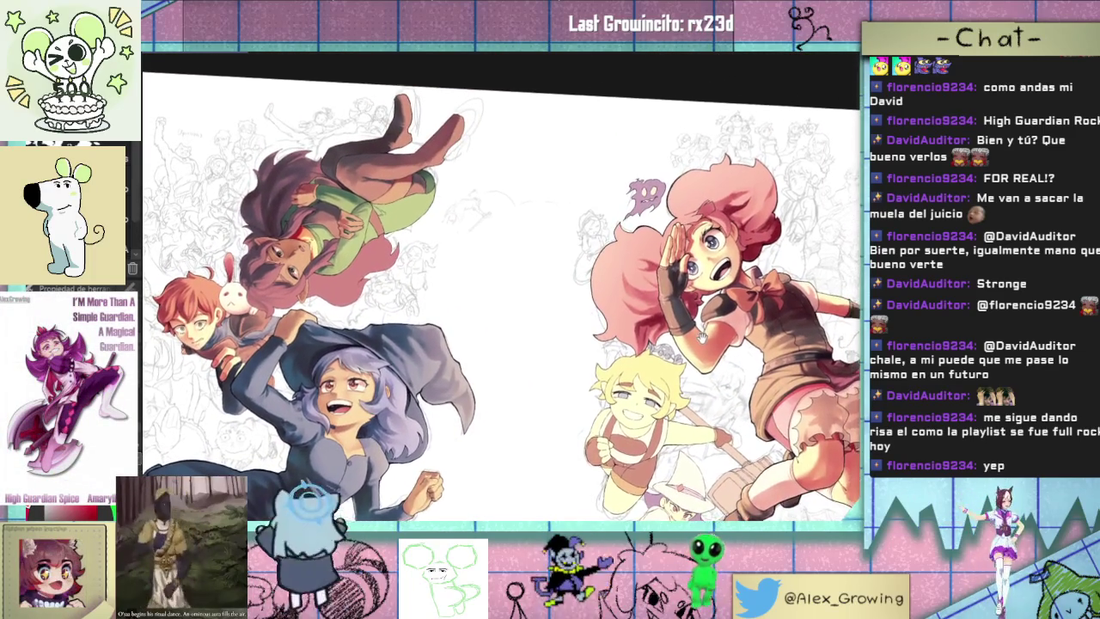
{"action": "key", "text": "ctrl+0"}
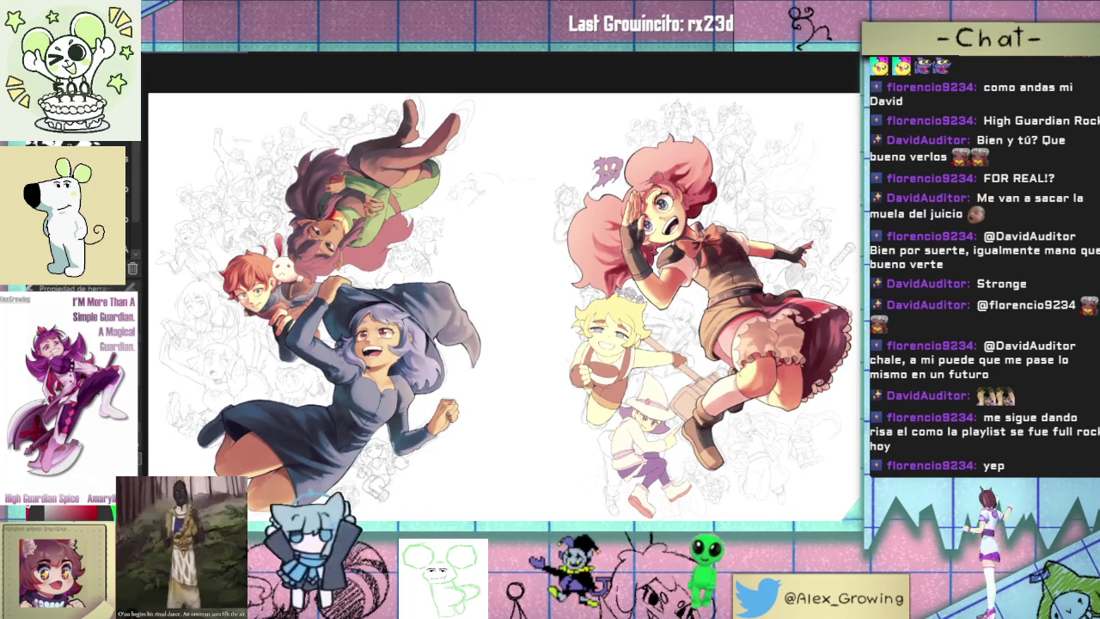
{"action": "scroll", "coordinate": [544, 275], "scroll_direction": "up", "scroll_amount": 3}
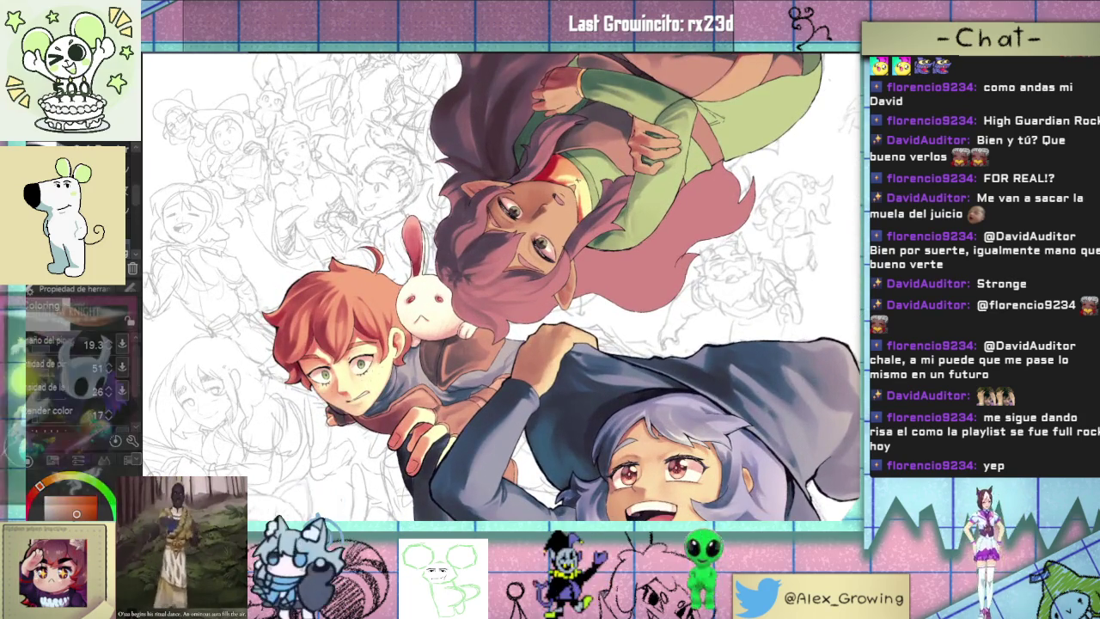
{"action": "scroll", "coordinate": [457, 292], "scroll_direction": "up", "scroll_amount": 2}
{"action": "left_click_drag", "start_coordinate": [458, 292], "coordinate": [497, 301]}
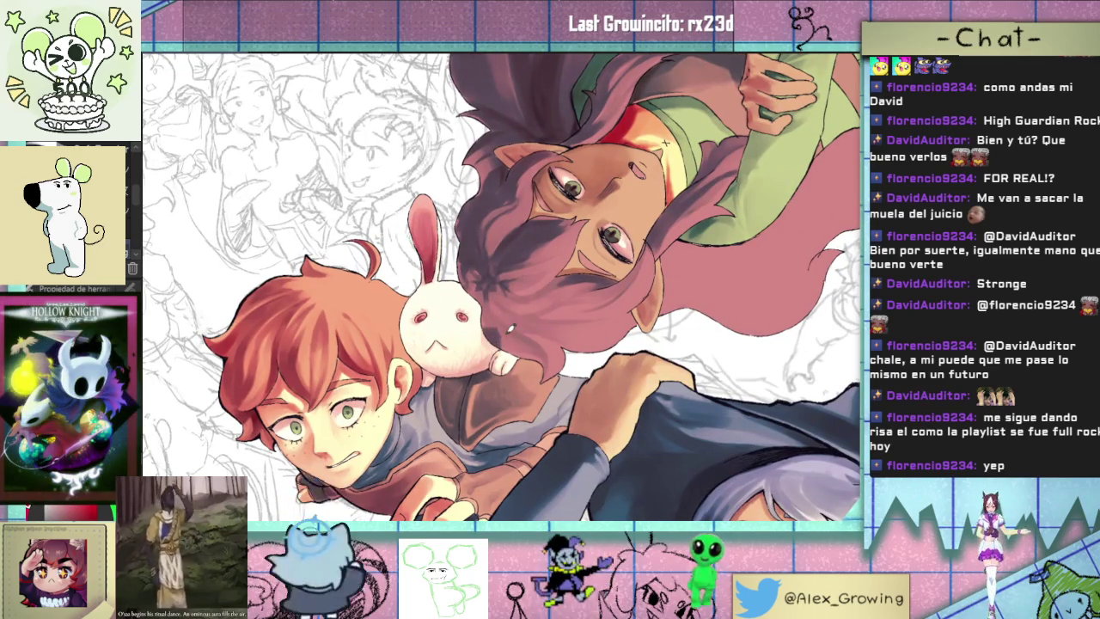
- Select the bunny and hair area, then clear the selection and zoom in on the witch girl
{"action": "left_click", "coordinate": [495, 347]}
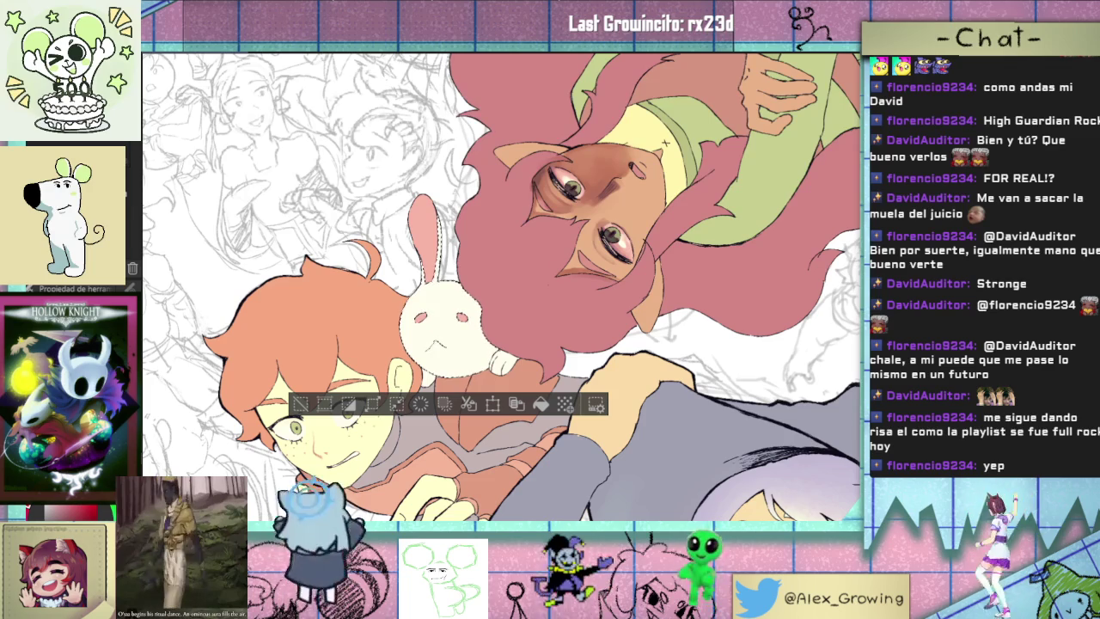
{"action": "scroll", "coordinate": [302, 213], "scroll_direction": "down", "scroll_amount": 3}
{"action": "scroll", "coordinate": [302, 213], "scroll_direction": "down", "scroll_amount": 2}
{"action": "scroll", "coordinate": [302, 213], "scroll_direction": "down", "scroll_amount": 2}
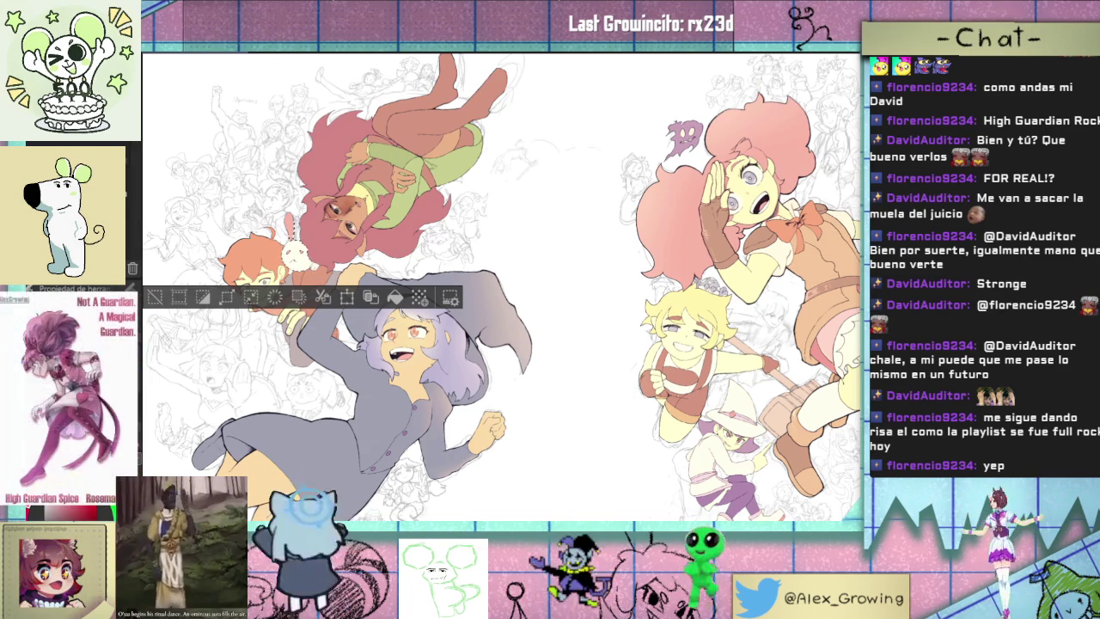
{"action": "key", "text": "ctrl+a"}
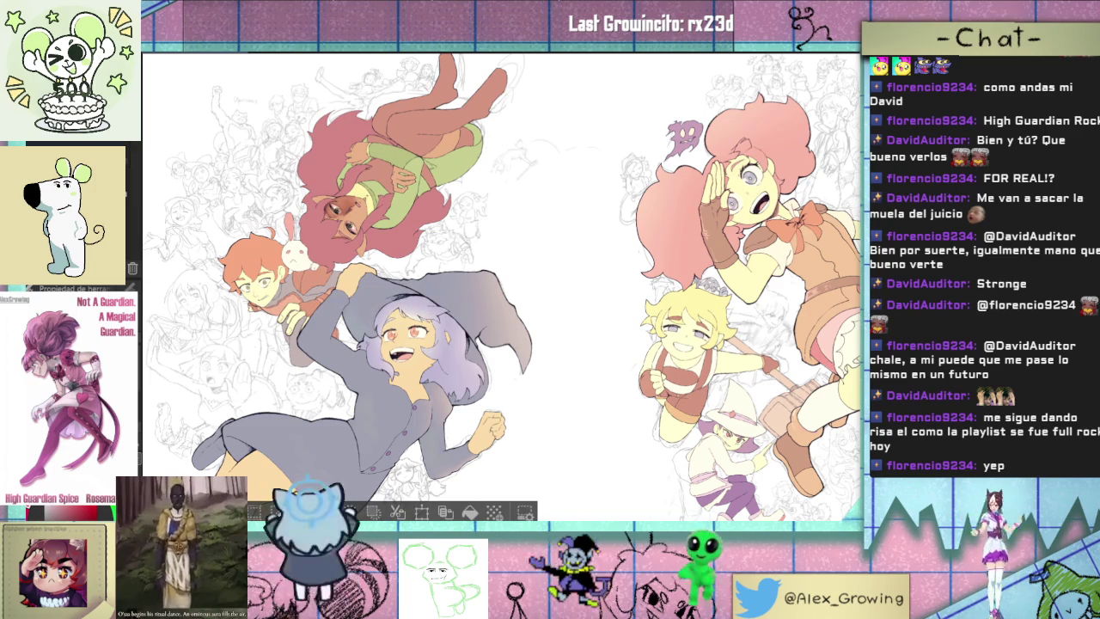
{"action": "left_click_drag", "start_coordinate": [286, 454], "coordinate": [344, 342]}
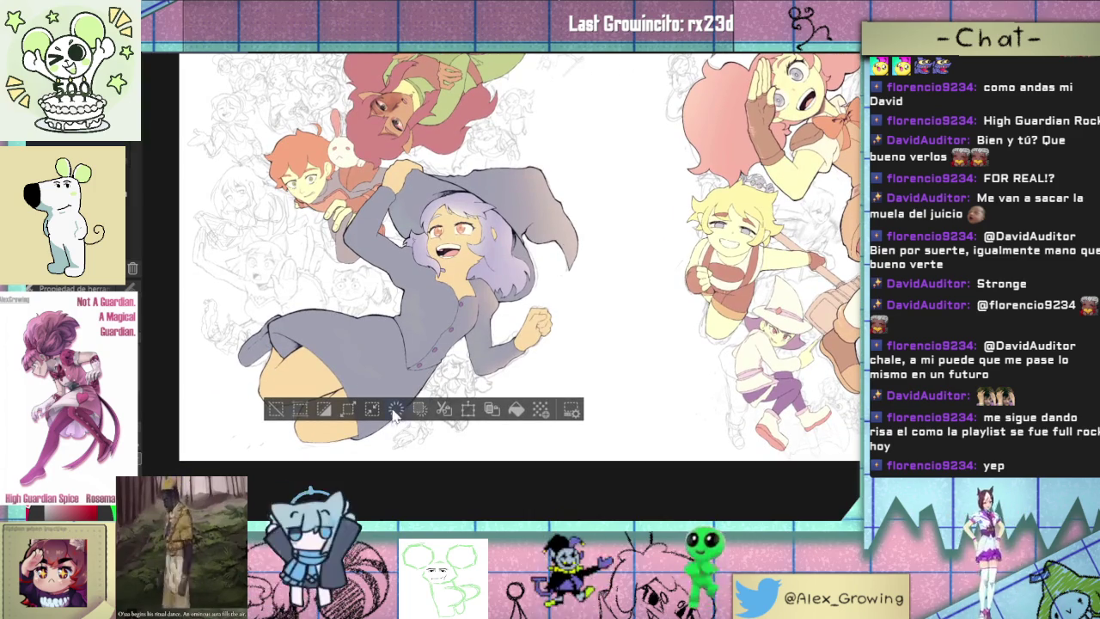
{"action": "scroll", "coordinate": [408, 413], "scroll_direction": "up", "scroll_amount": 2}
{"action": "scroll", "coordinate": [392, 393], "scroll_direction": "up", "scroll_amount": 2}
{"action": "key", "text": "ctrl+d"}
{"action": "scroll", "coordinate": [454, 331], "scroll_direction": "down", "scroll_amount": 2}
{"action": "scroll", "coordinate": [454, 331], "scroll_direction": "down", "scroll_amount": 1}
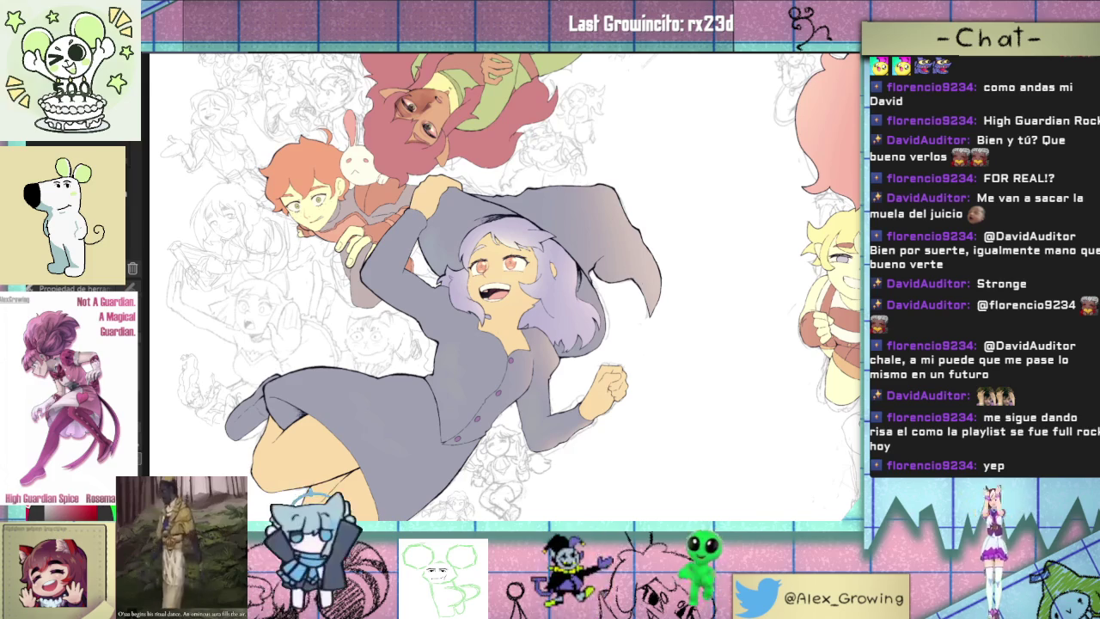
- Airbrush a soft highlight on the right side of the witch's hat, comparing before and after
{"action": "left_click_drag", "start_coordinate": [636, 214], "coordinate": [580, 327]}
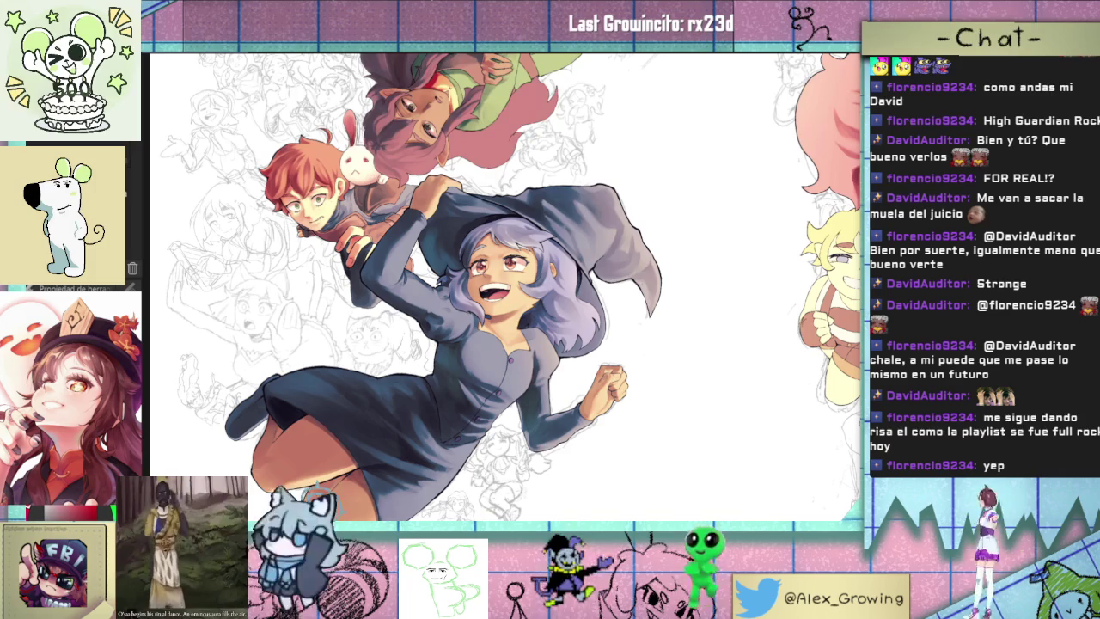
{"action": "key", "text": "ctrl+z"}
{"action": "key", "text": "ctrl+y"}
{"action": "key", "text": "ctrl+z"}
{"action": "key", "text": "ctrl+y"}
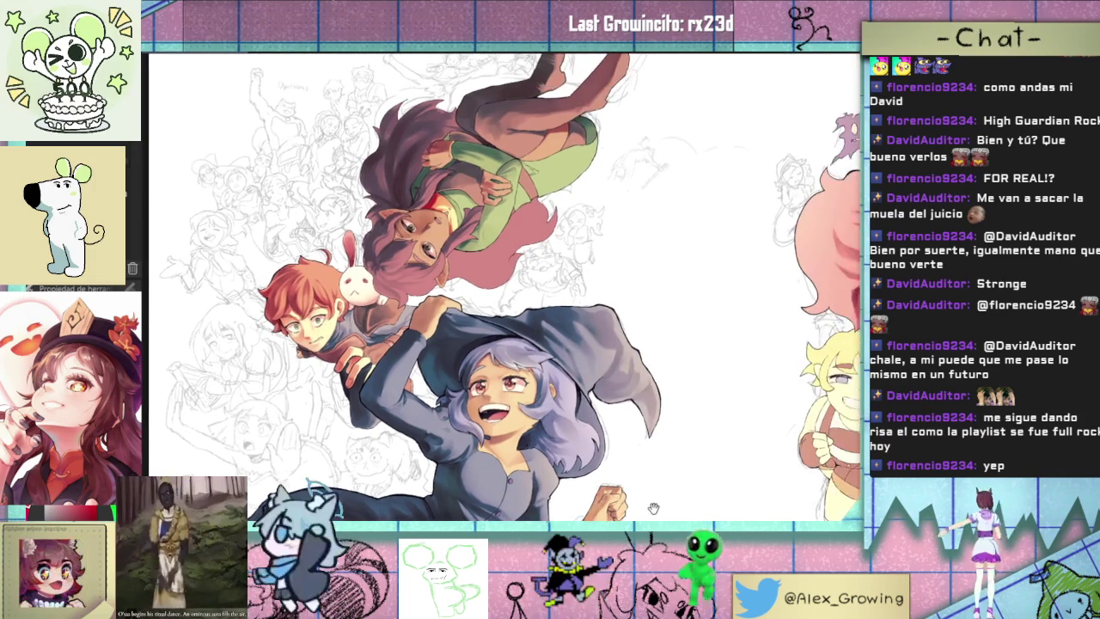
- Bring the upside-down elf girl into view and show the boy and bunny in flat colours
{"action": "left_click_drag", "start_coordinate": [656, 390], "coordinate": [665, 486]}
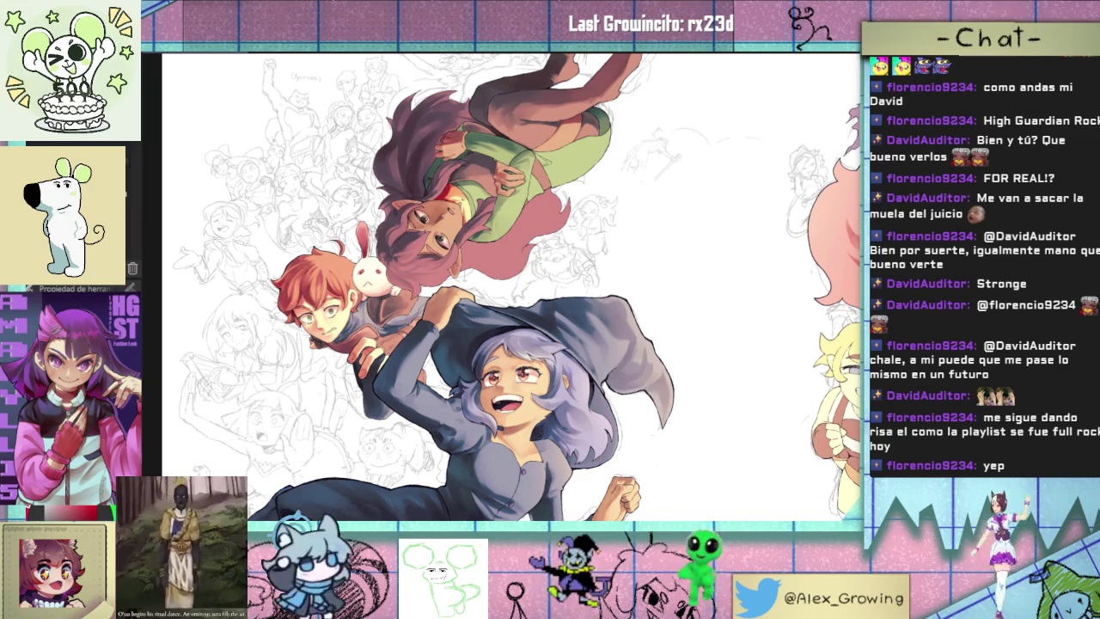
{"action": "scroll", "coordinate": [511, 288], "scroll_direction": "up", "scroll_amount": 1}
{"action": "scroll", "coordinate": [511, 287], "scroll_direction": "up", "scroll_amount": 1}
{"action": "scroll", "coordinate": [511, 288], "scroll_direction": "up", "scroll_amount": 1}
{"action": "scroll", "coordinate": [512, 288], "scroll_direction": "up", "scroll_amount": 1}
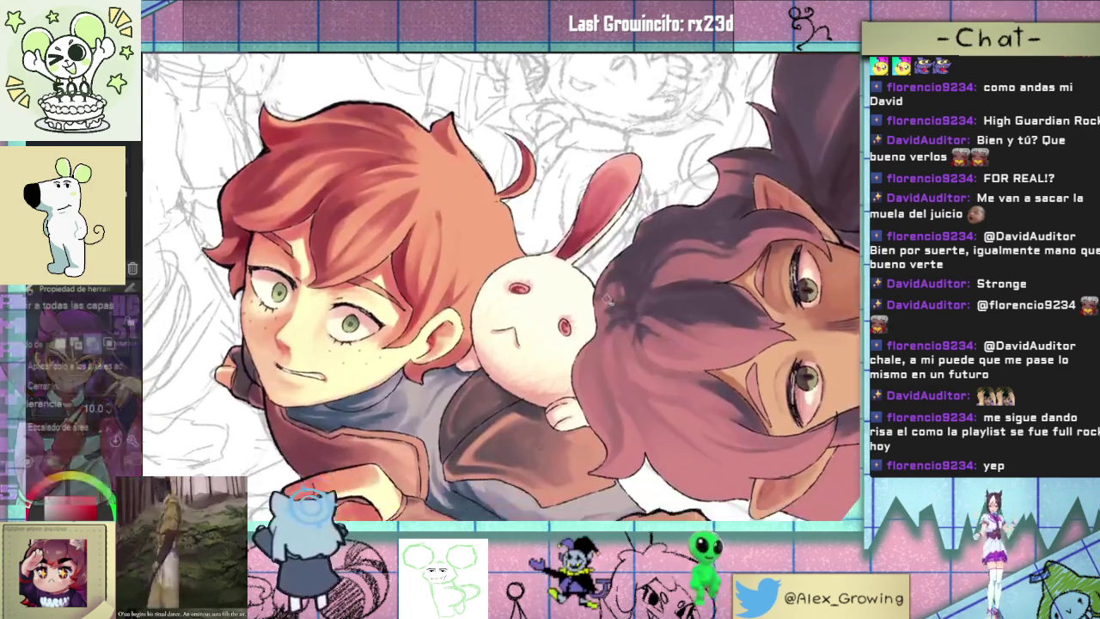
{"action": "key", "text": "g"}
{"action": "left_click", "coordinate": [578, 354]}
{"action": "left_click", "coordinate": [577, 418]}
{"action": "left_click", "coordinate": [583, 436]}
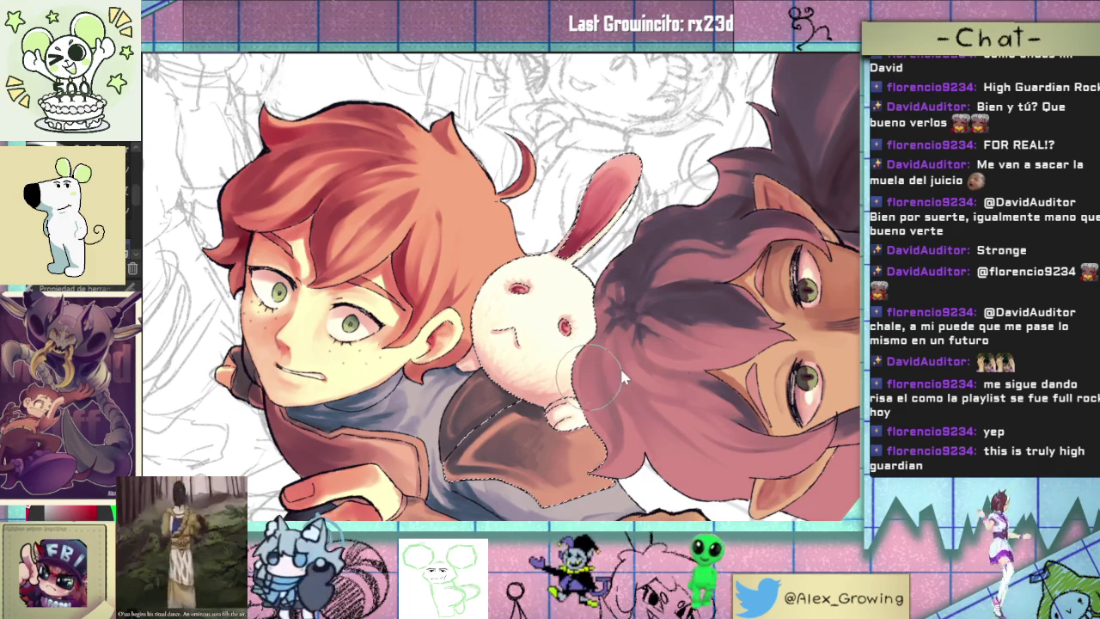
{"action": "mouse_move", "coordinate": [591, 379]}
{"action": "left_mouse_down"}
{"action": "mouse_move", "coordinate": [584, 335]}
{"action": "mouse_move", "coordinate": [574, 421]}
{"action": "left_mouse_up"}
{"action": "mouse_move", "coordinate": [576, 361]}
{"action": "left_mouse_down"}
{"action": "mouse_move", "coordinate": [588, 463]}
{"action": "mouse_move", "coordinate": [598, 367]}
{"action": "mouse_move", "coordinate": [577, 425]}
{"action": "mouse_move", "coordinate": [571, 284]}
{"action": "left_mouse_up"}
{"action": "mouse_move", "coordinate": [587, 428]}
{"action": "left_mouse_down"}
{"action": "mouse_move", "coordinate": [585, 283]}
{"action": "mouse_move", "coordinate": [571, 413]}
{"action": "mouse_move", "coordinate": [593, 455]}
{"action": "left_mouse_up"}
{"action": "mouse_move", "coordinate": [581, 404]}
{"action": "left_mouse_down"}
{"action": "mouse_move", "coordinate": [574, 309]}
{"action": "mouse_move", "coordinate": [588, 331]}
{"action": "left_mouse_up"}
{"action": "mouse_move", "coordinate": [563, 280]}
{"action": "left_mouse_down"}
{"action": "mouse_move", "coordinate": [593, 309]}
{"action": "mouse_move", "coordinate": [593, 370]}
{"action": "mouse_move", "coordinate": [584, 288]}
{"action": "left_mouse_up"}
{"action": "left_click_drag", "start_coordinate": [593, 318], "coordinate": [588, 344]}
{"action": "left_click_drag", "start_coordinate": [550, 382], "coordinate": [554, 305]}
{"action": "left_click_drag", "start_coordinate": [550, 360], "coordinate": [558, 292]}
{"action": "left_click_drag", "start_coordinate": [543, 399], "coordinate": [554, 288]}
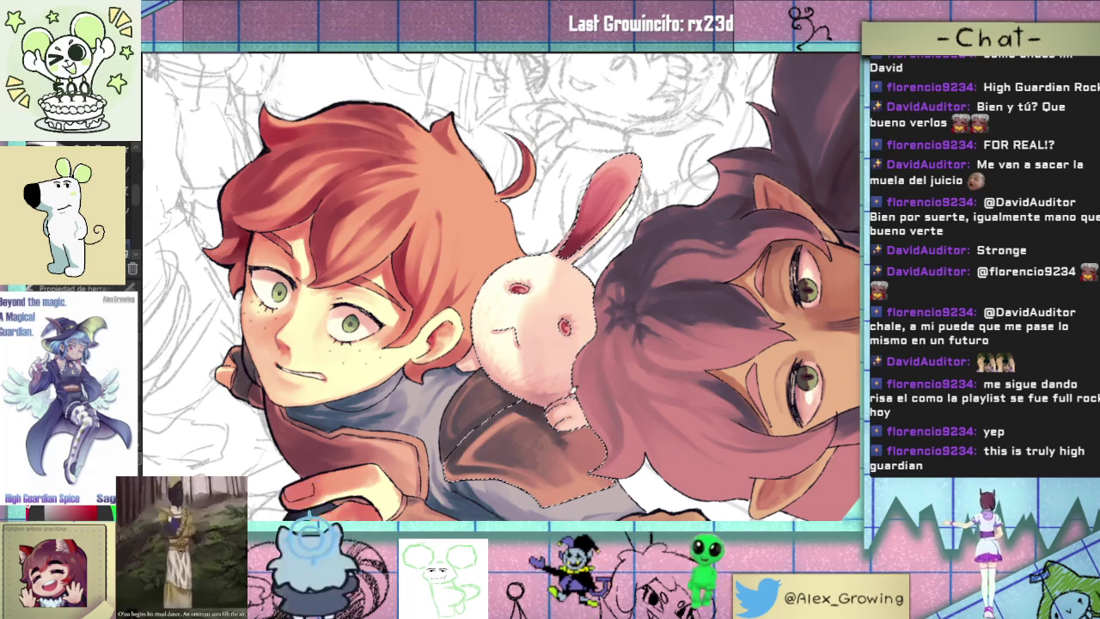
{"action": "scroll", "coordinate": [567, 414], "scroll_direction": "down", "scroll_amount": 3}
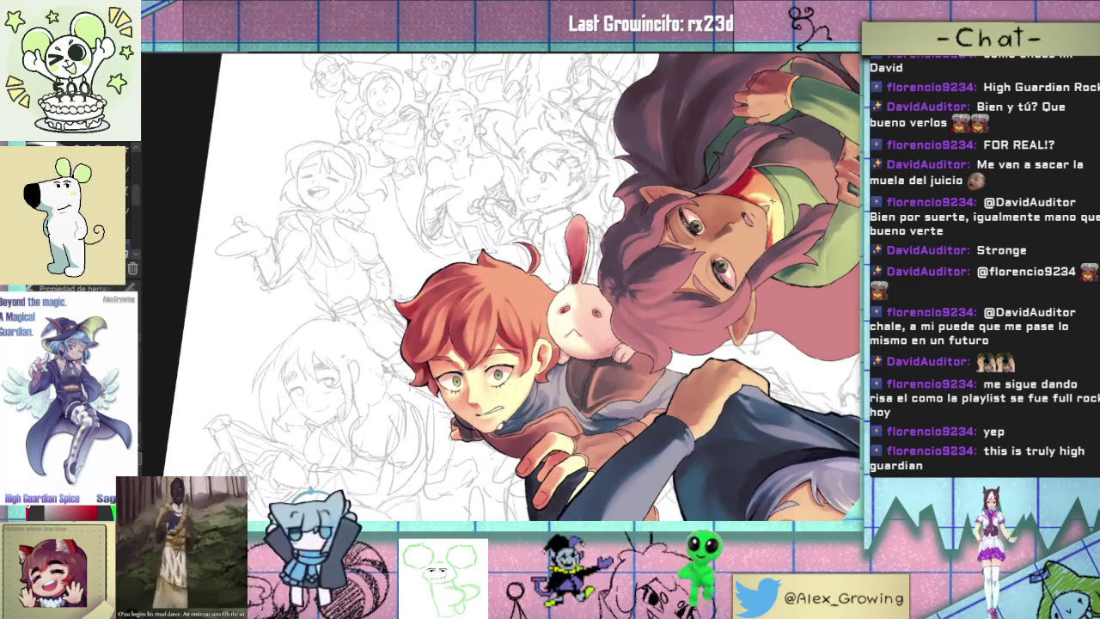
{"action": "left_click_drag", "start_coordinate": [610, 331], "coordinate": [630, 330]}
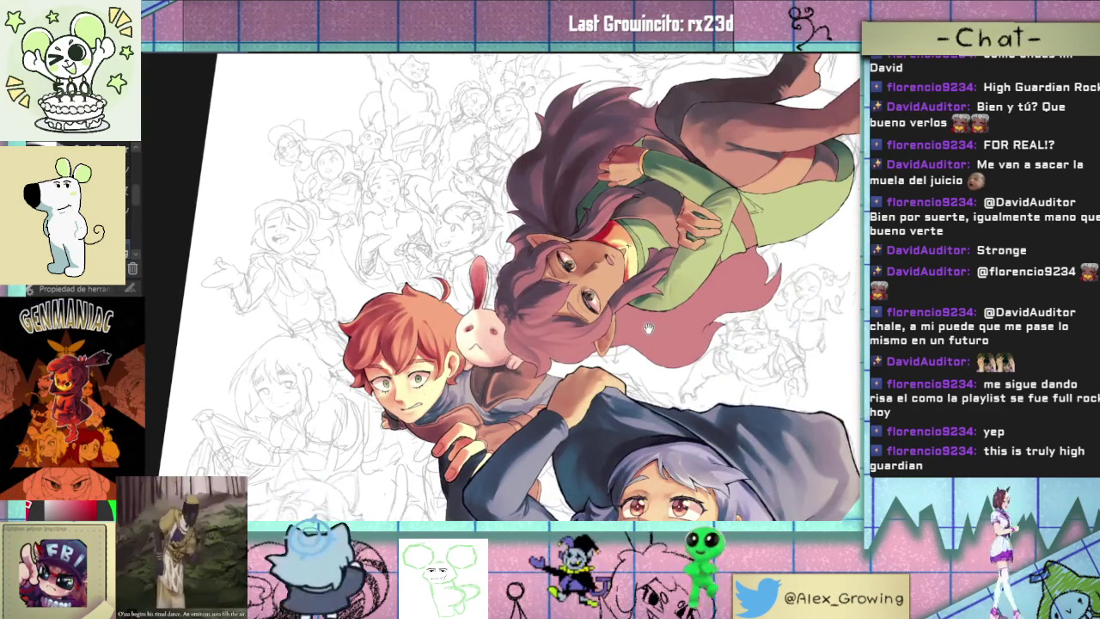
{"action": "scroll", "coordinate": [645, 325], "scroll_direction": "up", "scroll_amount": 3}
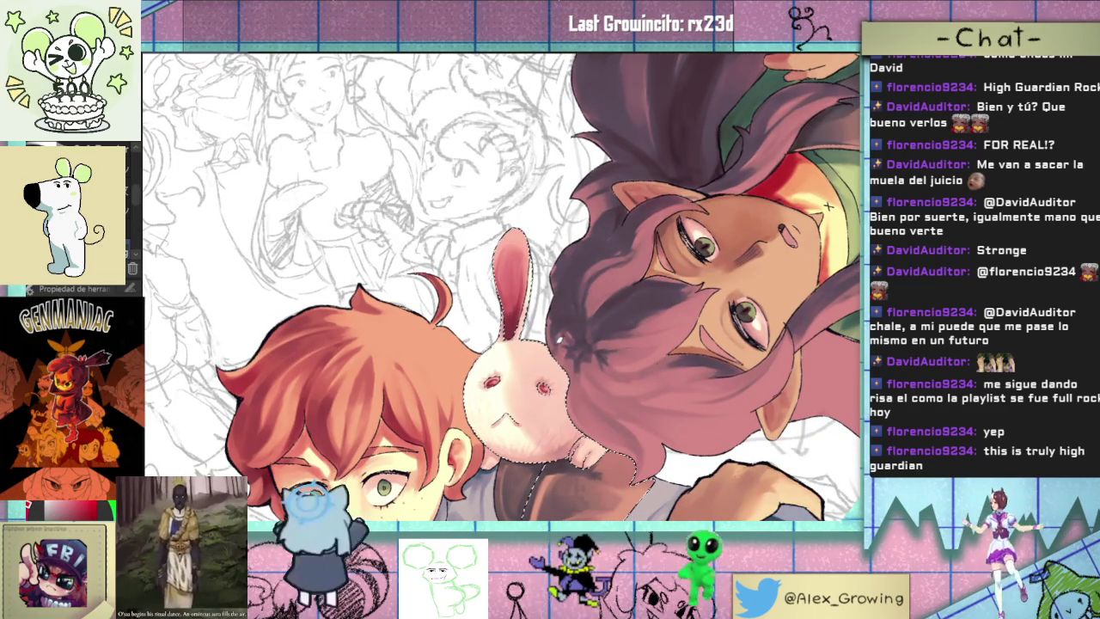
{"action": "scroll", "coordinate": [827, 206], "scroll_direction": "down", "scroll_amount": 2}
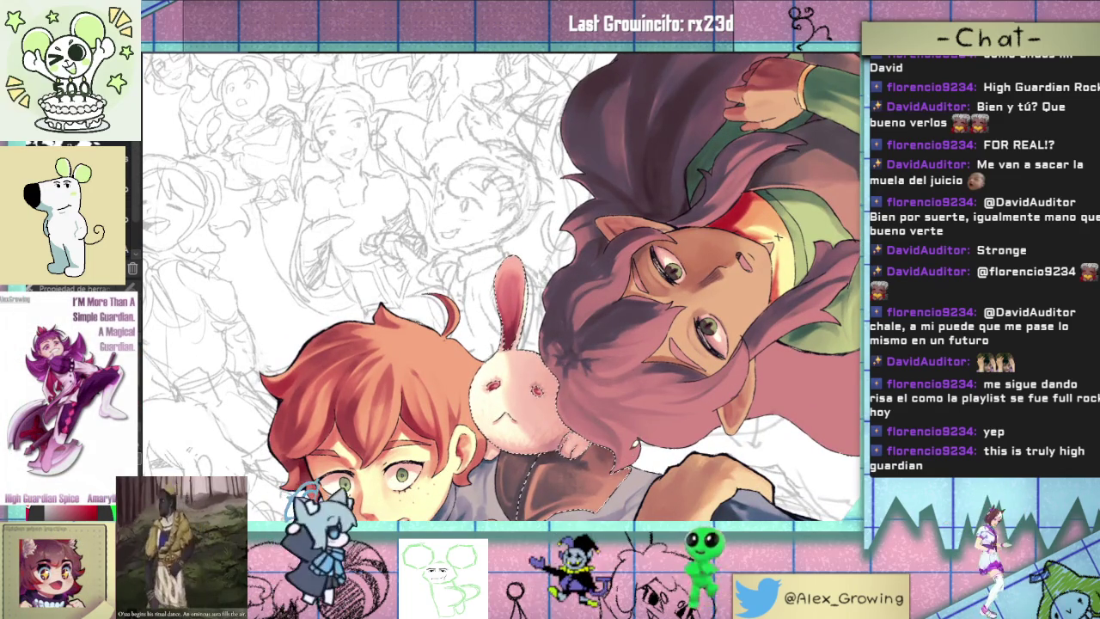
{"action": "left_click_drag", "start_coordinate": [584, 342], "coordinate": [608, 363]}
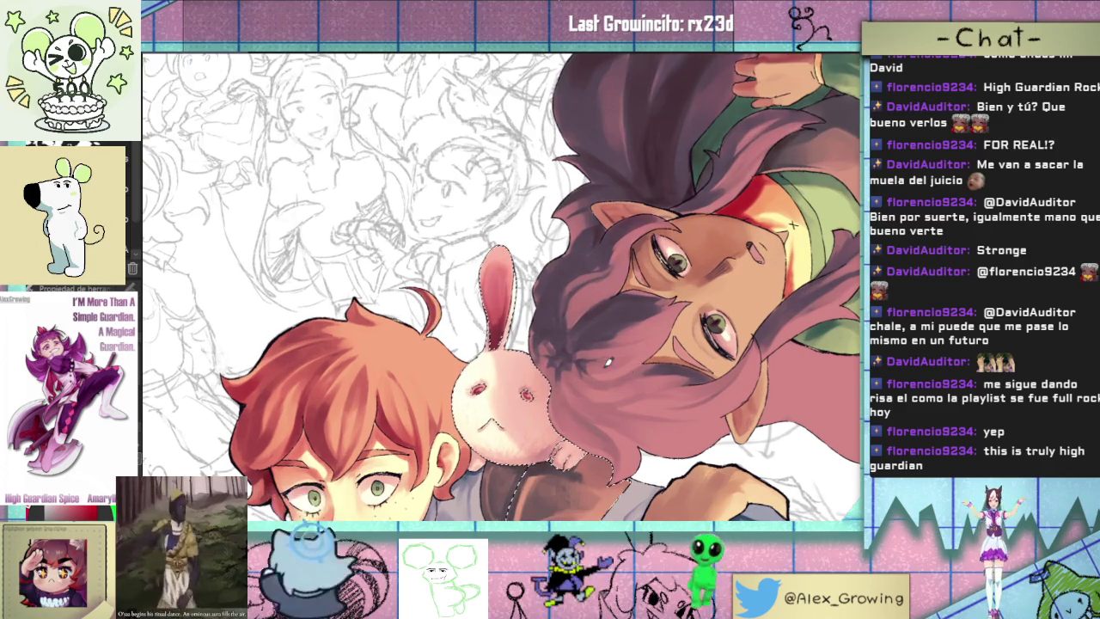
{"action": "left_click_drag", "start_coordinate": [792, 225], "coordinate": [812, 376]}
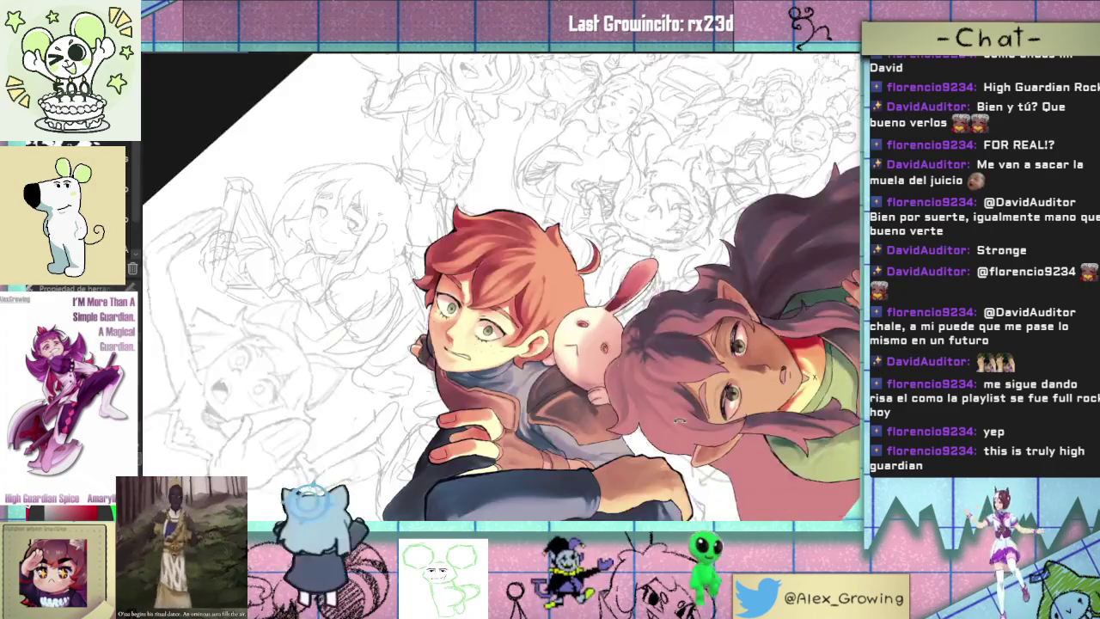
{"action": "mouse_move", "coordinate": [679, 418]}
{"action": "left_mouse_down"}
{"action": "mouse_move", "coordinate": [713, 354]}
{"action": "mouse_move", "coordinate": [585, 276]}
{"action": "mouse_move", "coordinate": [537, 292]}
{"action": "left_mouse_up"}
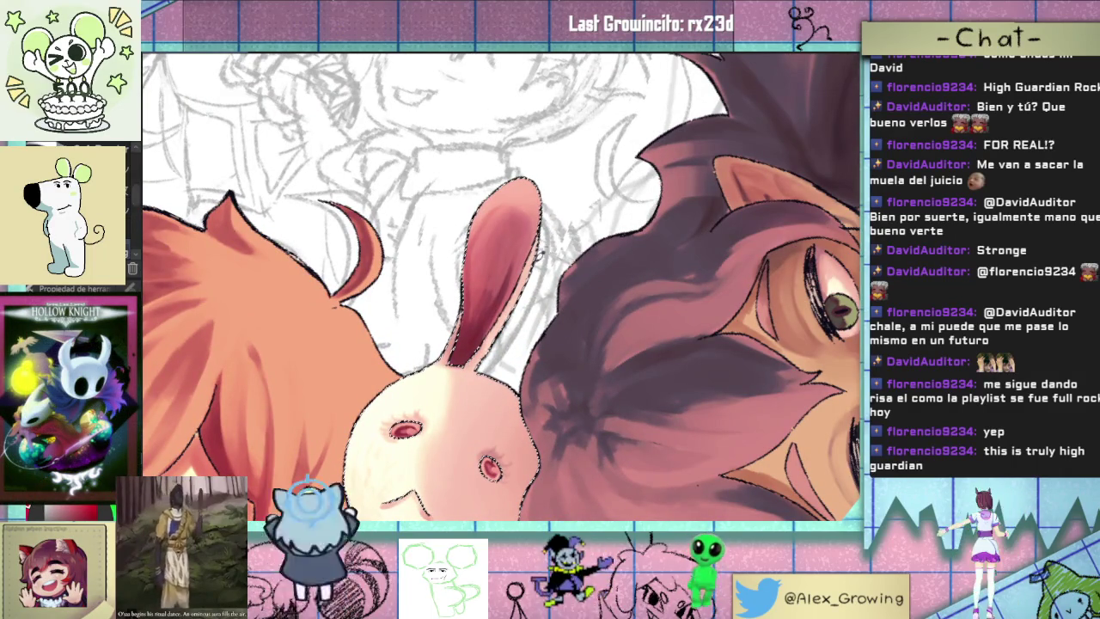
{"action": "scroll", "coordinate": [424, 403], "scroll_direction": "down", "scroll_amount": 5}
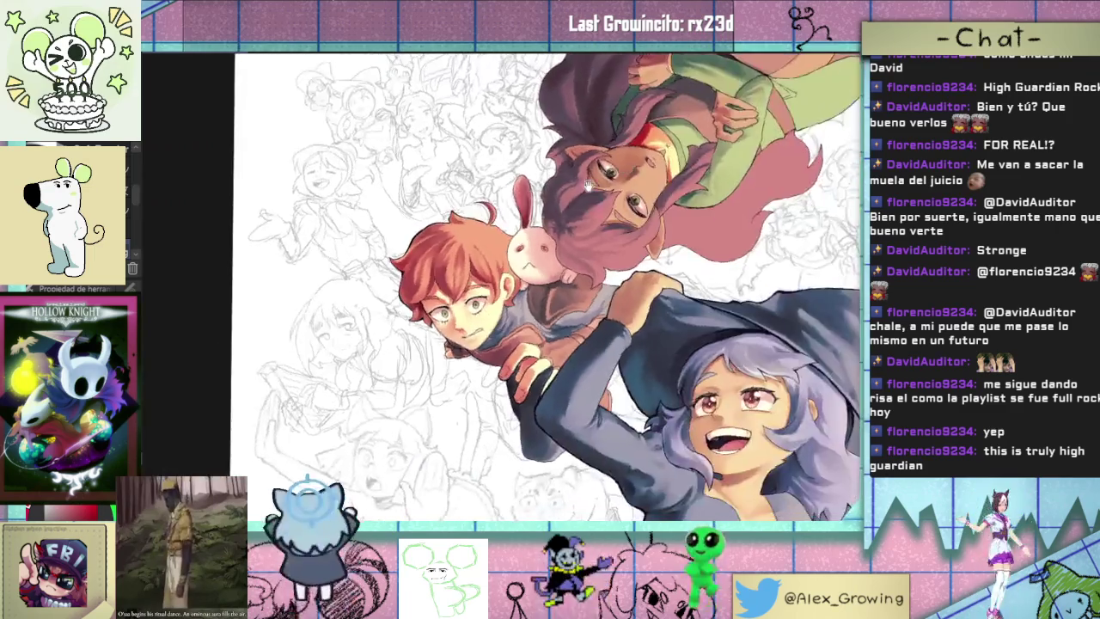
{"action": "scroll", "coordinate": [580, 245], "scroll_direction": "up", "scroll_amount": 5}
{"action": "scroll", "coordinate": [578, 244], "scroll_direction": "down", "scroll_amount": 3}
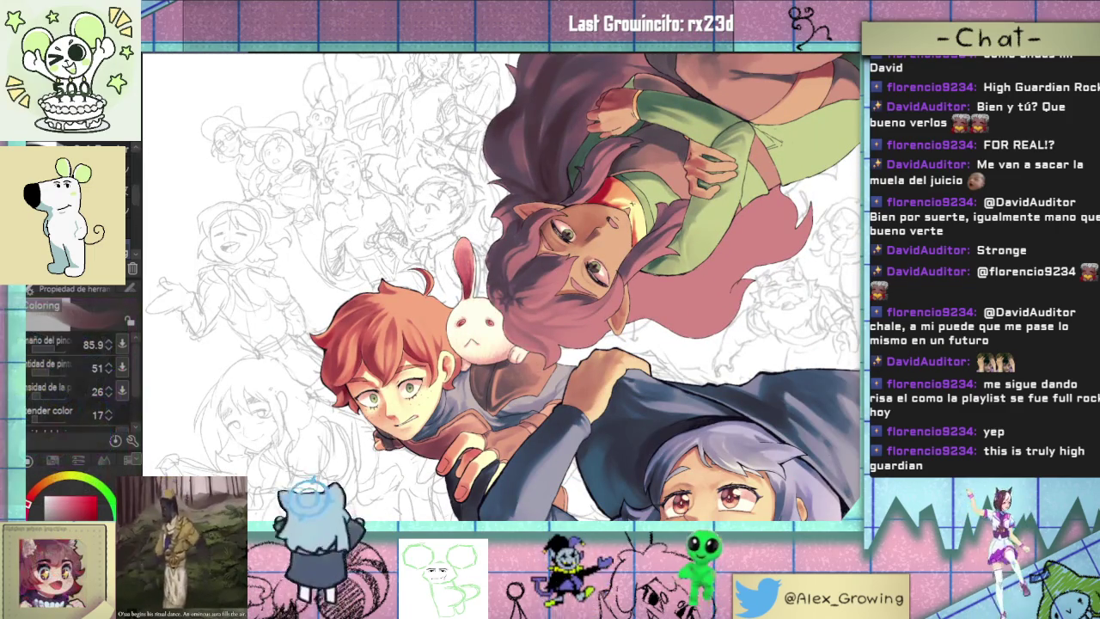
{"action": "scroll", "coordinate": [543, 344], "scroll_direction": "up", "scroll_amount": 5}
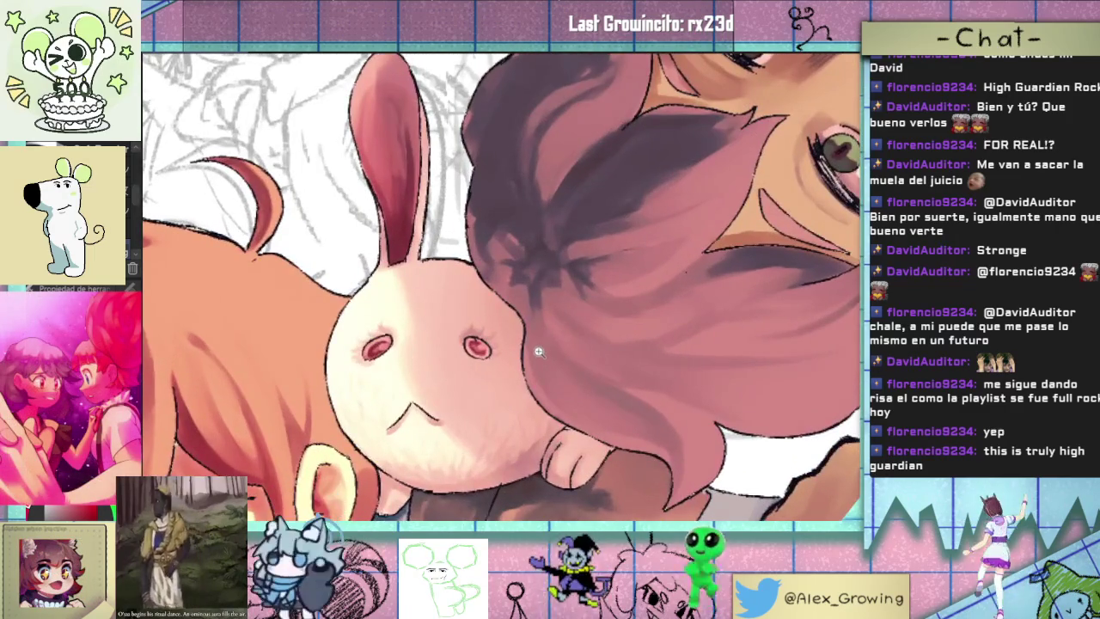
{"action": "scroll", "coordinate": [543, 344], "scroll_direction": "up", "scroll_amount": 1}
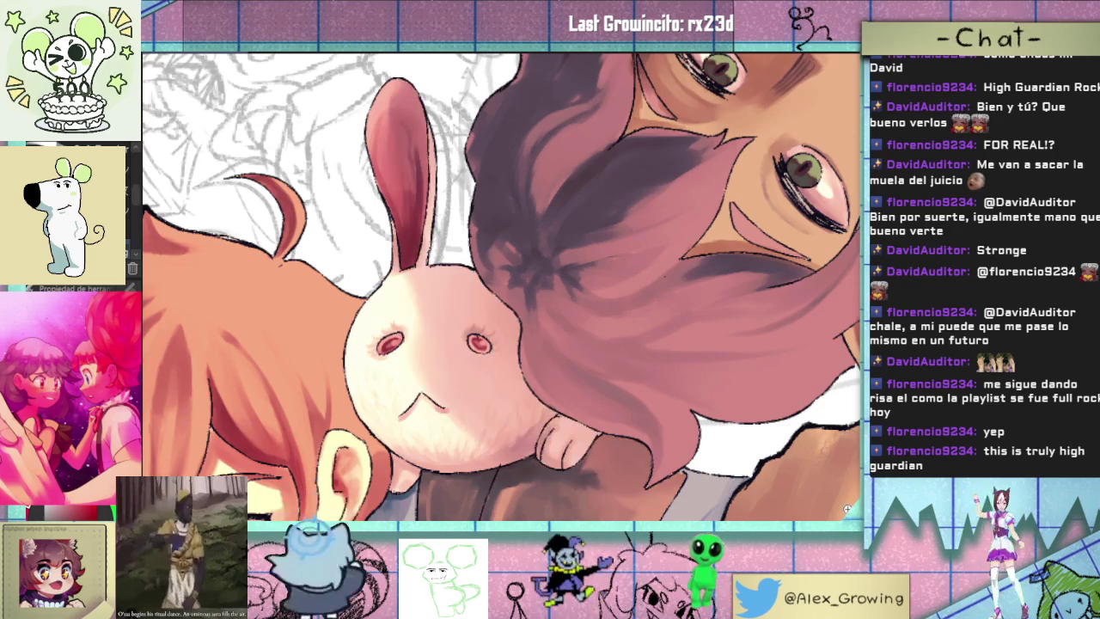
{"action": "scroll", "coordinate": [703, 237], "scroll_direction": "down", "scroll_amount": 5}
{"action": "scroll", "coordinate": [703, 237], "scroll_direction": "down", "scroll_amount": 3}
{"action": "scroll", "coordinate": [702, 237], "scroll_direction": "up", "scroll_amount": 2}
{"action": "scroll", "coordinate": [705, 301], "scroll_direction": "up", "scroll_amount": 1}
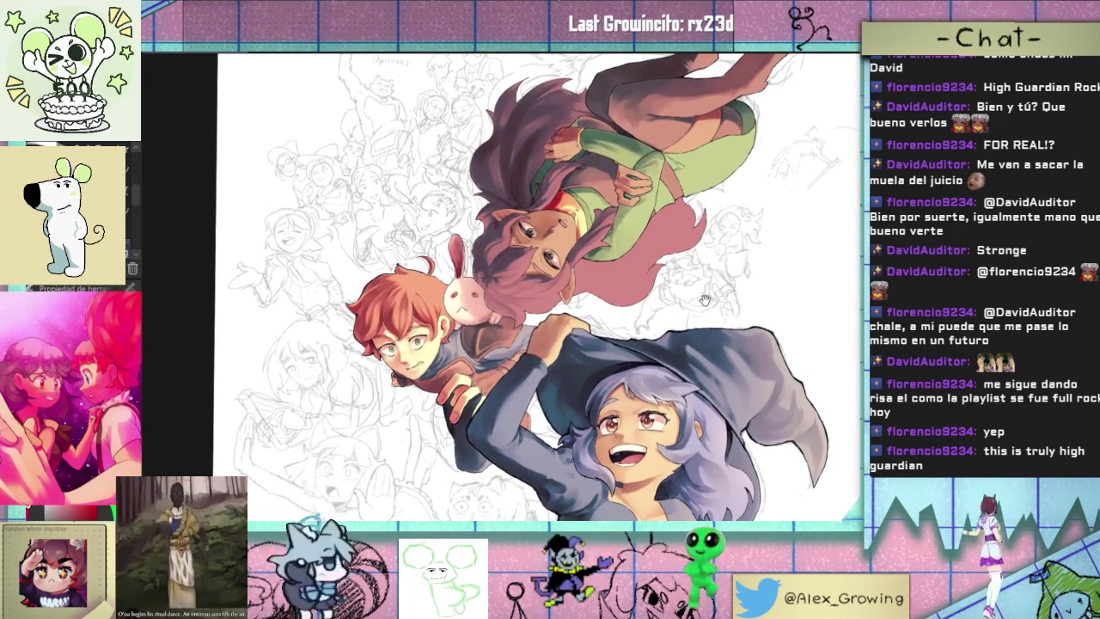
{"action": "scroll", "coordinate": [706, 297], "scroll_direction": "down", "scroll_amount": 2}
{"action": "scroll", "coordinate": [710, 294], "scroll_direction": "up", "scroll_amount": 1}
{"action": "scroll", "coordinate": [704, 296], "scroll_direction": "up", "scroll_amount": 1}
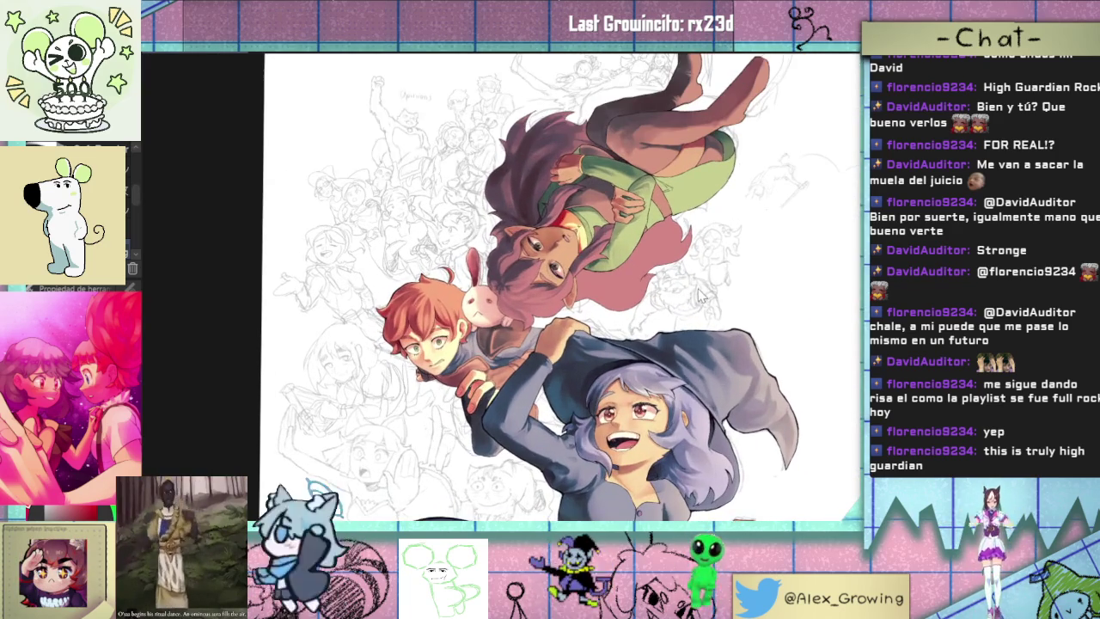
{"action": "scroll", "coordinate": [703, 285], "scroll_direction": "down", "scroll_amount": 2}
{"action": "scroll", "coordinate": [602, 309], "scroll_direction": "up", "scroll_amount": 1}
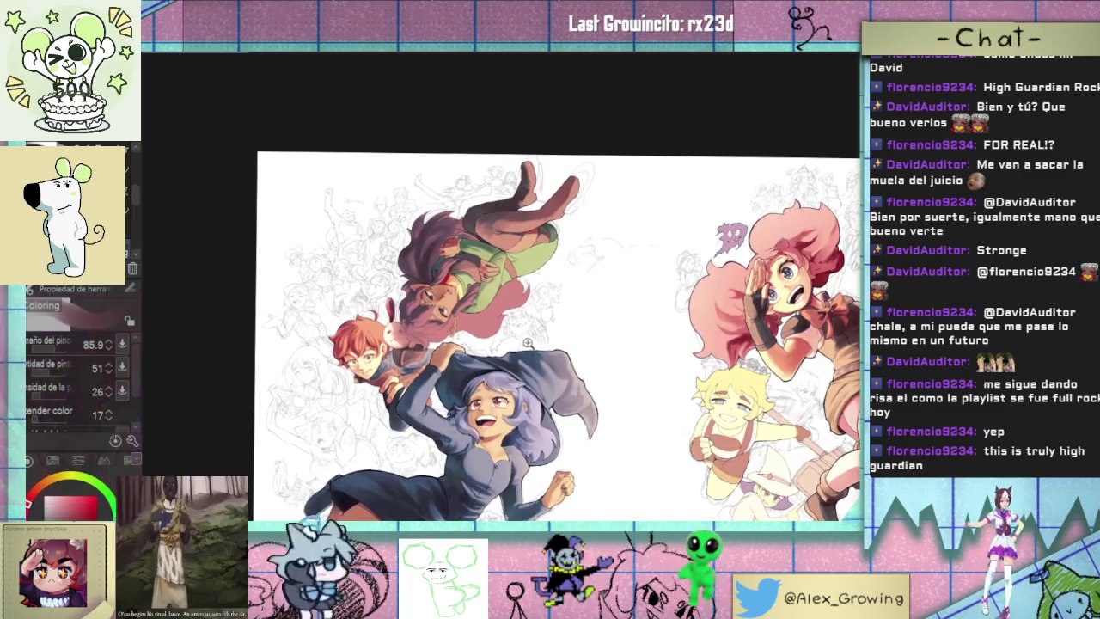
{"action": "scroll", "coordinate": [576, 317], "scroll_direction": "up", "scroll_amount": 1}
{"action": "scroll", "coordinate": [567, 318], "scroll_direction": "up", "scroll_amount": 1}
{"action": "scroll", "coordinate": [550, 326], "scroll_direction": "down", "scroll_amount": 1}
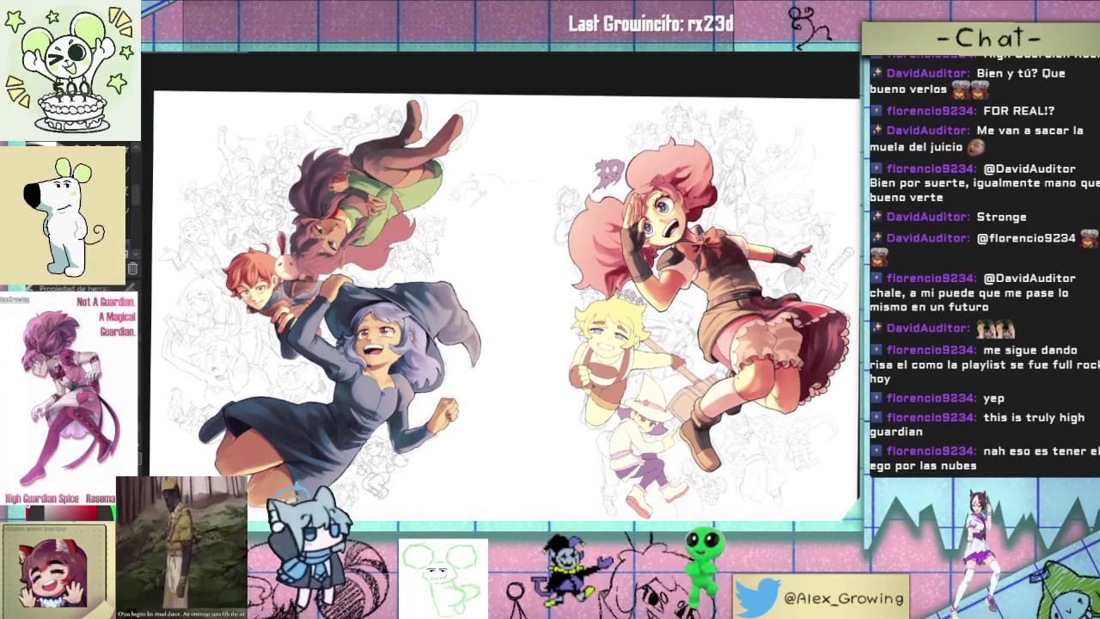
{"action": "scroll", "coordinate": [589, 300], "scroll_direction": "up", "scroll_amount": 3}
{"action": "scroll", "coordinate": [589, 300], "scroll_direction": "up", "scroll_amount": 1}
{"action": "scroll", "coordinate": [589, 300], "scroll_direction": "down", "scroll_amount": 4}
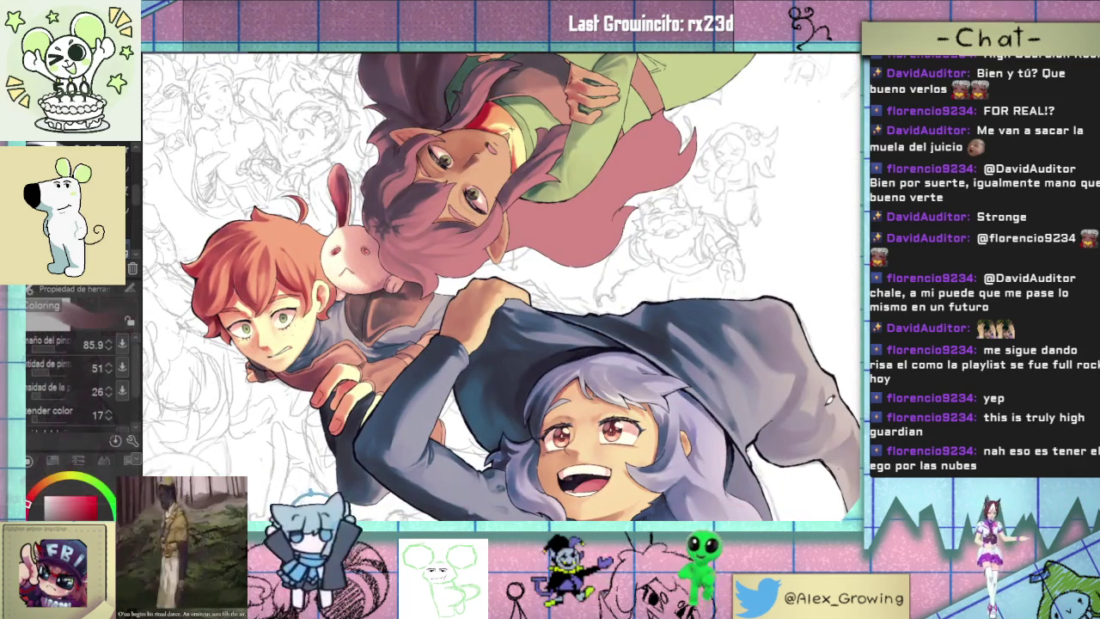
{"action": "scroll", "coordinate": [480, 392], "scroll_direction": "down", "scroll_amount": 1}
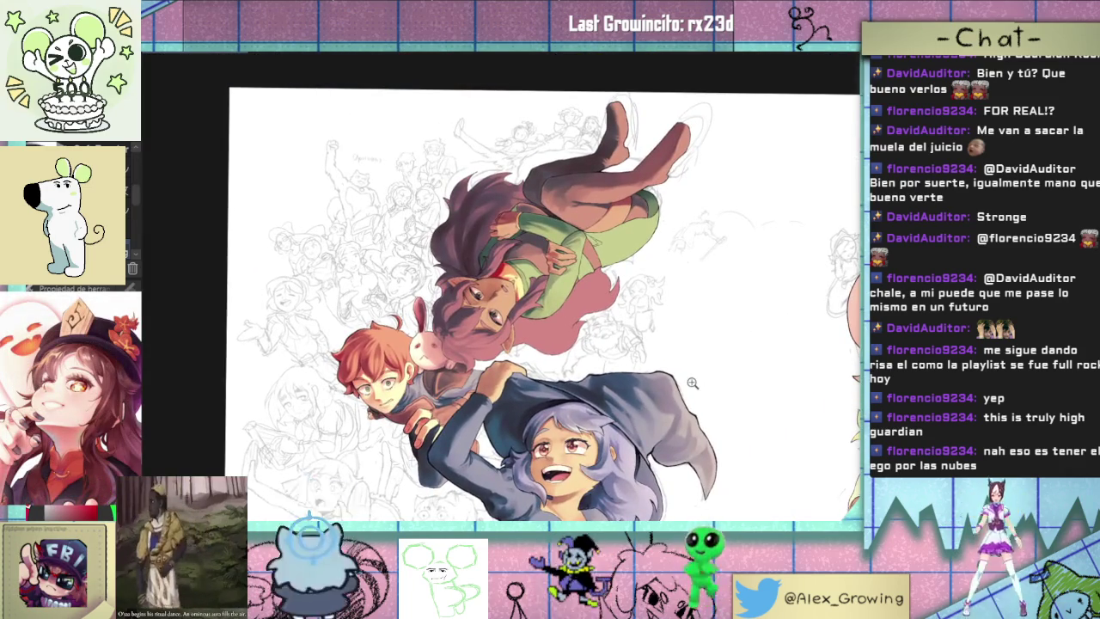
{"action": "scroll", "coordinate": [480, 392], "scroll_direction": "up", "scroll_amount": 4}
{"action": "scroll", "coordinate": [652, 398], "scroll_direction": "down", "scroll_amount": 4}
{"action": "scroll", "coordinate": [559, 383], "scroll_direction": "up", "scroll_amount": 1}
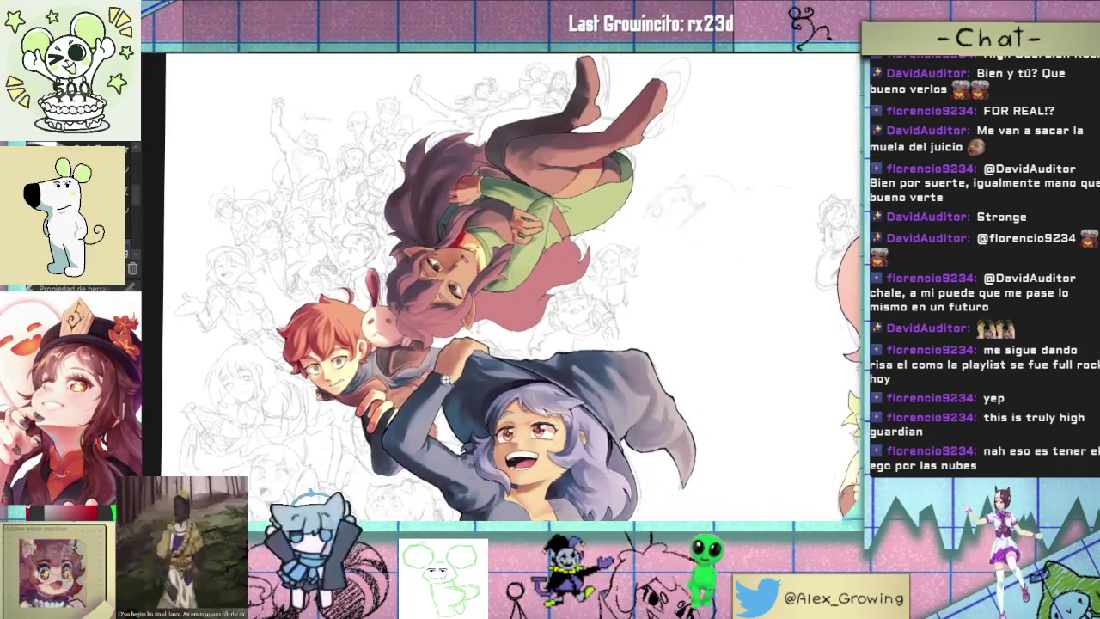
{"action": "scroll", "coordinate": [559, 382], "scroll_direction": "up", "scroll_amount": 1}
{"action": "scroll", "coordinate": [568, 388], "scroll_direction": "down", "scroll_amount": 1}
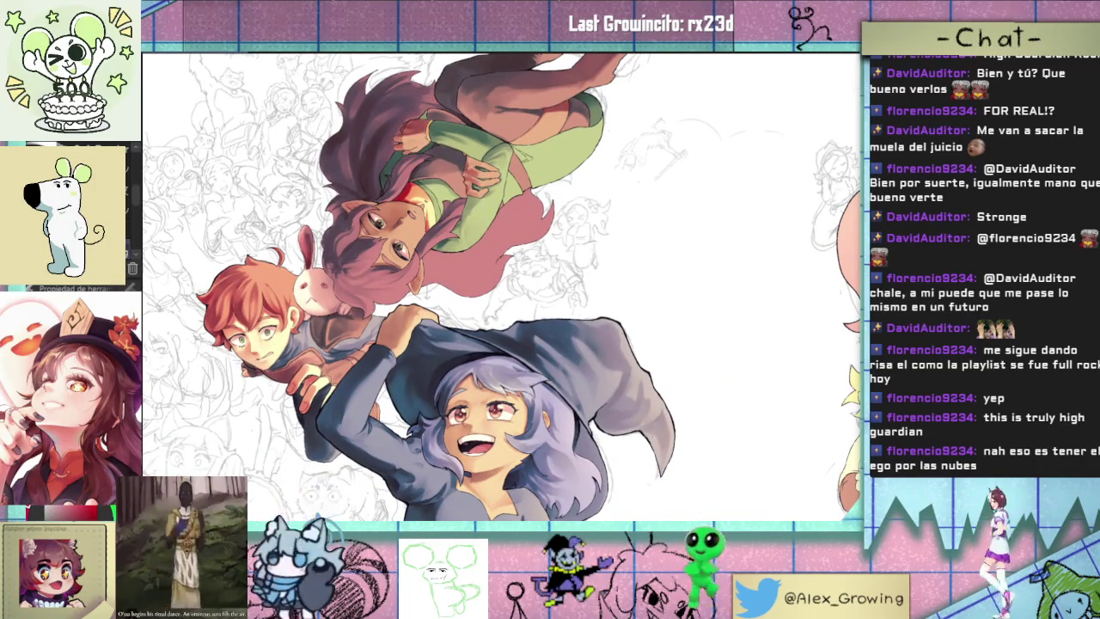
{"action": "scroll", "coordinate": [502, 286], "scroll_direction": "down", "scroll_amount": 2}
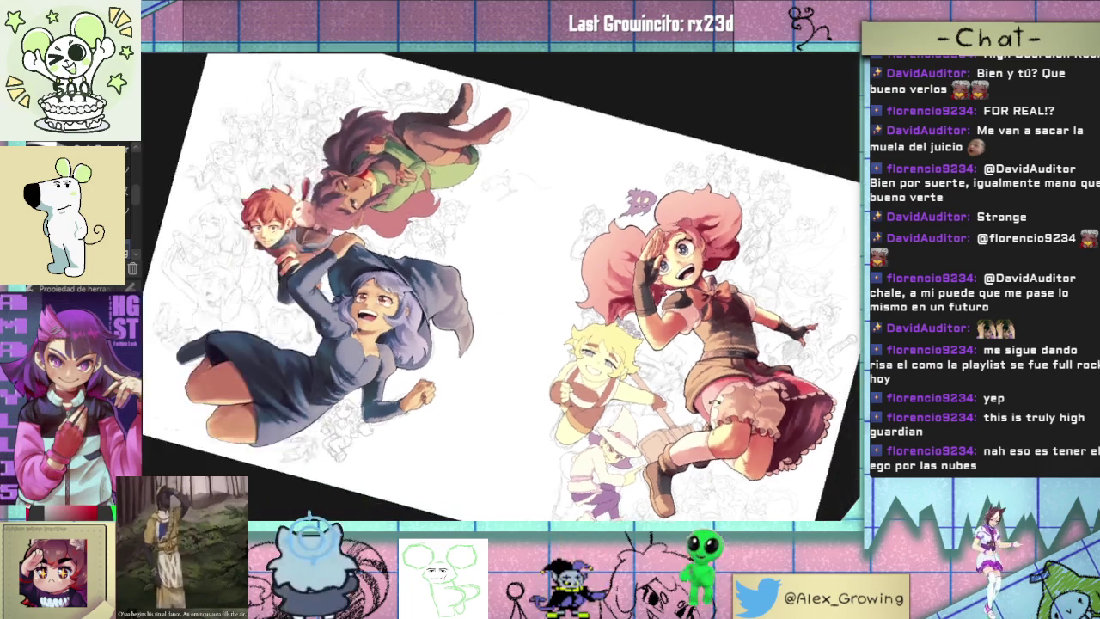
{"action": "left_click_drag", "start_coordinate": [501, 286], "coordinate": [762, 327]}
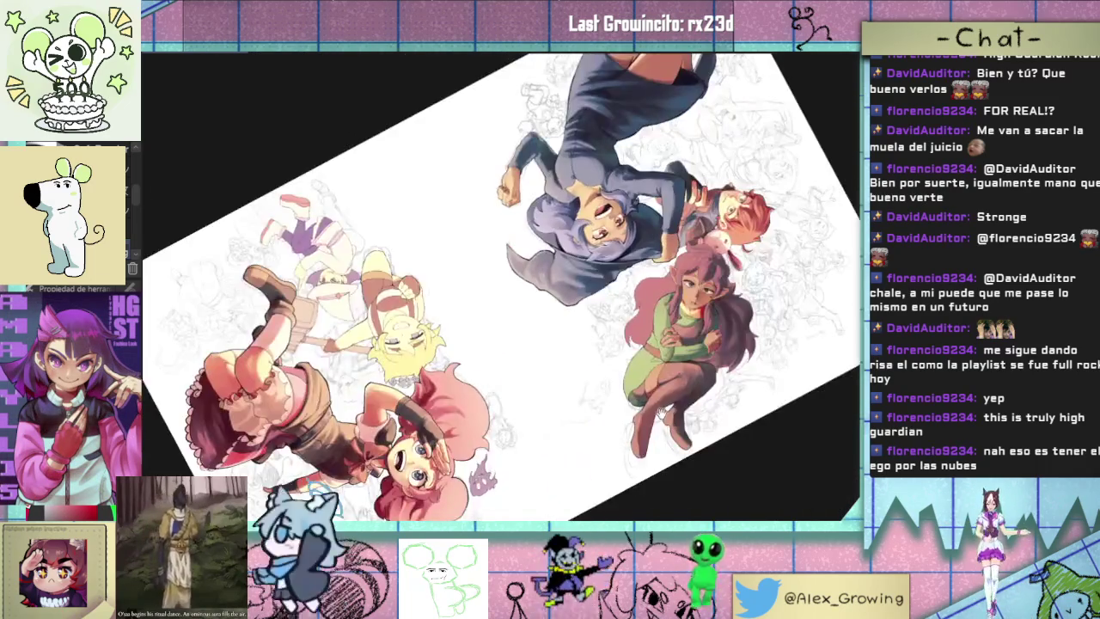
- Turn the elf girl upright, zoom onto her face, and dab white highlights on her nose
{"action": "scroll", "coordinate": [762, 327], "scroll_direction": "up", "scroll_amount": 5}
{"action": "scroll", "coordinate": [762, 327], "scroll_direction": "down", "scroll_amount": 1}
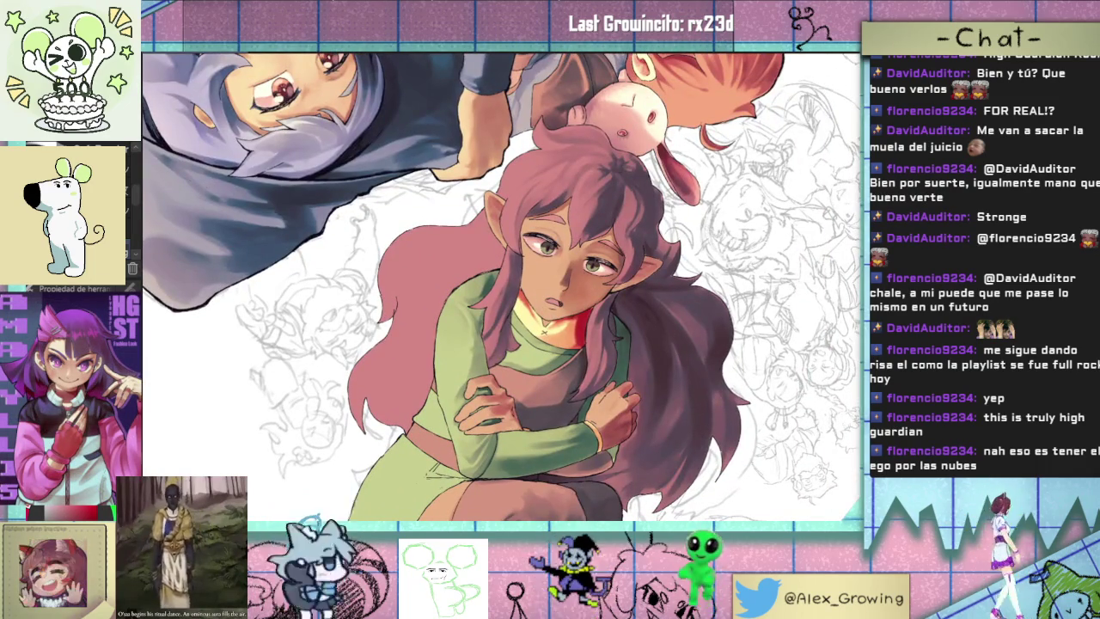
{"action": "left_click_drag", "start_coordinate": [652, 318], "coordinate": [666, 258]}
{"action": "scroll", "coordinate": [533, 267], "scroll_direction": "up", "scroll_amount": 4}
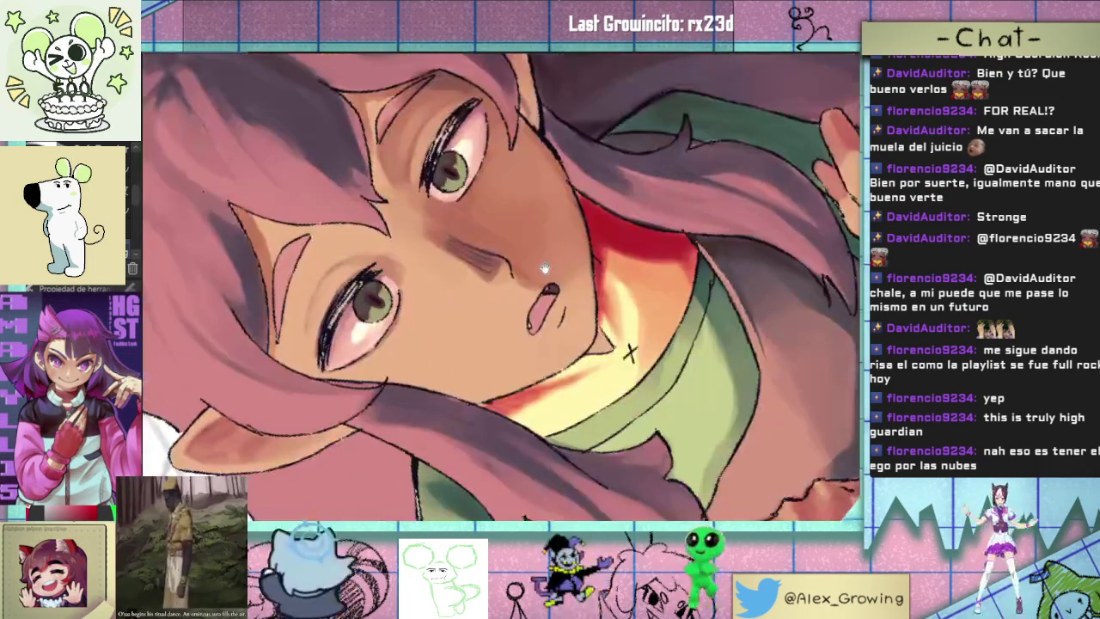
{"action": "scroll", "coordinate": [617, 275], "scroll_direction": "up", "scroll_amount": 3}
{"action": "scroll", "coordinate": [541, 303], "scroll_direction": "up", "scroll_amount": 1}
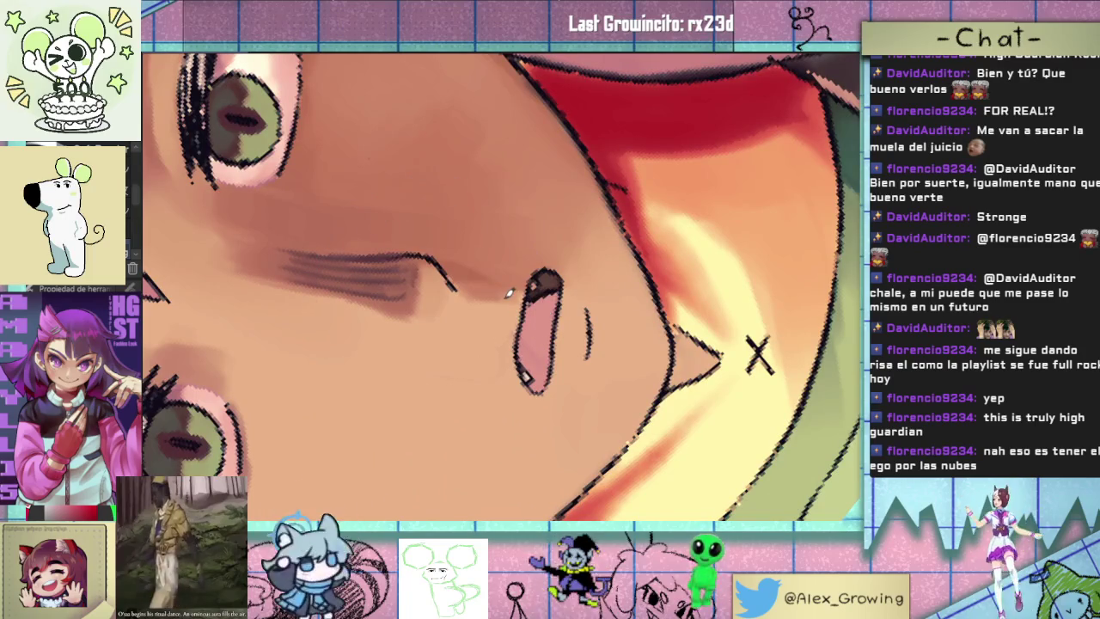
{"action": "left_click", "coordinate": [533, 315]}
{"action": "left_click", "coordinate": [555, 288]}
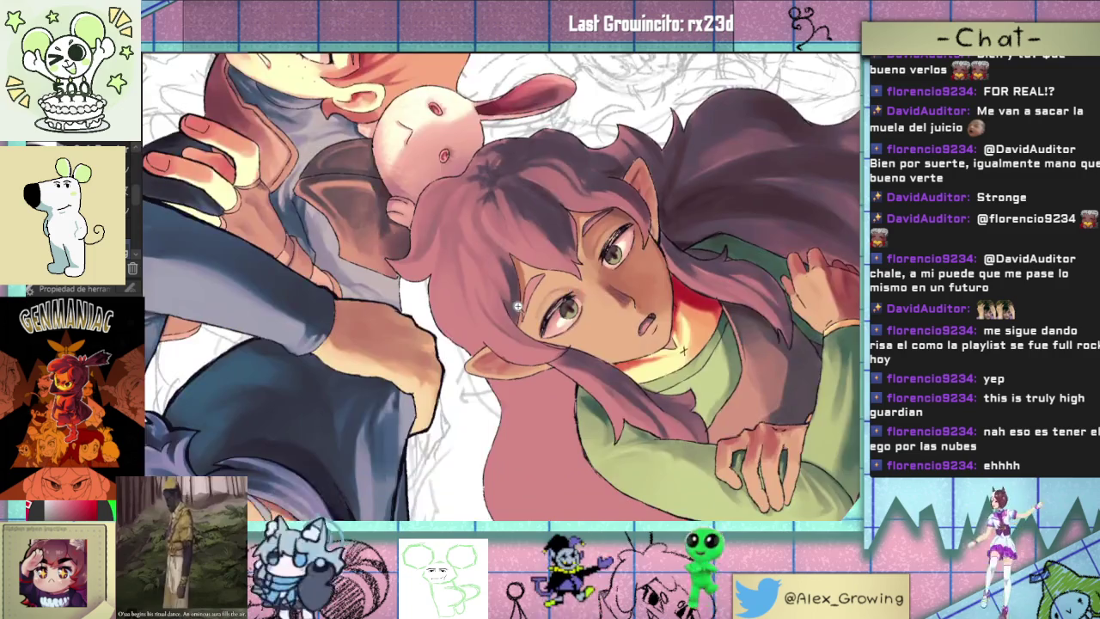
- Zoom back out, level the view and frame the elf girl
{"action": "scroll", "coordinate": [542, 294], "scroll_direction": "up", "scroll_amount": 2}
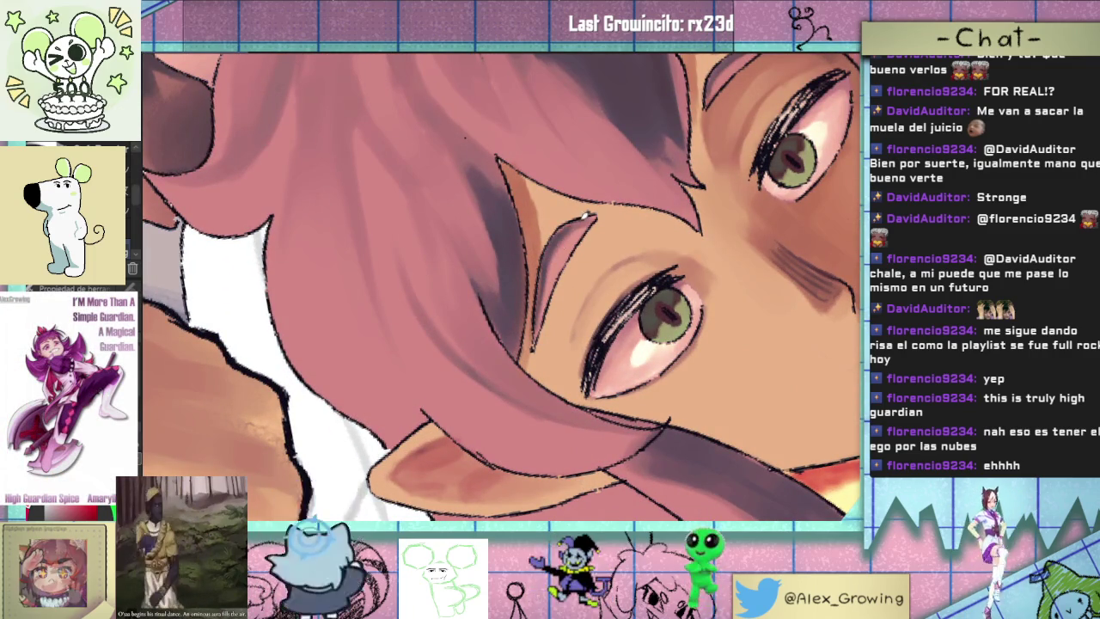
{"action": "scroll", "coordinate": [563, 243], "scroll_direction": "down", "scroll_amount": 2}
{"action": "scroll", "coordinate": [602, 257], "scroll_direction": "down", "scroll_amount": 3}
{"action": "scroll", "coordinate": [722, 283], "scroll_direction": "down", "scroll_amount": 2}
{"action": "scroll", "coordinate": [722, 288], "scroll_direction": "up", "scroll_amount": 1}
{"action": "scroll", "coordinate": [718, 322], "scroll_direction": "up", "scroll_amount": 2}
{"action": "scroll", "coordinate": [713, 323], "scroll_direction": "down", "scroll_amount": 1}
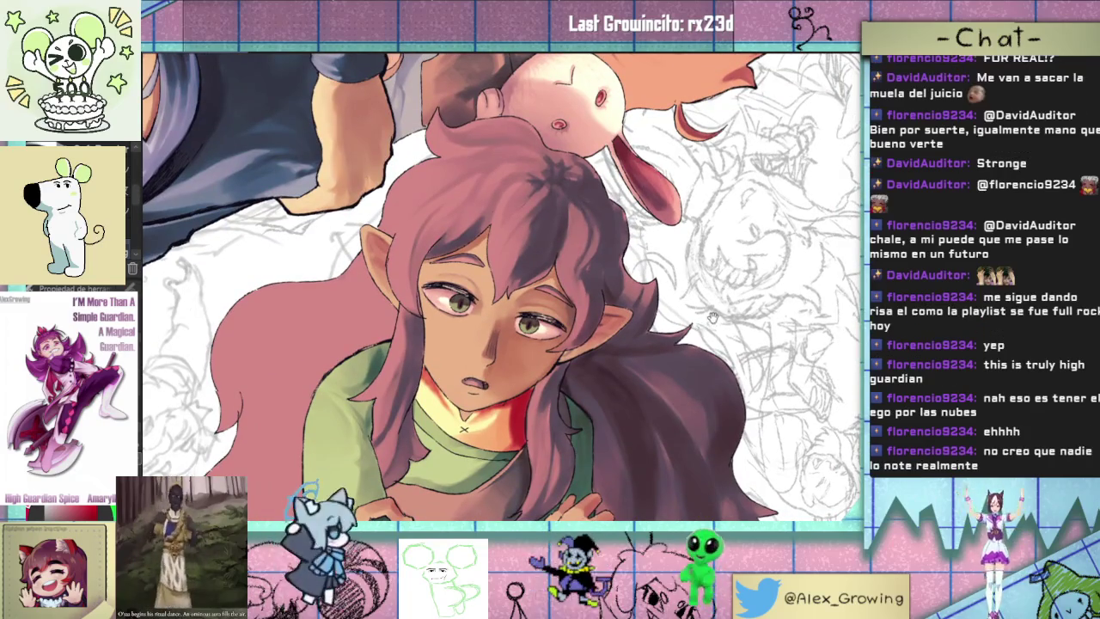
{"action": "left_click_drag", "start_coordinate": [726, 239], "coordinate": [722, 258]}
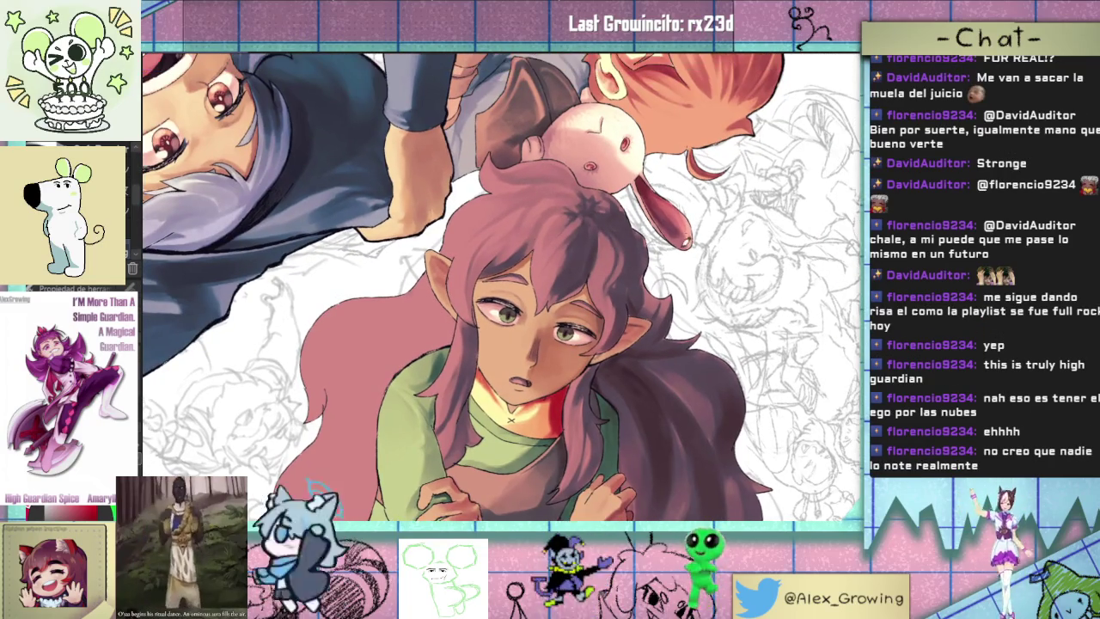
{"action": "scroll", "coordinate": [721, 258], "scroll_direction": "up", "scroll_amount": 1}
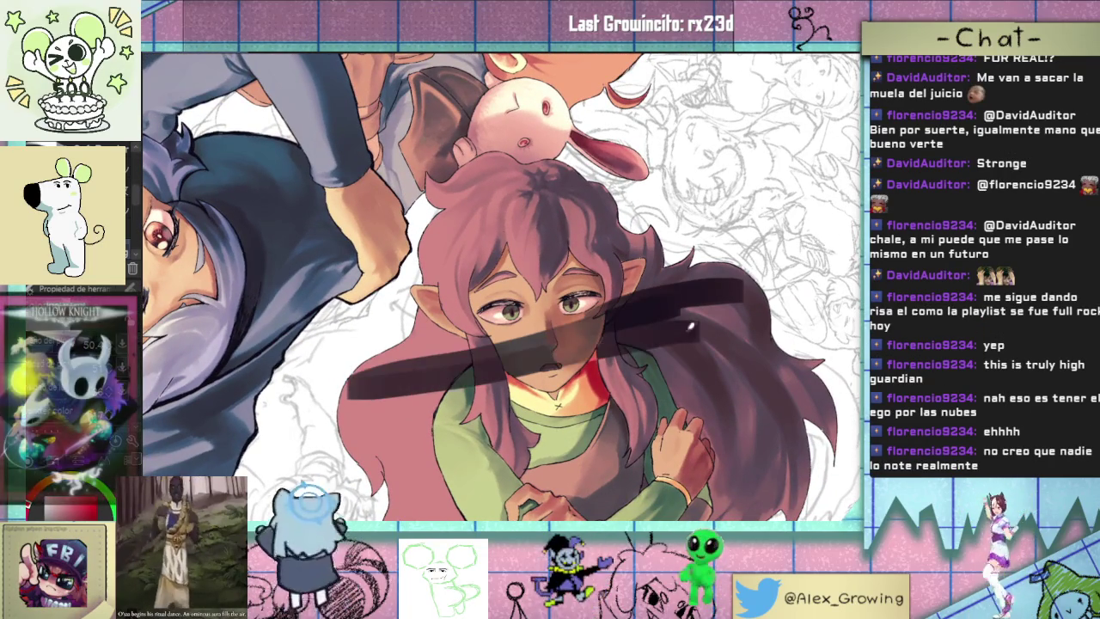
- Lay a dark stroke across the girl's hair, then undo it and the leftover marks
{"action": "left_click_drag", "start_coordinate": [613, 211], "coordinate": [421, 271]}
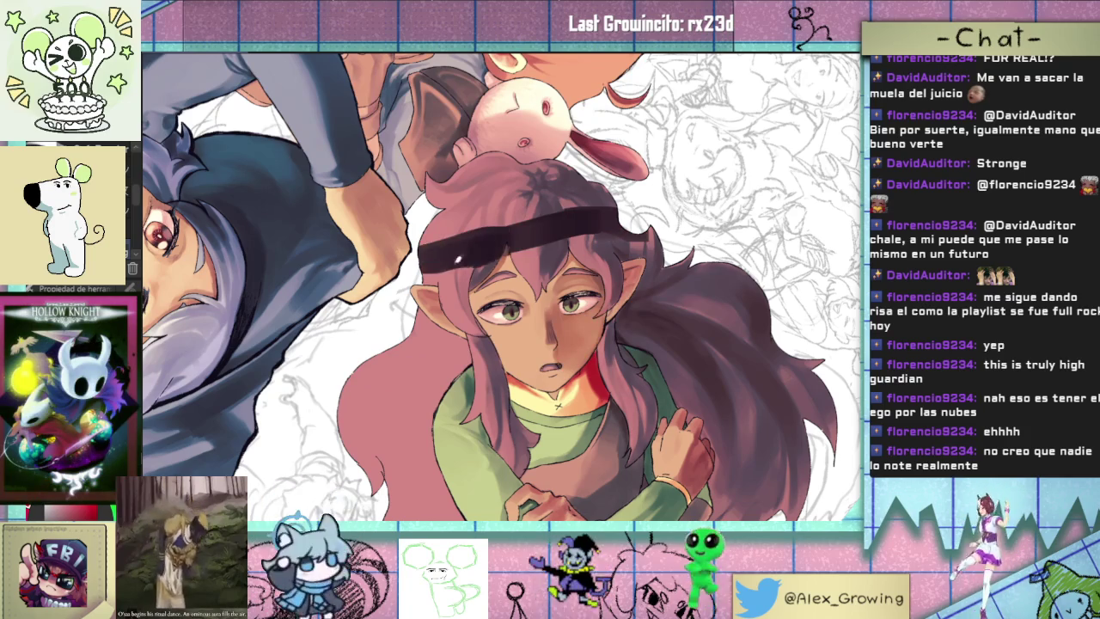
{"action": "key", "text": "ctrl+z"}
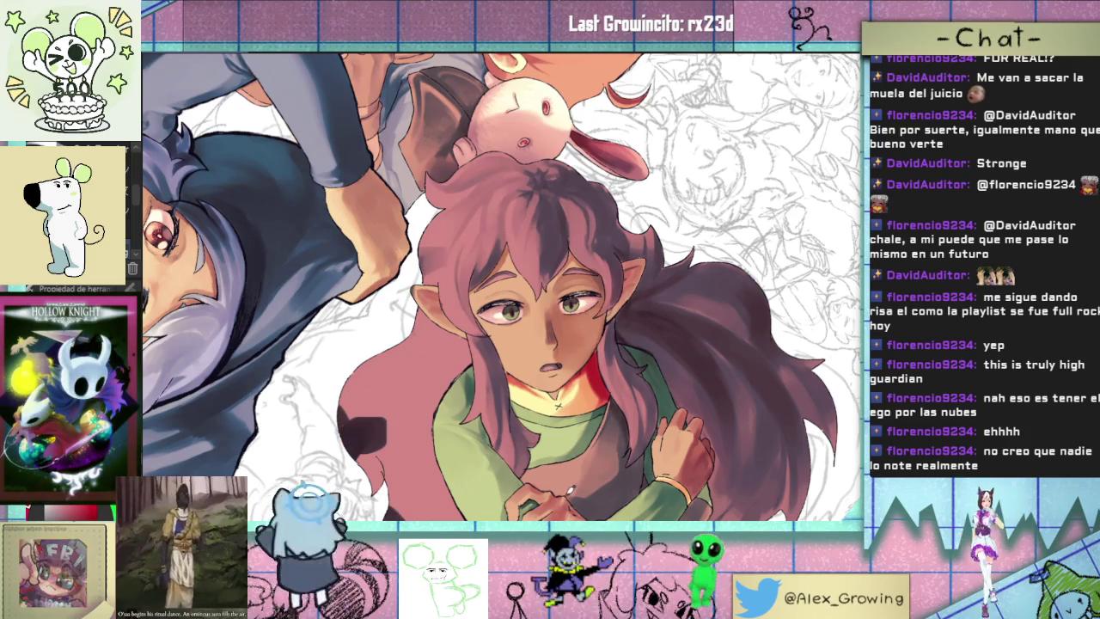
{"action": "scroll", "coordinate": [494, 344], "scroll_direction": "down", "scroll_amount": 2}
{"action": "key", "text": "ctrl+z"}
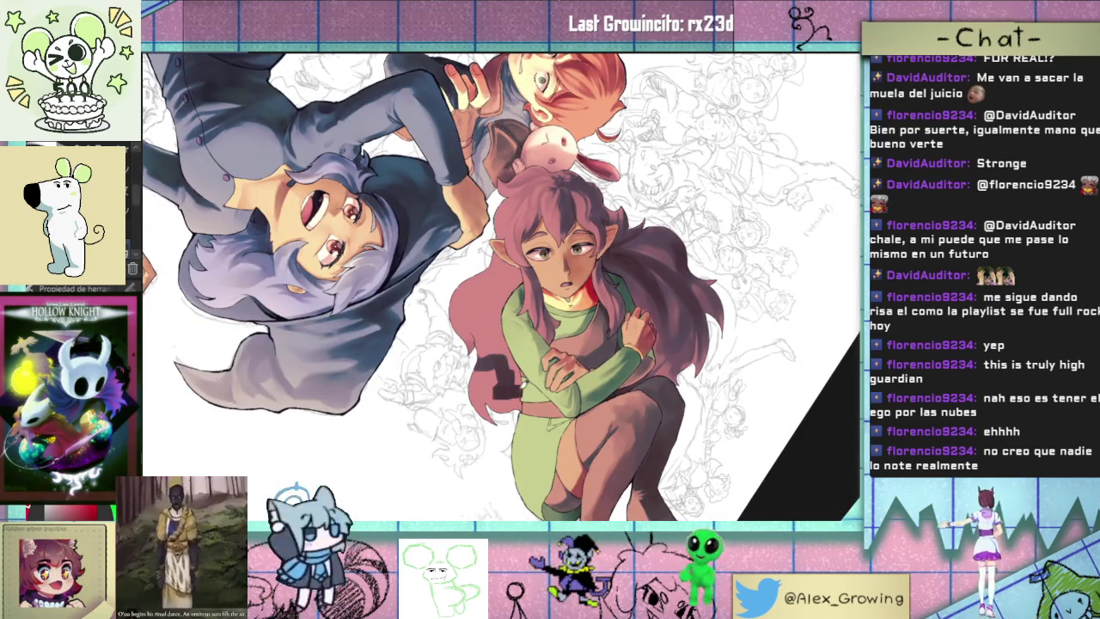
{"action": "key", "text": "ctrl+z"}
{"action": "scroll", "coordinate": [709, 320], "scroll_direction": "down", "scroll_amount": 2}
{"action": "scroll", "coordinate": [709, 283], "scroll_direction": "up", "scroll_amount": 4}
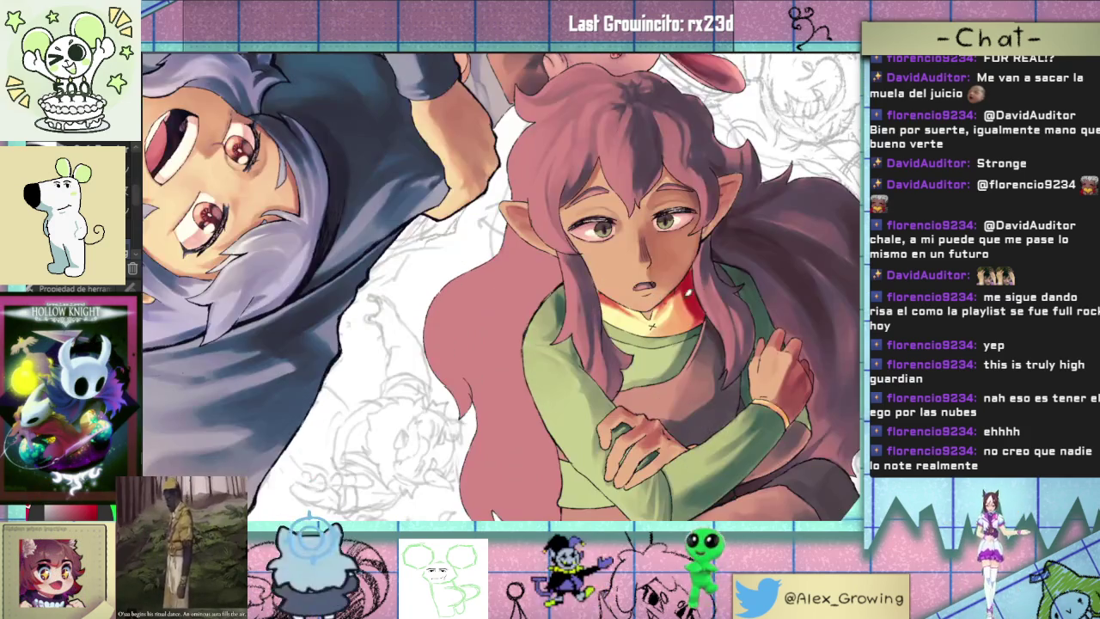
- Reframe onto the pink hair and paint darker pink shading down the left strand
{"action": "left_click", "coordinate": [505, 308]}
{"action": "left_click_drag", "start_coordinate": [505, 307], "coordinate": [540, 381]}
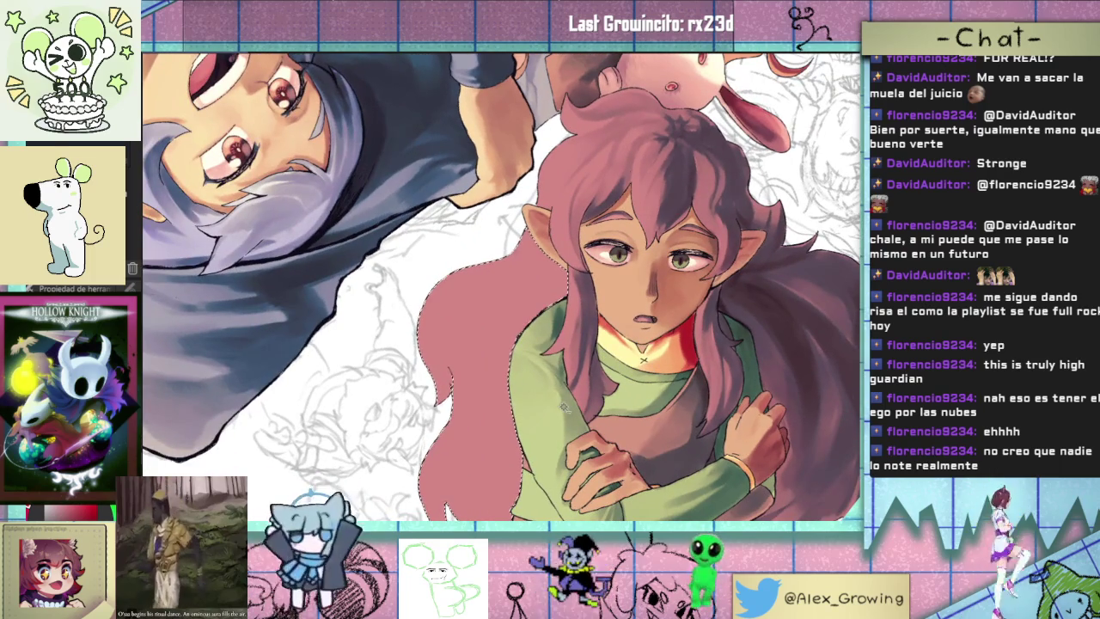
{"action": "mouse_move", "coordinate": [553, 282]}
{"action": "left_mouse_down"}
{"action": "mouse_move", "coordinate": [489, 421]}
{"action": "mouse_move", "coordinate": [513, 338]}
{"action": "mouse_move", "coordinate": [481, 310]}
{"action": "mouse_move", "coordinate": [452, 345]}
{"action": "mouse_move", "coordinate": [442, 378]}
{"action": "mouse_move", "coordinate": [558, 228]}
{"action": "left_mouse_up"}
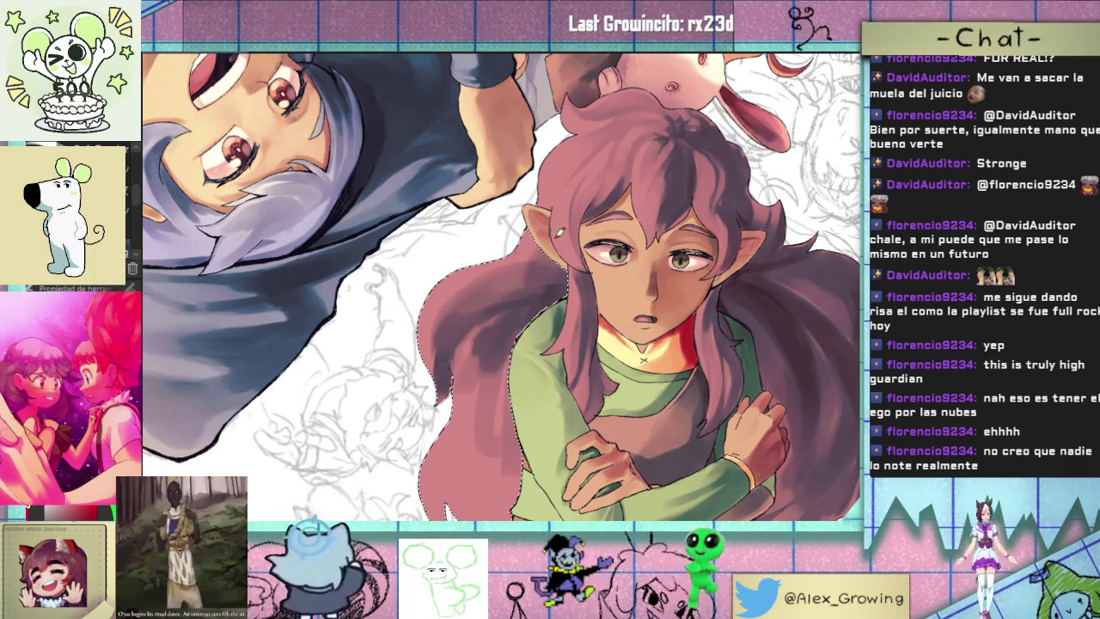
{"action": "mouse_move", "coordinate": [501, 362]}
{"action": "left_mouse_down"}
{"action": "mouse_move", "coordinate": [471, 447]}
{"action": "mouse_move", "coordinate": [506, 481]}
{"action": "left_mouse_up"}
{"action": "scroll", "coordinate": [498, 412], "scroll_direction": "down", "scroll_amount": 3}
{"action": "left_click_drag", "start_coordinate": [490, 292], "coordinate": [477, 404]}
{"action": "mouse_move", "coordinate": [481, 344]}
{"action": "left_mouse_down"}
{"action": "mouse_move", "coordinate": [507, 419]}
{"action": "mouse_move", "coordinate": [479, 449]}
{"action": "mouse_move", "coordinate": [438, 415]}
{"action": "mouse_move", "coordinate": [429, 425]}
{"action": "left_mouse_up"}
- Deepen the shadow along the lower-left hair strand with repeated darker strokes
{"action": "left_click_drag", "start_coordinate": [455, 378], "coordinate": [434, 434]}
{"action": "left_click_drag", "start_coordinate": [464, 357], "coordinate": [438, 437]}
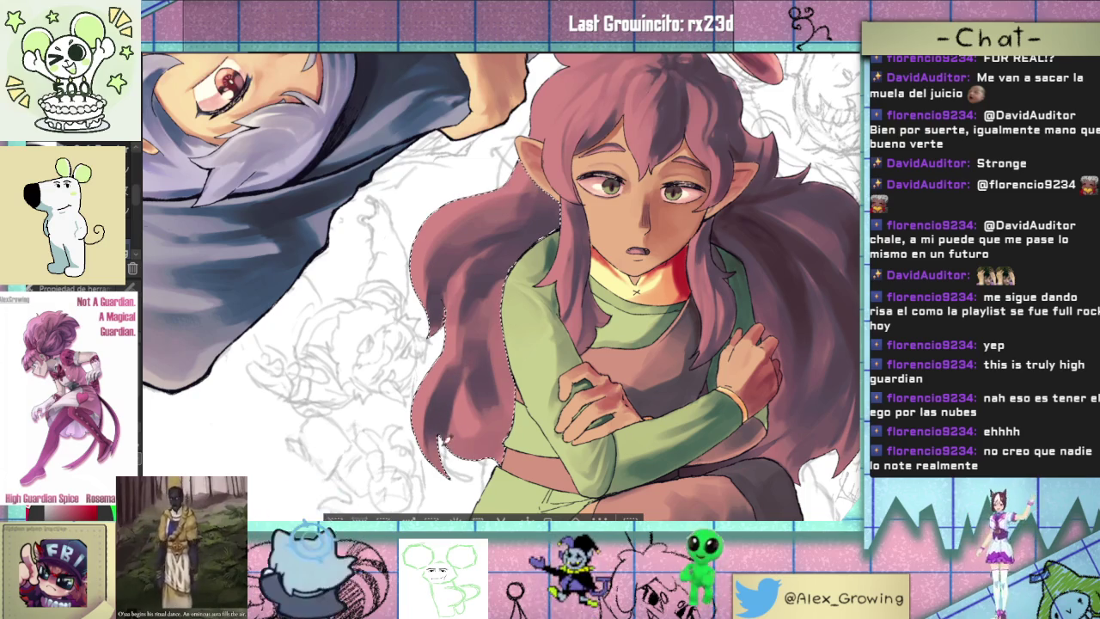
{"action": "mouse_move", "coordinate": [478, 317]}
{"action": "left_mouse_down"}
{"action": "mouse_move", "coordinate": [468, 365]}
{"action": "mouse_move", "coordinate": [494, 433]}
{"action": "left_mouse_up"}
{"action": "mouse_move", "coordinate": [503, 391]}
{"action": "left_mouse_down"}
{"action": "mouse_move", "coordinate": [494, 447]}
{"action": "mouse_move", "coordinate": [468, 439]}
{"action": "mouse_move", "coordinate": [477, 403]}
{"action": "left_mouse_up"}
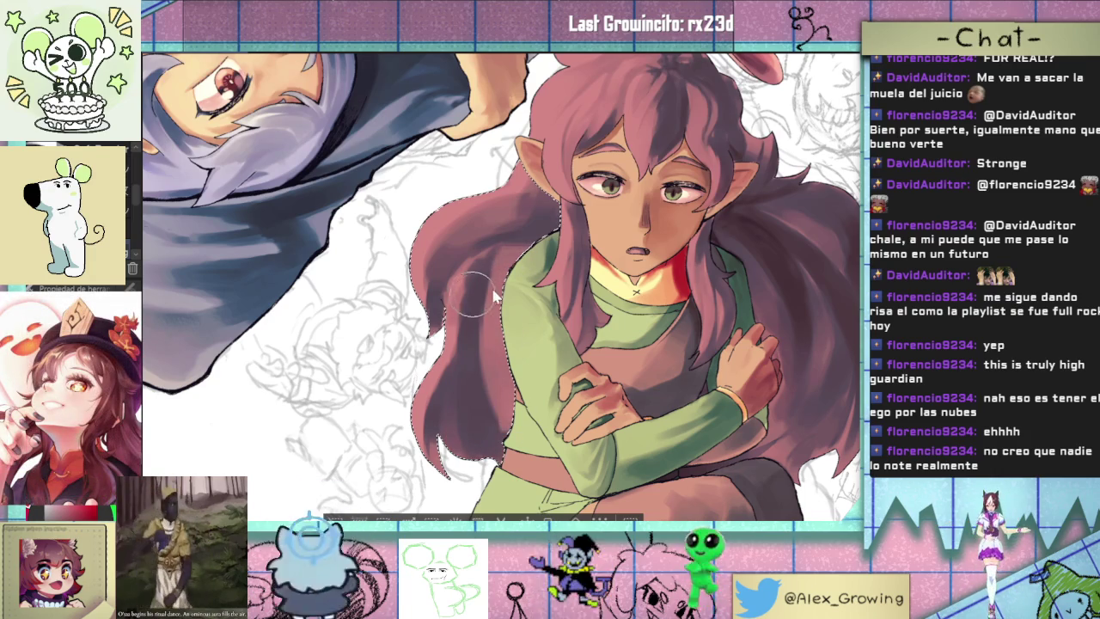
{"action": "left_click_drag", "start_coordinate": [471, 292], "coordinate": [507, 258]}
{"action": "left_click_drag", "start_coordinate": [502, 378], "coordinate": [507, 433]}
{"action": "mouse_move", "coordinate": [497, 327]}
{"action": "left_mouse_down"}
{"action": "mouse_move", "coordinate": [487, 353]}
{"action": "mouse_move", "coordinate": [494, 273]}
{"action": "left_mouse_up"}
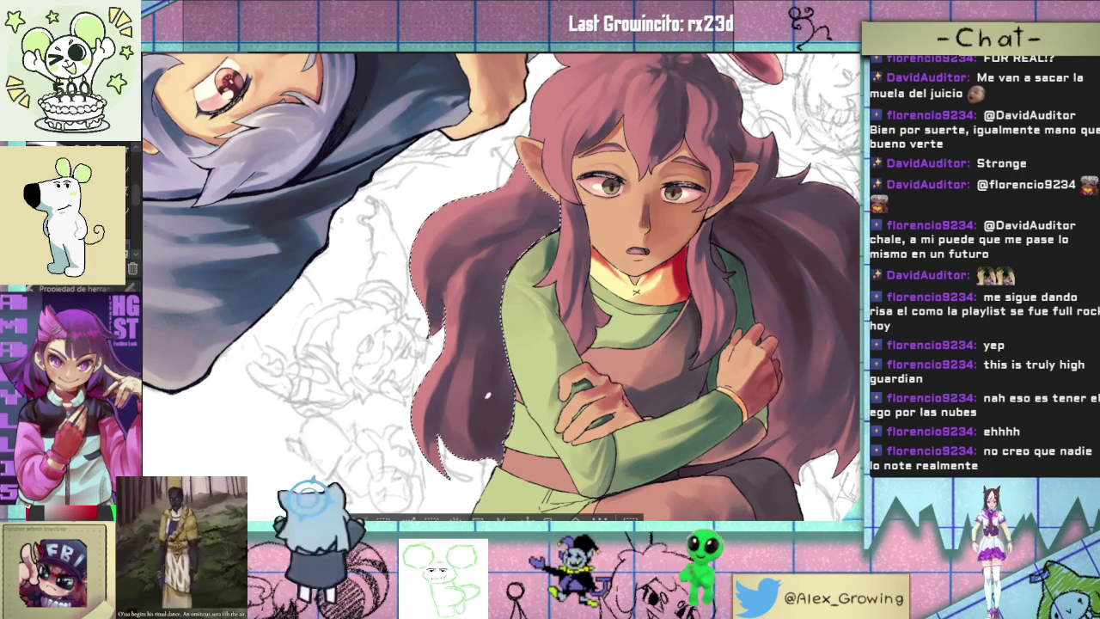
{"action": "scroll", "coordinate": [510, 424], "scroll_direction": "down", "scroll_amount": 3}
{"action": "scroll", "coordinate": [503, 316], "scroll_direction": "up", "scroll_amount": 2}
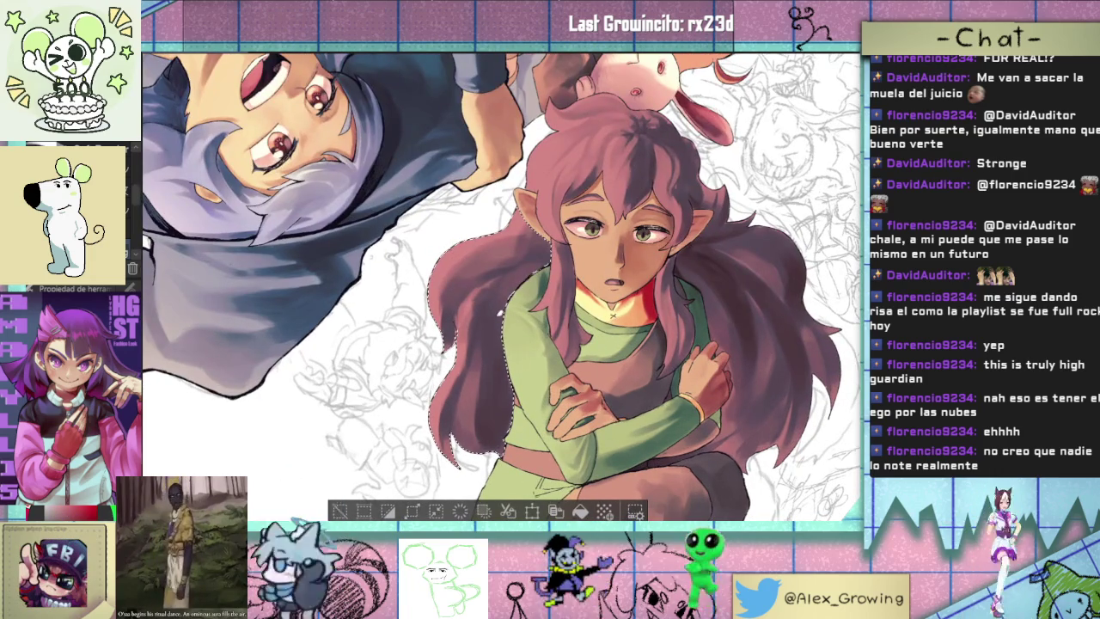
{"action": "scroll", "coordinate": [518, 240], "scroll_direction": "up", "scroll_amount": 2}
{"action": "scroll", "coordinate": [518, 239], "scroll_direction": "up", "scroll_amount": 2}
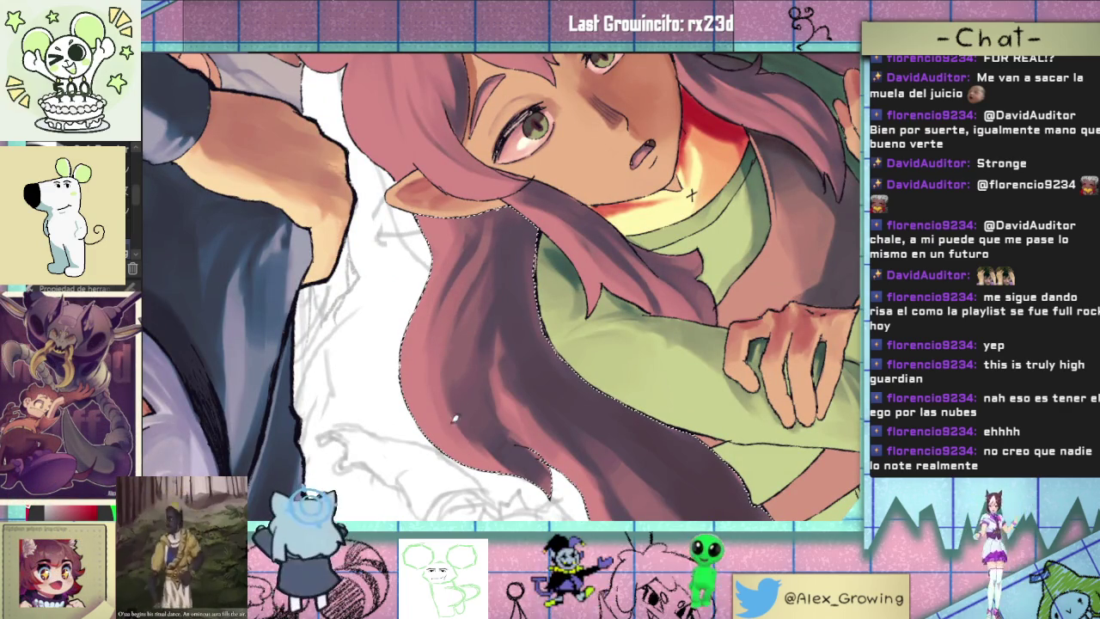
{"action": "scroll", "coordinate": [494, 371], "scroll_direction": "down", "scroll_amount": 2}
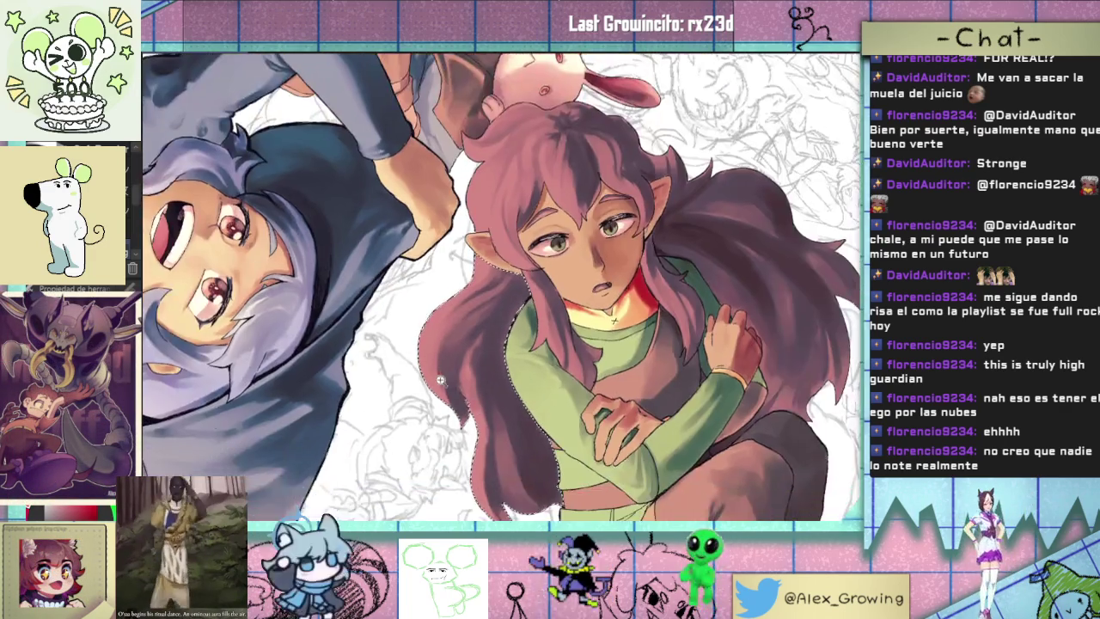
{"action": "scroll", "coordinate": [481, 387], "scroll_direction": "up", "scroll_amount": 2}
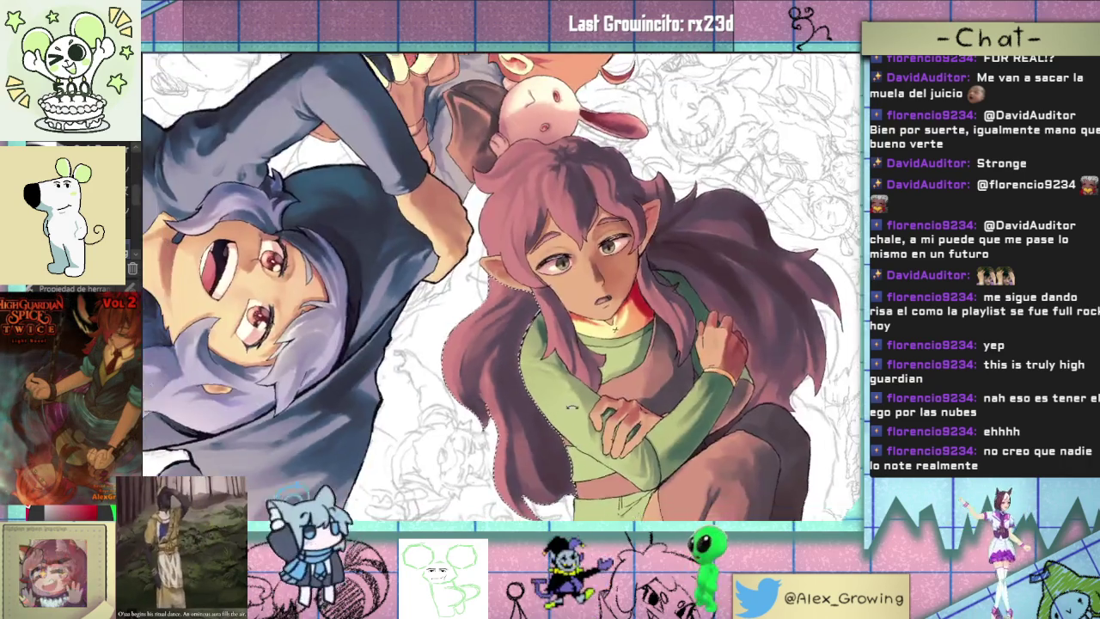
{"action": "mouse_move", "coordinate": [481, 412]}
{"action": "left_mouse_down"}
{"action": "mouse_move", "coordinate": [671, 378]}
{"action": "mouse_move", "coordinate": [564, 223]}
{"action": "mouse_move", "coordinate": [598, 269]}
{"action": "left_mouse_up"}
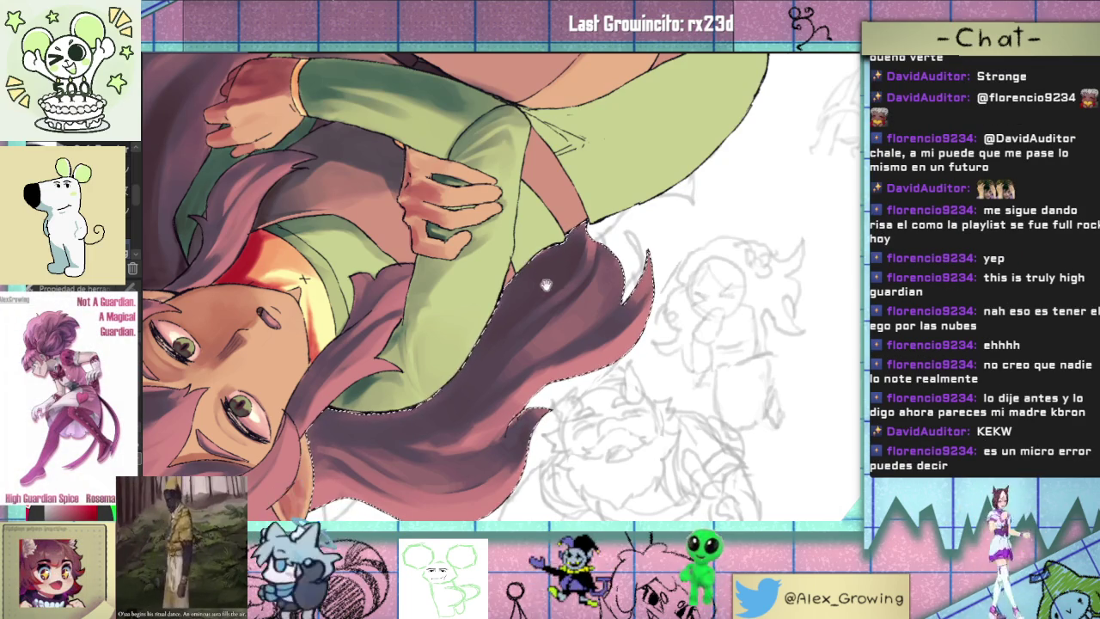
{"action": "key", "text": "ctrl+minus"}
{"action": "key", "text": "minus"}
{"action": "key", "text": "minus"}
{"action": "mouse_move", "coordinate": [636, 377]}
{"action": "left_mouse_down"}
{"action": "mouse_move", "coordinate": [599, 278]}
{"action": "mouse_move", "coordinate": [618, 277]}
{"action": "left_mouse_up"}
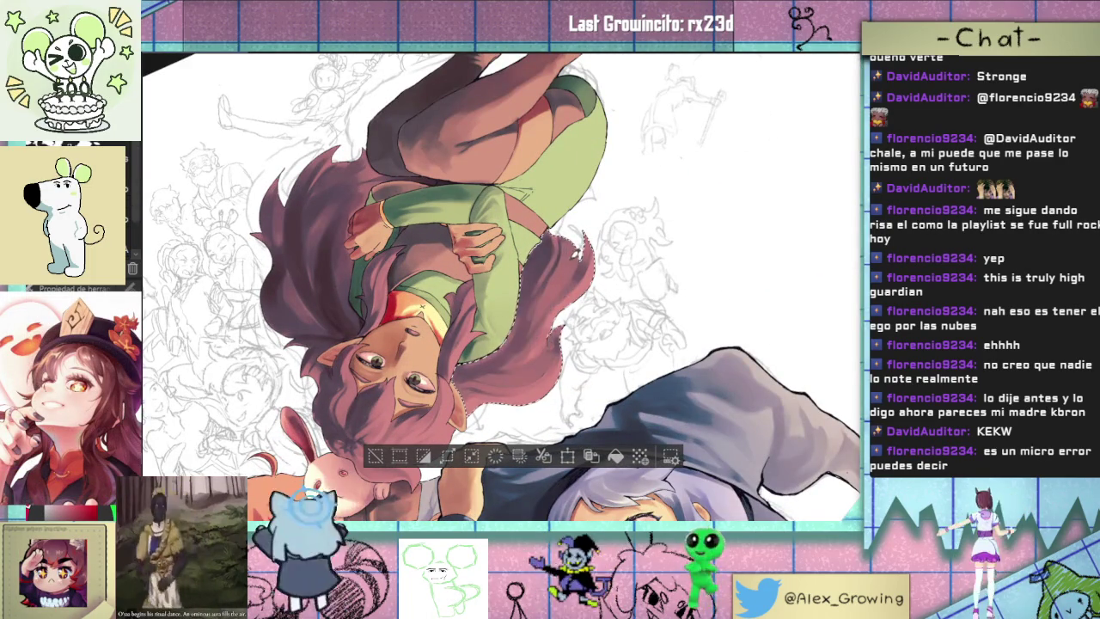
{"action": "left_click_drag", "start_coordinate": [530, 348], "coordinate": [558, 357]}
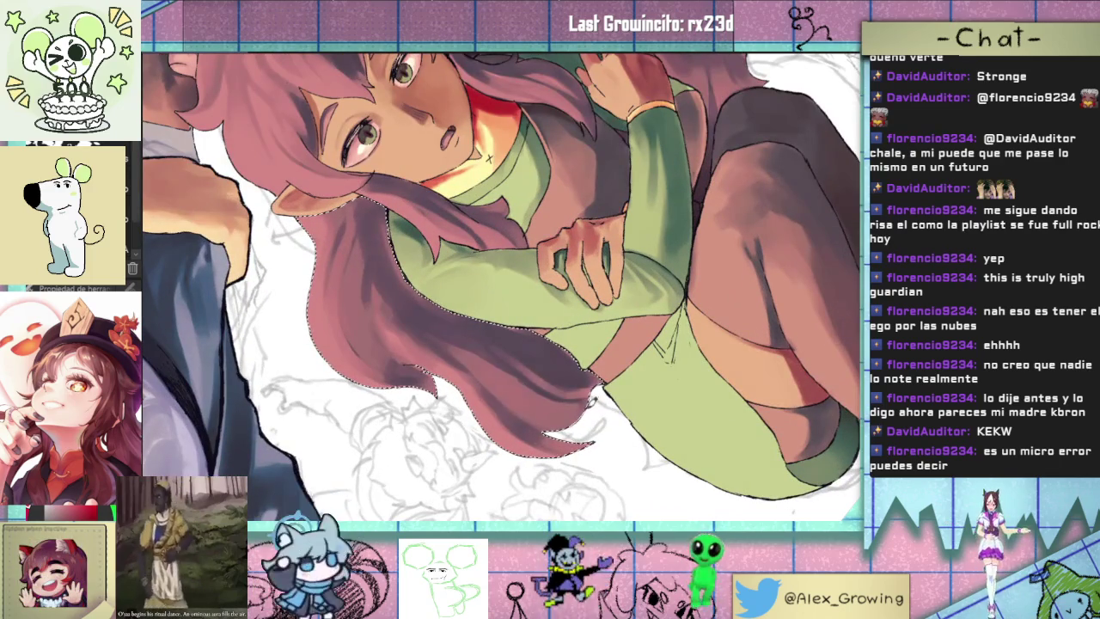
{"action": "mouse_move", "coordinate": [591, 401]}
{"action": "left_mouse_down"}
{"action": "mouse_move", "coordinate": [595, 379]}
{"action": "mouse_move", "coordinate": [565, 352]}
{"action": "left_mouse_up"}
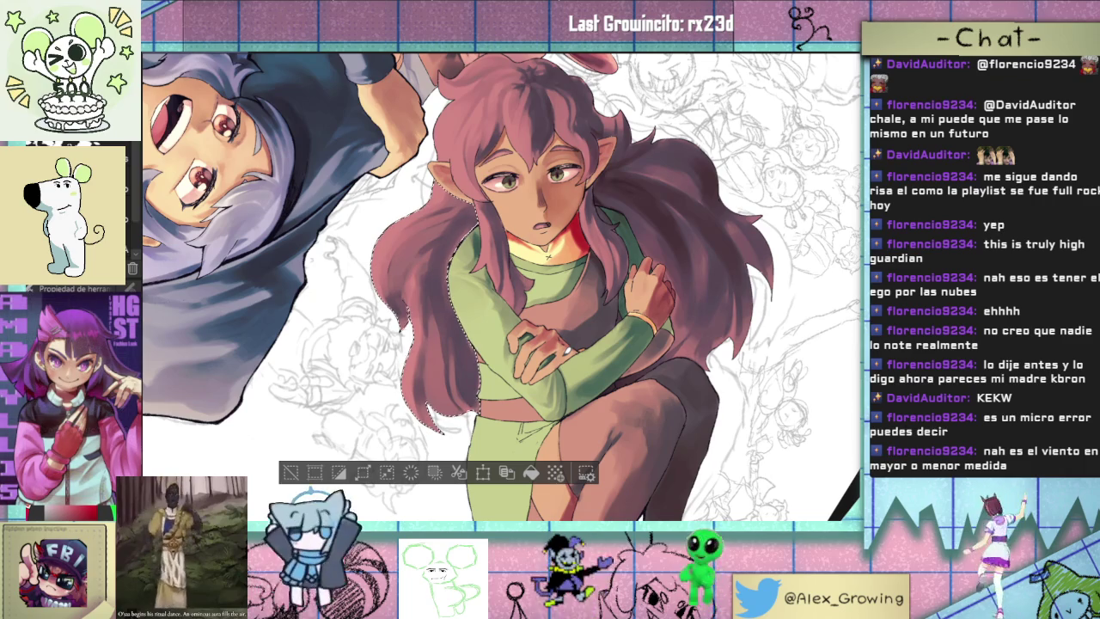
{"action": "scroll", "coordinate": [405, 317], "scroll_direction": "up", "scroll_amount": 3, "text": "ctrl"}
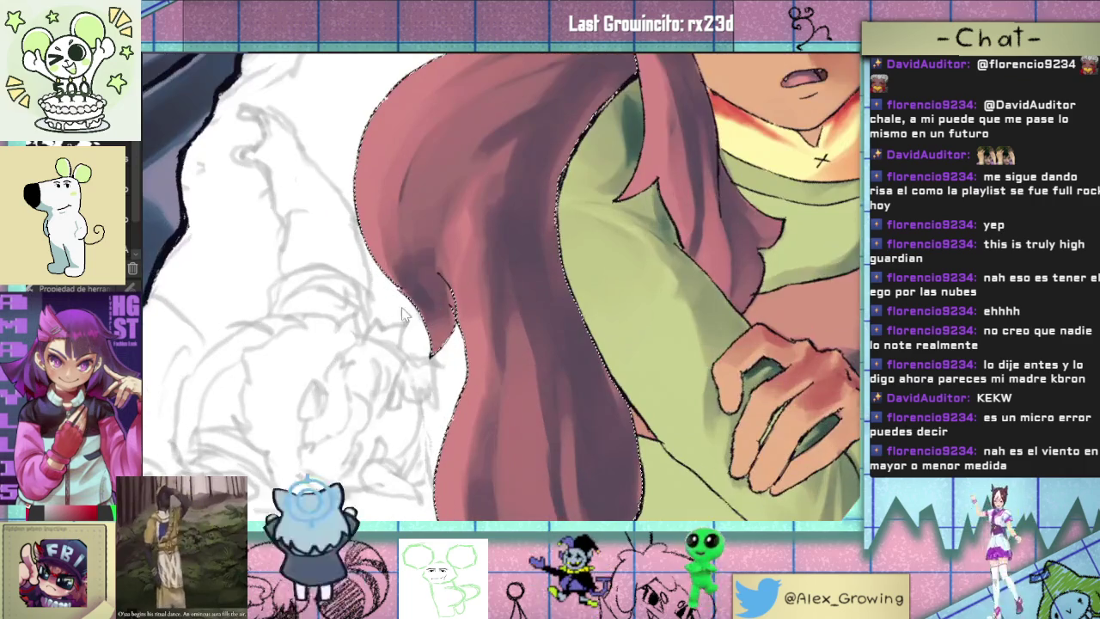
{"action": "scroll", "coordinate": [392, 348], "scroll_direction": "down", "scroll_amount": 3}
{"action": "mouse_move", "coordinate": [392, 348]}
{"action": "left_mouse_down"}
{"action": "mouse_move", "coordinate": [423, 468]}
{"action": "mouse_move", "coordinate": [487, 349]}
{"action": "mouse_move", "coordinate": [429, 369]}
{"action": "mouse_move", "coordinate": [553, 351]}
{"action": "mouse_move", "coordinate": [422, 230]}
{"action": "left_mouse_up"}
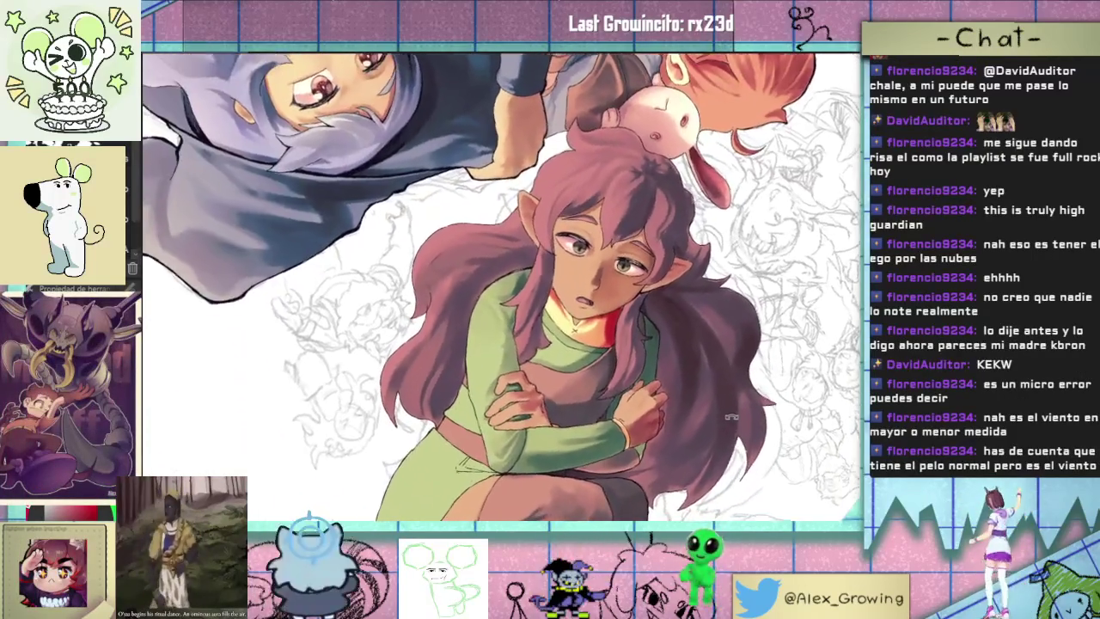
{"action": "mouse_move", "coordinate": [423, 232]}
{"action": "left_mouse_down"}
{"action": "mouse_move", "coordinate": [751, 253]}
{"action": "mouse_move", "coordinate": [658, 269]}
{"action": "left_mouse_up"}
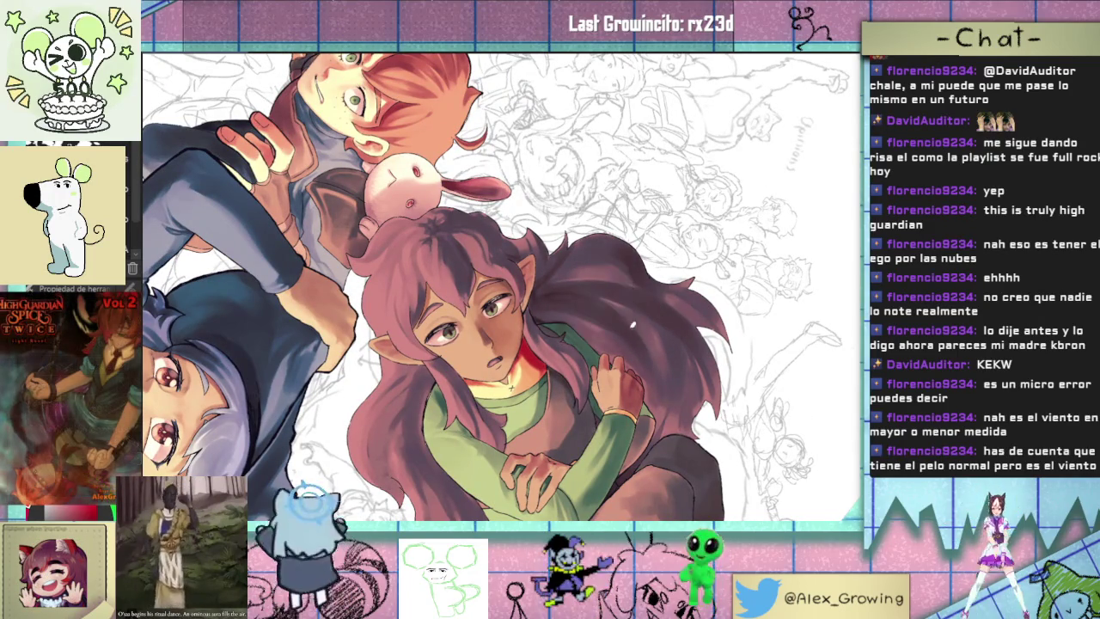
{"action": "key", "text": "ctrl+0"}
{"action": "left_click_drag", "start_coordinate": [660, 380], "coordinate": [638, 230]}
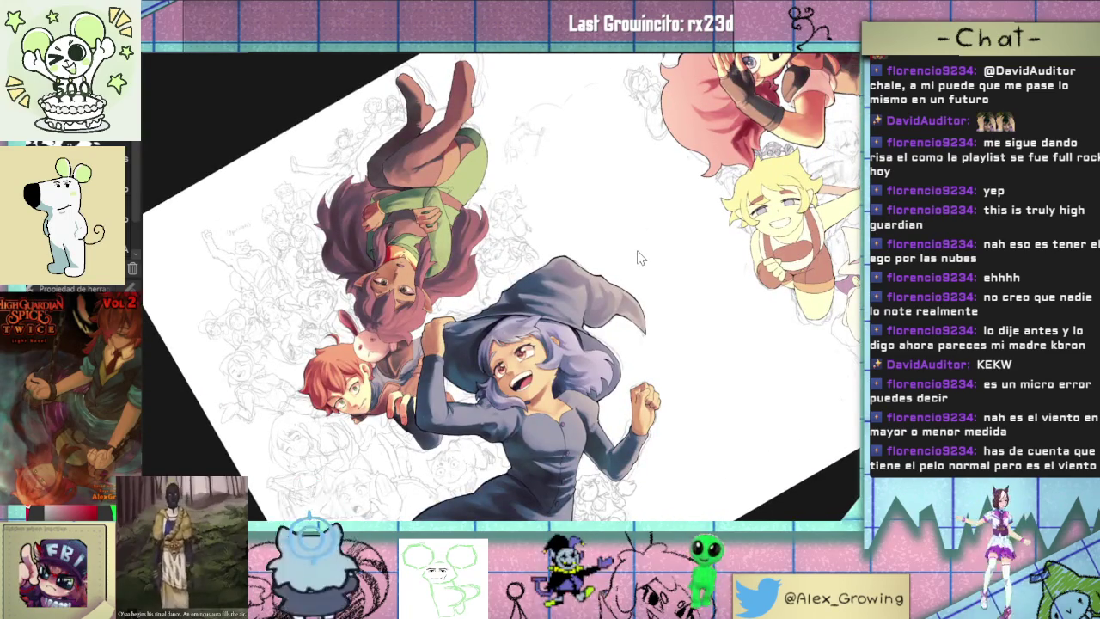
{"action": "left_click_drag", "start_coordinate": [706, 243], "coordinate": [579, 376]}
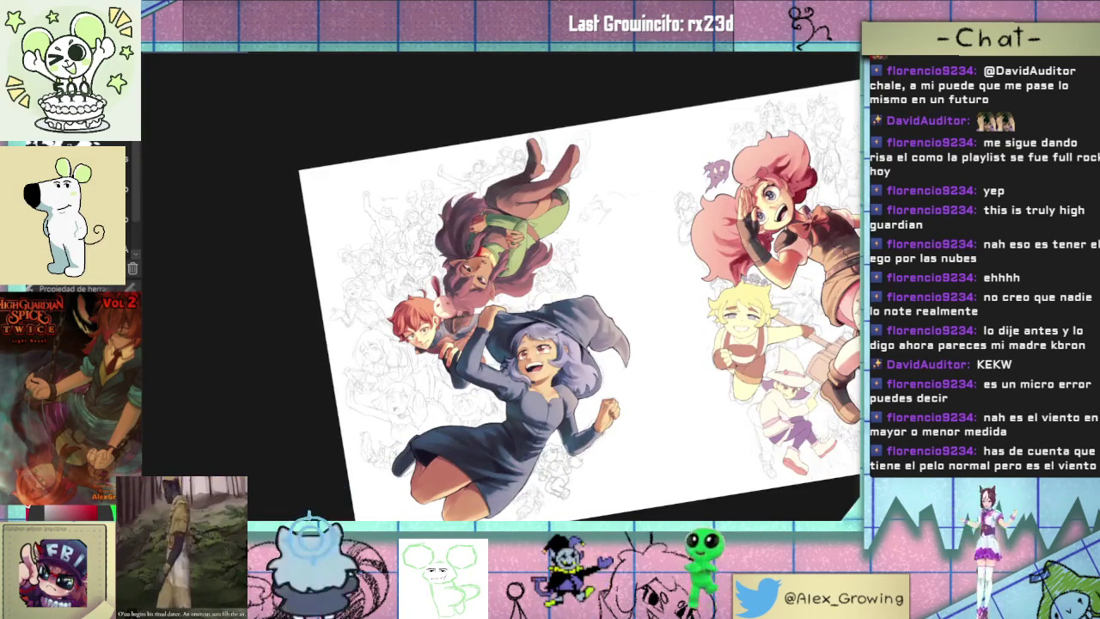
{"action": "key", "text": "ctrl+0"}
{"action": "key", "text": "ctrl+plus"}
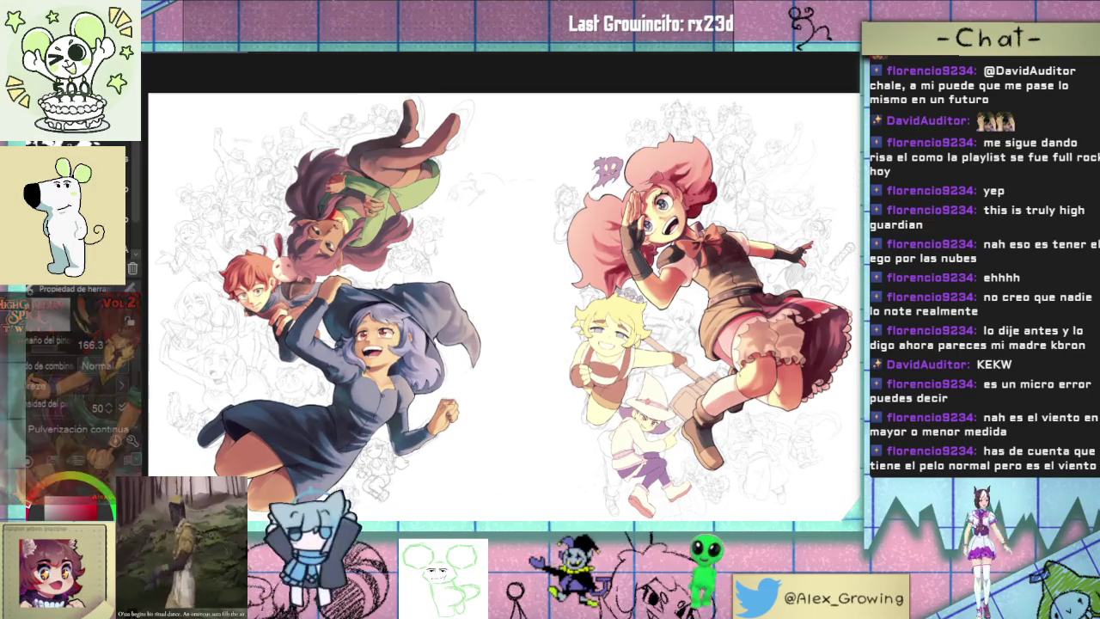
{"action": "scroll", "coordinate": [370, 240], "scroll_direction": "up", "scroll_amount": 3}
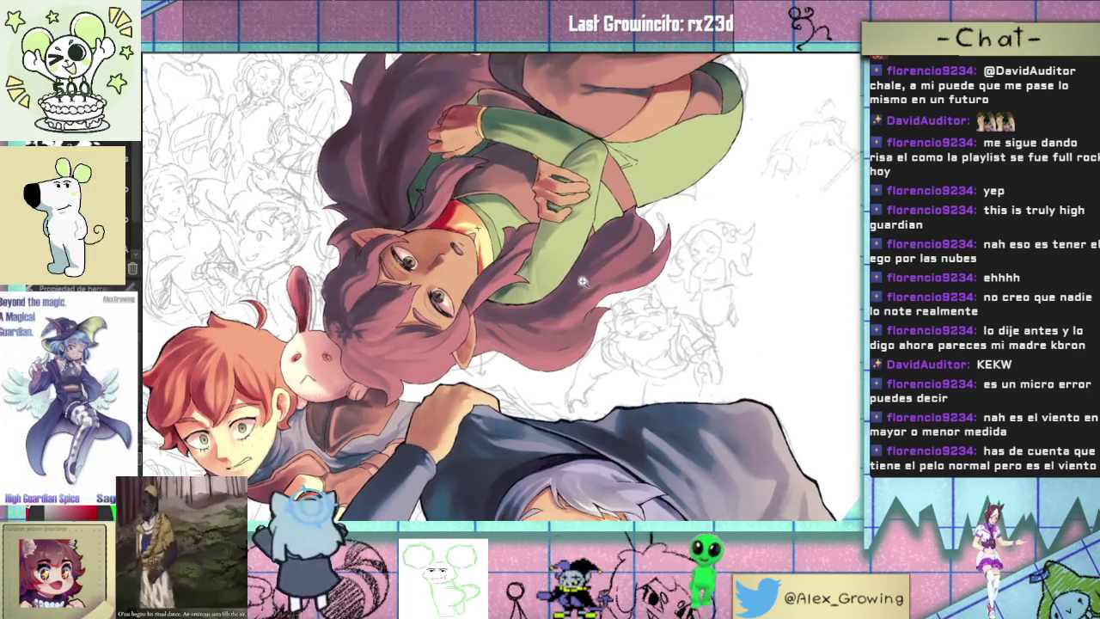
{"action": "scroll", "coordinate": [510, 244], "scroll_direction": "up", "scroll_amount": 3}
{"action": "mouse_move", "coordinate": [655, 172]}
{"action": "left_mouse_down"}
{"action": "mouse_move", "coordinate": [739, 252]}
{"action": "mouse_move", "coordinate": [661, 296]}
{"action": "mouse_move", "coordinate": [326, 257]}
{"action": "left_mouse_up"}
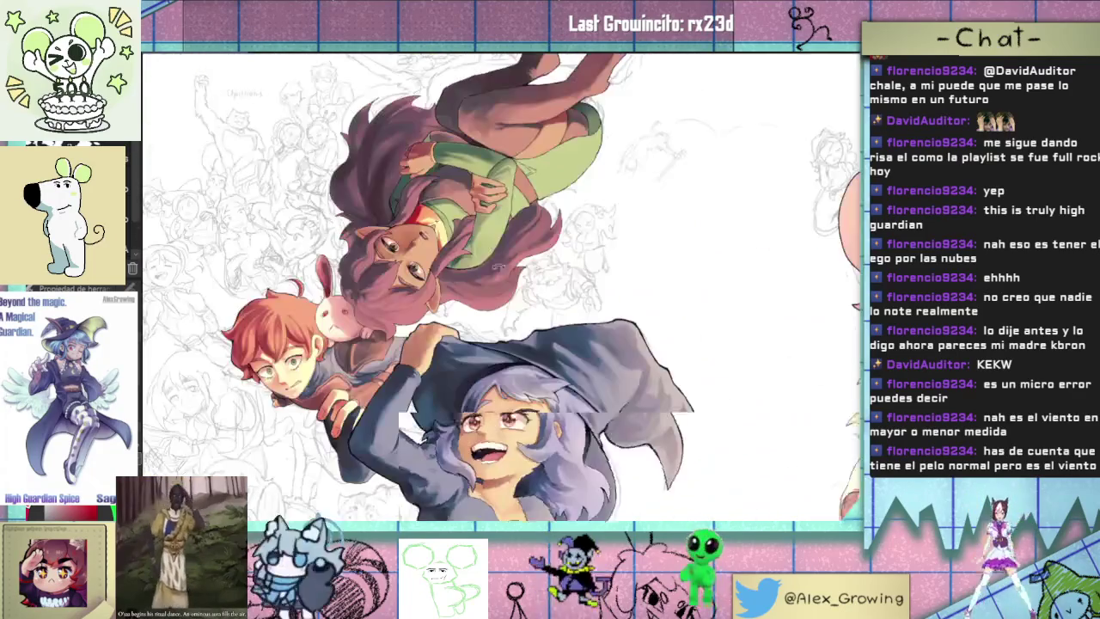
{"action": "key", "text": "ctrl+0"}
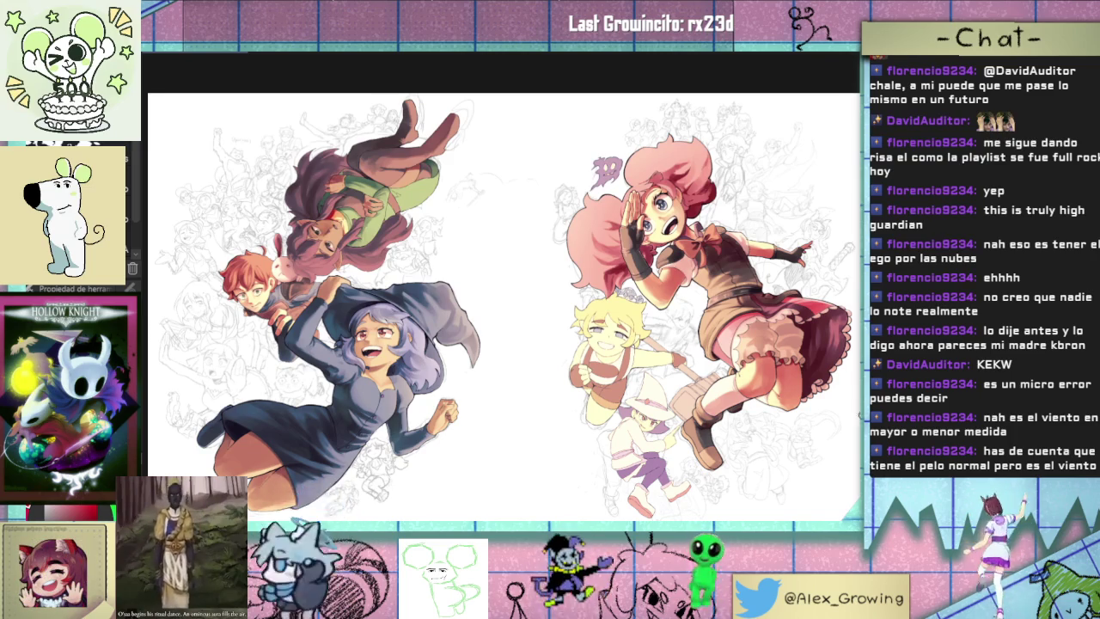
{"action": "scroll", "coordinate": [602, 284], "scroll_direction": "up", "scroll_amount": 3}
{"action": "scroll", "coordinate": [601, 284], "scroll_direction": "up", "scroll_amount": 1}
{"action": "scroll", "coordinate": [602, 284], "scroll_direction": "down", "scroll_amount": 1}
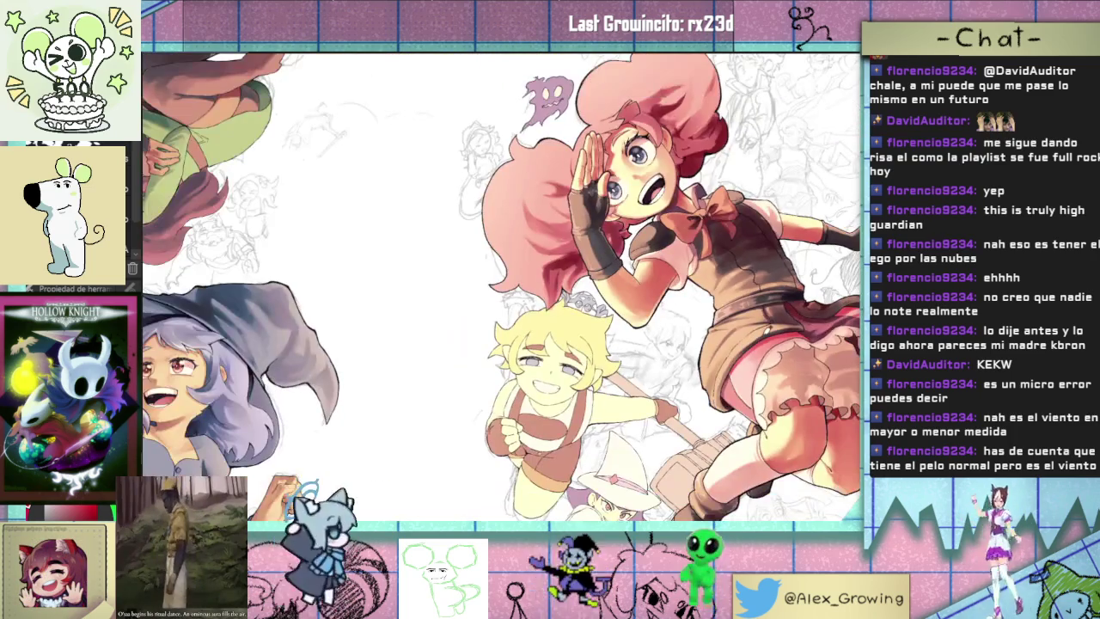
{"action": "key", "text": "Tab"}
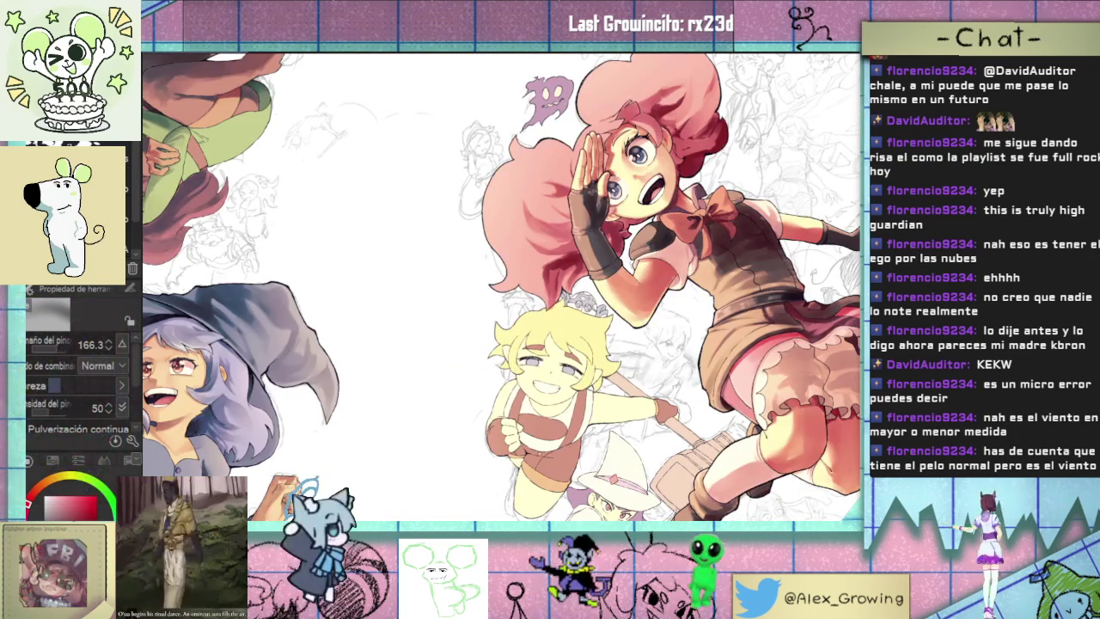
{"action": "scroll", "coordinate": [515, 301], "scroll_direction": "down", "scroll_amount": 1}
{"action": "scroll", "coordinate": [516, 301], "scroll_direction": "down", "scroll_amount": 3}
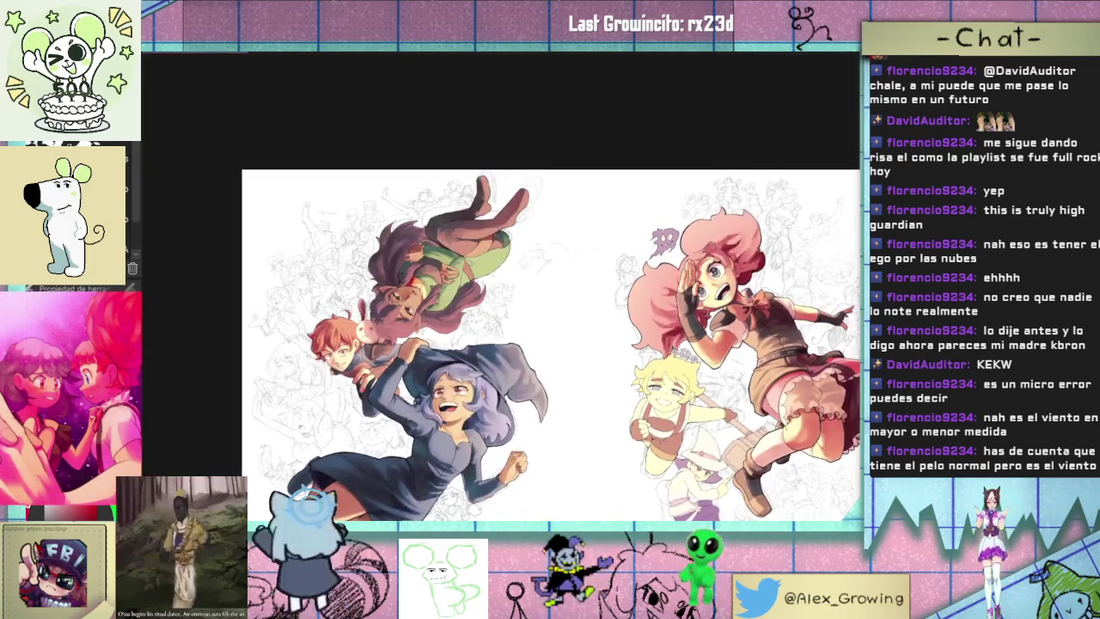
{"action": "key", "text": "Tab"}
{"action": "key", "text": "Tab"}
{"action": "key", "text": "Tab"}
{"action": "key", "text": "Tab"}
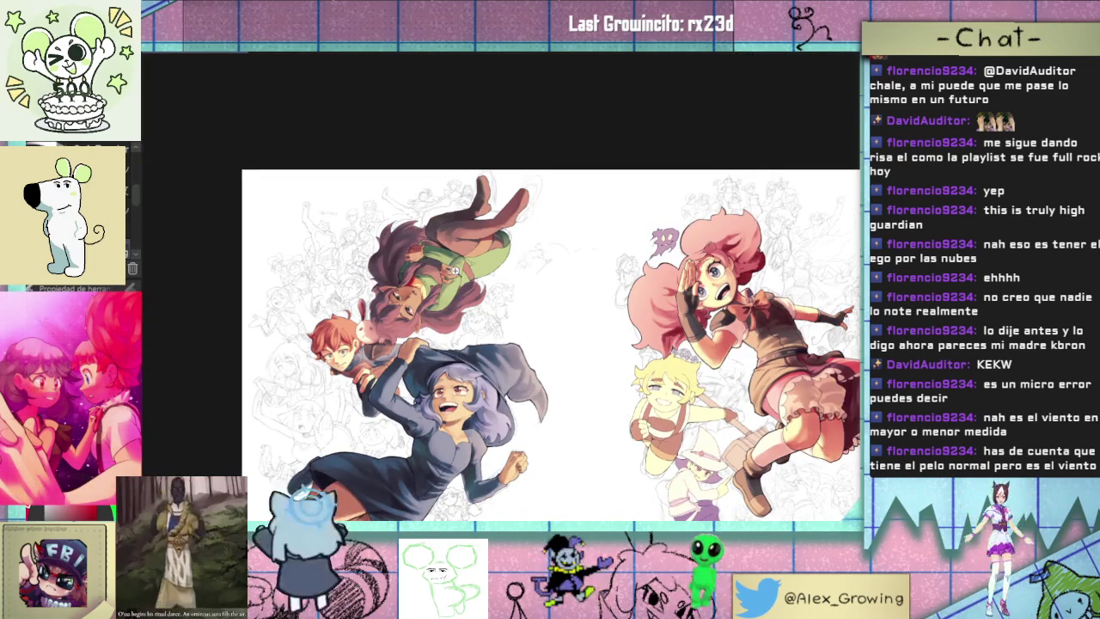
{"action": "scroll", "coordinate": [553, 311], "scroll_direction": "up", "scroll_amount": 3}
{"action": "scroll", "coordinate": [554, 311], "scroll_direction": "up", "scroll_amount": 2}
{"action": "scroll", "coordinate": [554, 311], "scroll_direction": "up", "scroll_amount": 2}
{"action": "scroll", "coordinate": [554, 311], "scroll_direction": "up", "scroll_amount": 2}
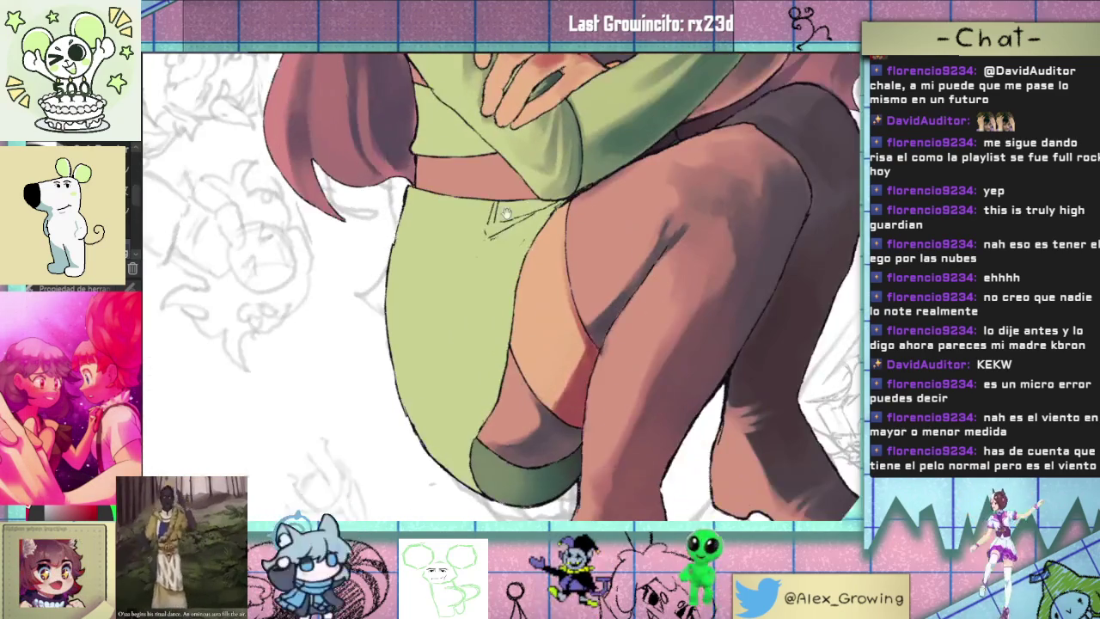
- Paint vertical dark green folds down the shorts' left side, the upper shorts, and the crease
{"action": "left_click_drag", "start_coordinate": [508, 234], "coordinate": [581, 254]}
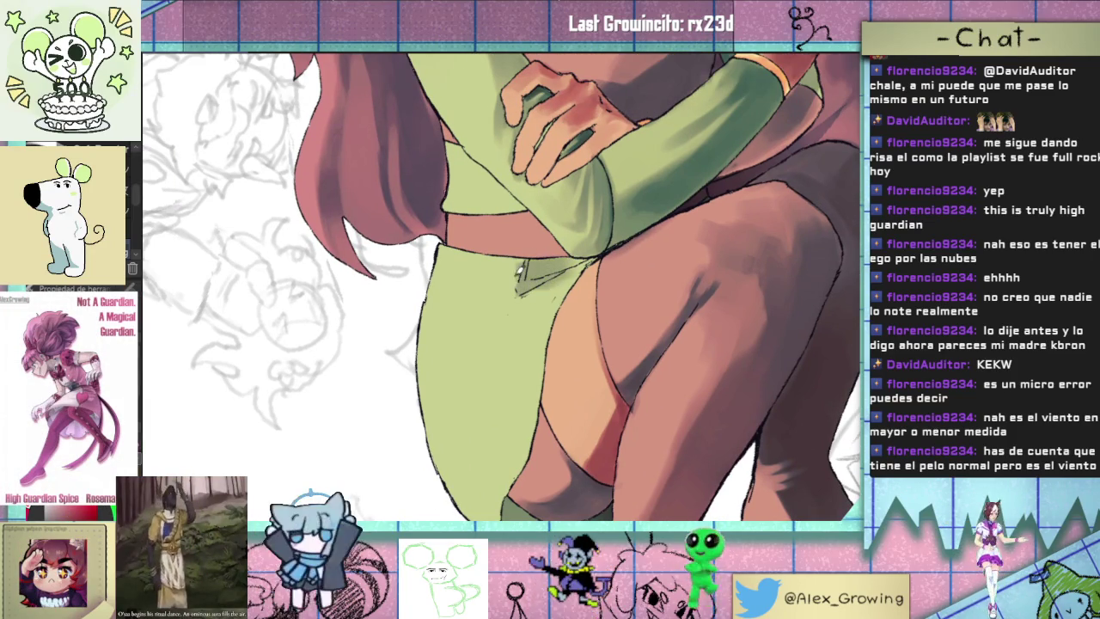
{"action": "left_click_drag", "start_coordinate": [488, 270], "coordinate": [451, 369]}
{"action": "mouse_move", "coordinate": [515, 287]}
{"action": "left_mouse_down"}
{"action": "mouse_move", "coordinate": [472, 413]}
{"action": "mouse_move", "coordinate": [447, 391]}
{"action": "left_mouse_up"}
{"action": "mouse_move", "coordinate": [499, 262]}
{"action": "left_mouse_down"}
{"action": "mouse_move", "coordinate": [458, 436]}
{"action": "mouse_move", "coordinate": [468, 419]}
{"action": "left_mouse_up"}
{"action": "mouse_move", "coordinate": [526, 277]}
{"action": "left_mouse_down"}
{"action": "mouse_move", "coordinate": [505, 301]}
{"action": "mouse_move", "coordinate": [497, 287]}
{"action": "mouse_move", "coordinate": [443, 307]}
{"action": "left_mouse_up"}
{"action": "mouse_move", "coordinate": [482, 273]}
{"action": "left_mouse_down"}
{"action": "mouse_move", "coordinate": [558, 266]}
{"action": "mouse_move", "coordinate": [554, 275]}
{"action": "mouse_move", "coordinate": [580, 258]}
{"action": "left_mouse_up"}
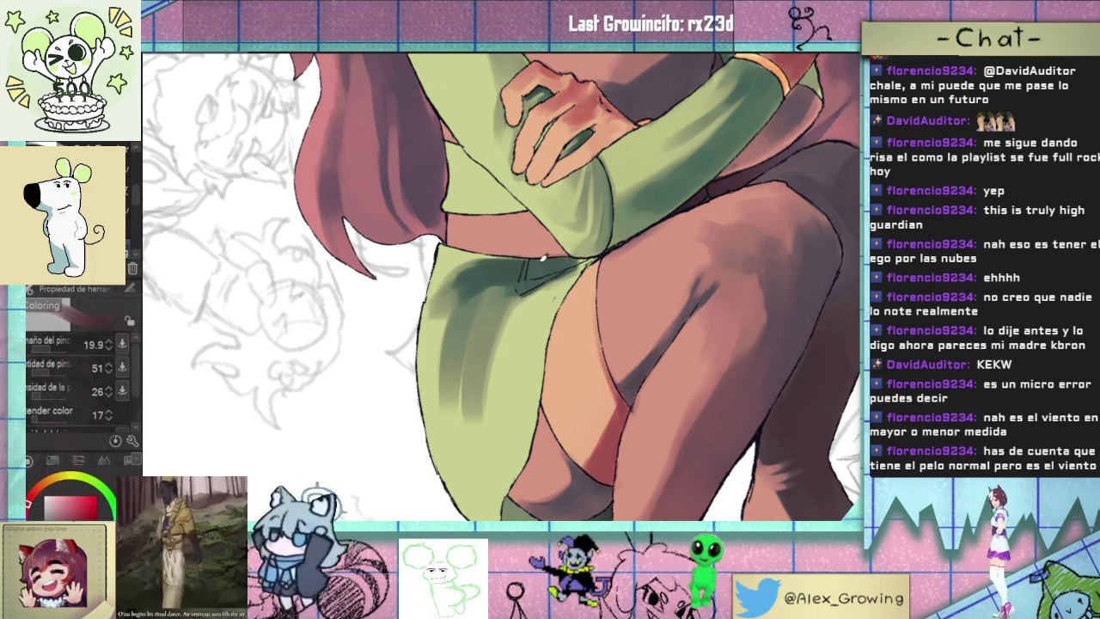
{"action": "left_click_drag", "start_coordinate": [473, 335], "coordinate": [454, 401]}
{"action": "left_click_drag", "start_coordinate": [468, 309], "coordinate": [438, 409]}
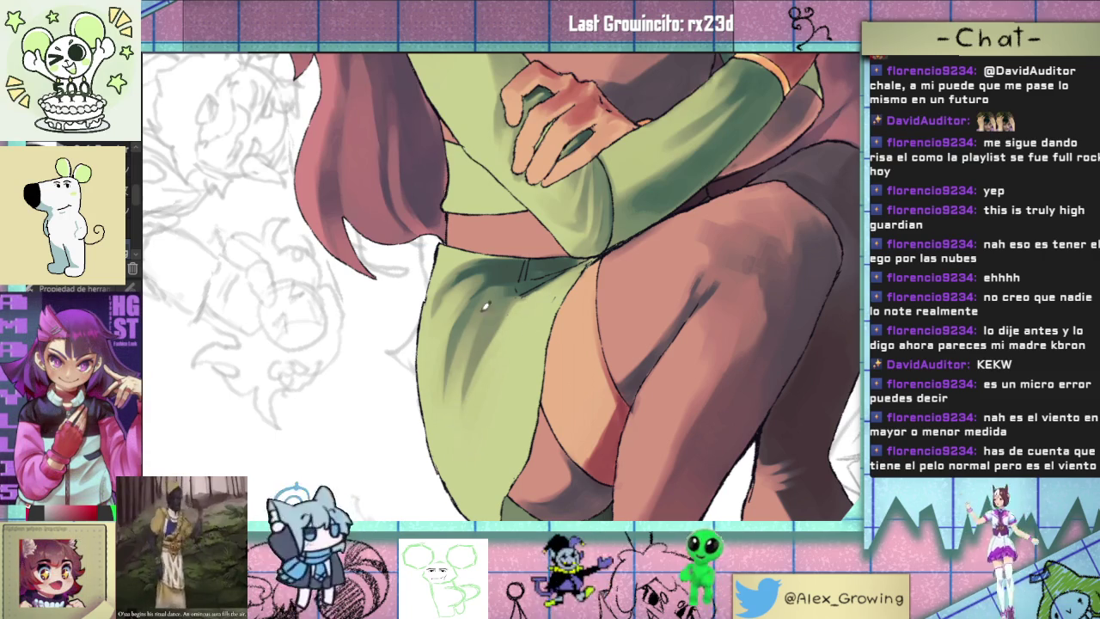
{"action": "scroll", "coordinate": [457, 363], "scroll_direction": "down", "scroll_amount": 3}
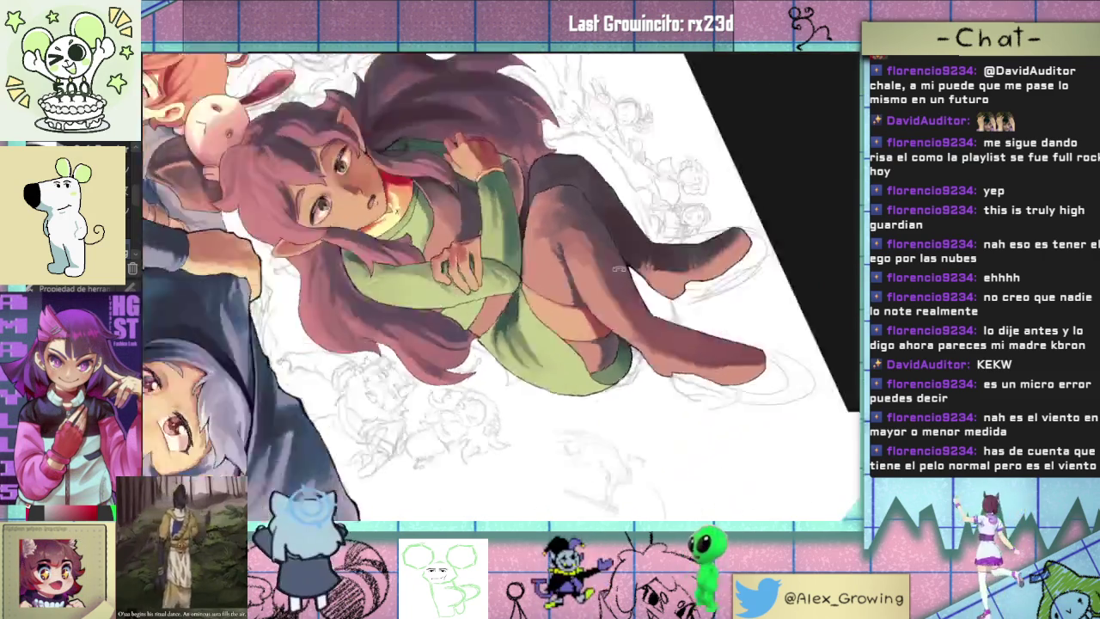
{"action": "scroll", "coordinate": [525, 322], "scroll_direction": "up", "scroll_amount": 3}
{"action": "left_click_drag", "start_coordinate": [526, 322], "coordinate": [516, 323]}
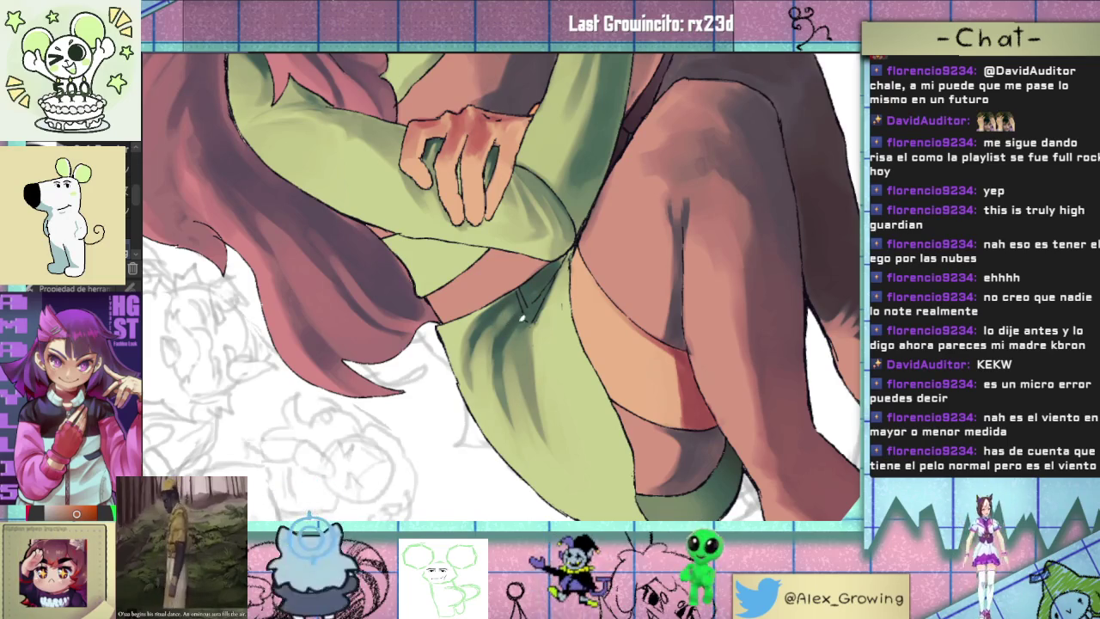
{"action": "scroll", "coordinate": [520, 323], "scroll_direction": "down", "scroll_amount": 5}
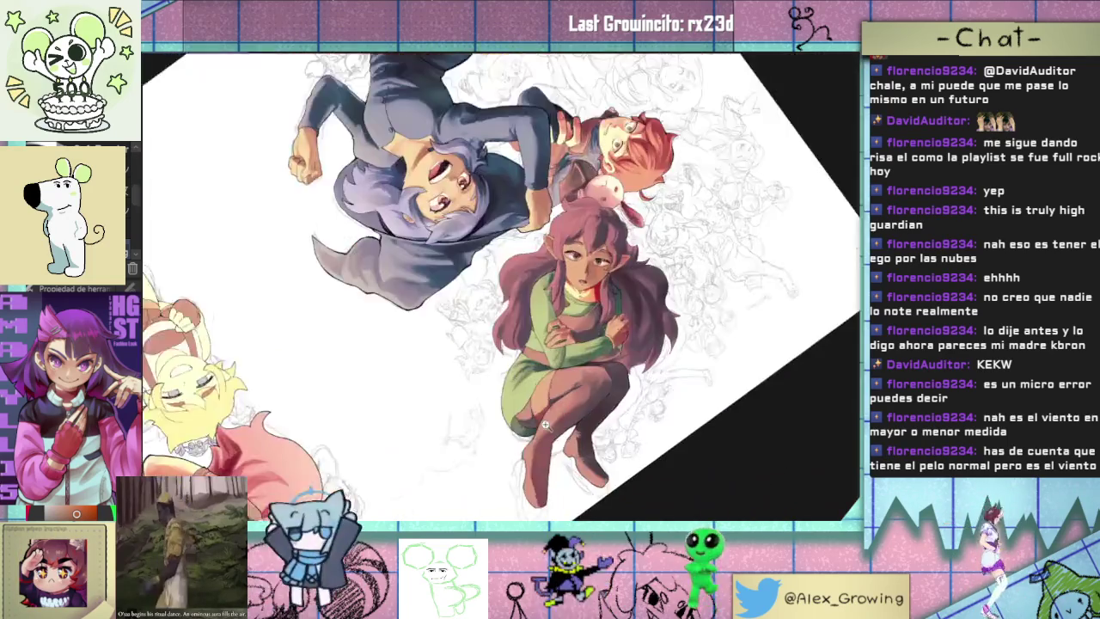
{"action": "scroll", "coordinate": [539, 219], "scroll_direction": "up", "scroll_amount": 2}
{"action": "scroll", "coordinate": [539, 219], "scroll_direction": "up", "scroll_amount": 3}
{"action": "scroll", "coordinate": [533, 286], "scroll_direction": "up", "scroll_amount": 2}
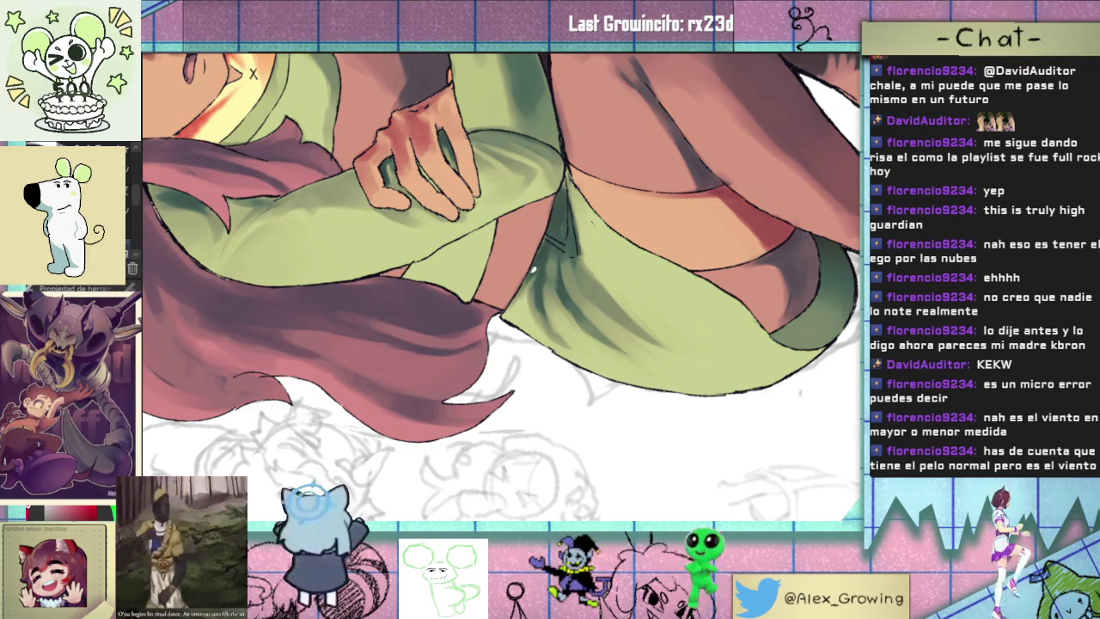
{"action": "scroll", "coordinate": [568, 186], "scroll_direction": "down", "scroll_amount": 4}
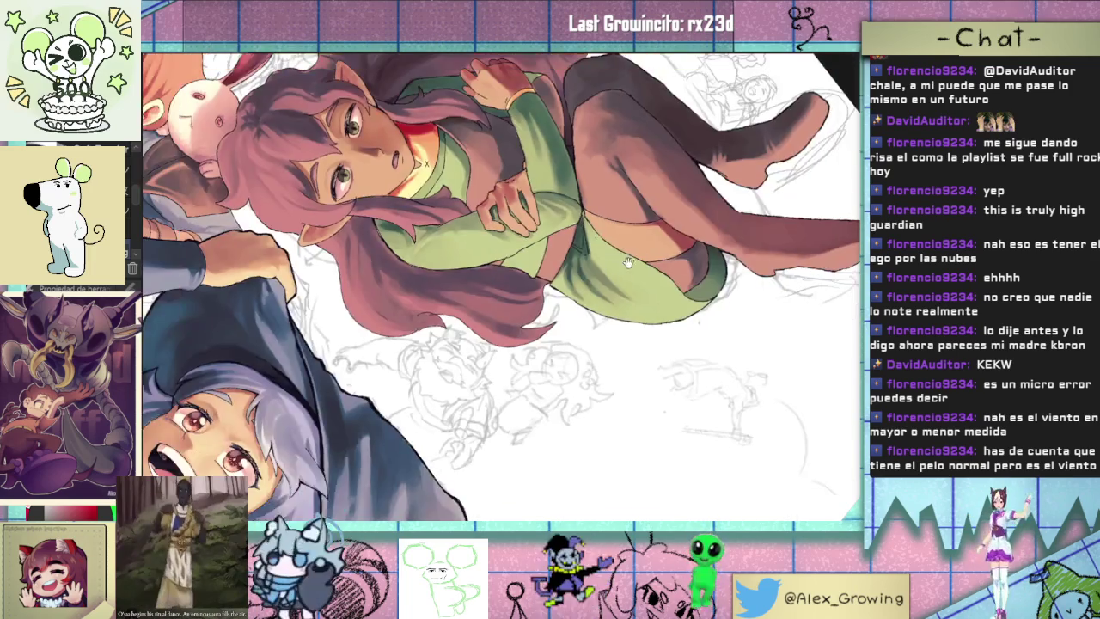
{"action": "scroll", "coordinate": [608, 317], "scroll_direction": "up", "scroll_amount": 4}
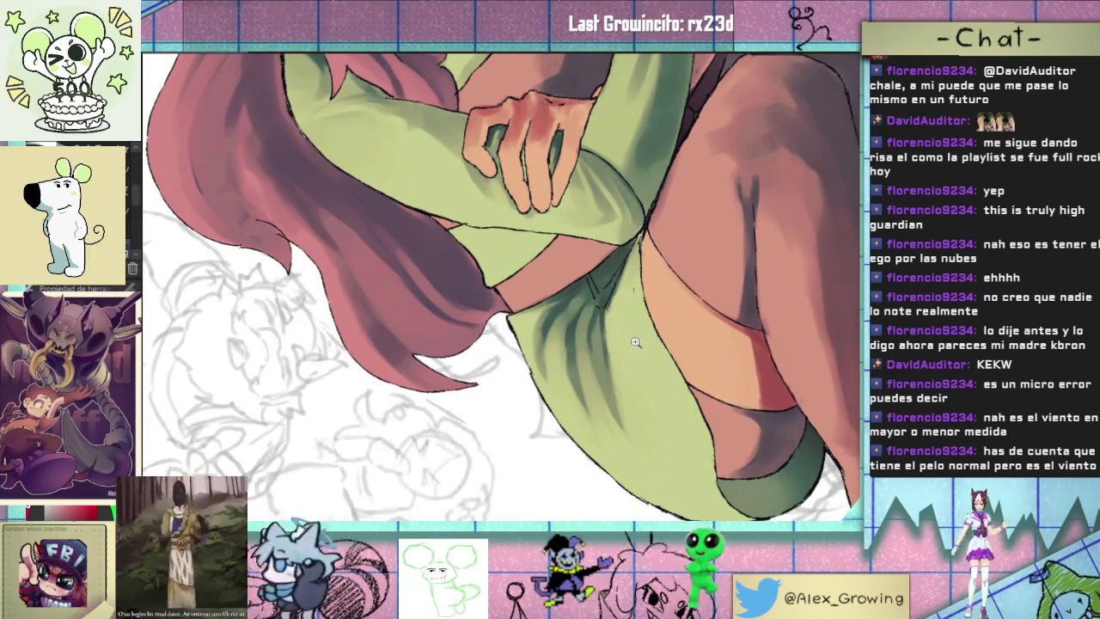
{"action": "scroll", "coordinate": [631, 348], "scroll_direction": "down", "scroll_amount": 4}
{"action": "scroll", "coordinate": [576, 350], "scroll_direction": "up", "scroll_amount": 4}
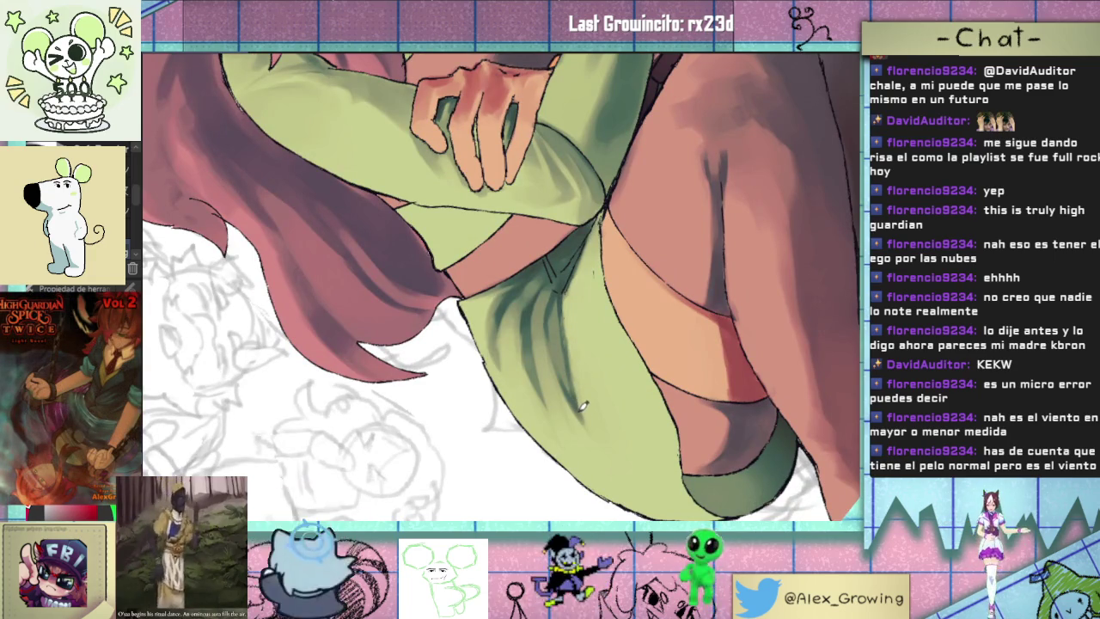
{"action": "scroll", "coordinate": [573, 349], "scroll_direction": "down", "scroll_amount": 4}
{"action": "scroll", "coordinate": [574, 345], "scroll_direction": "up", "scroll_amount": 5}
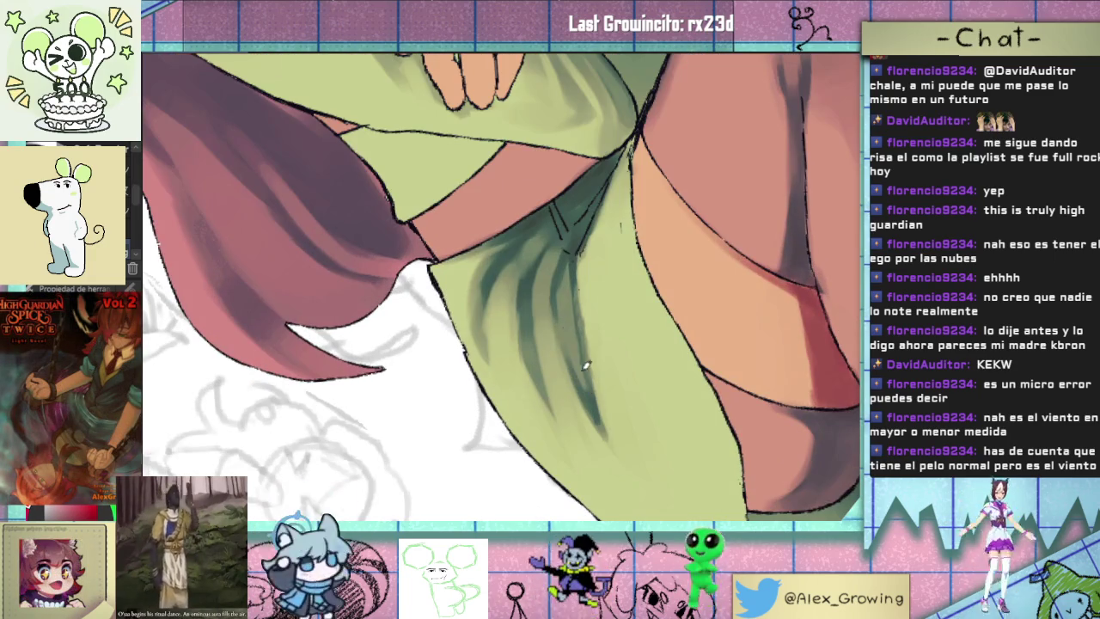
{"action": "scroll", "coordinate": [574, 275], "scroll_direction": "down", "scroll_amount": 3}
{"action": "scroll", "coordinate": [602, 309], "scroll_direction": "down", "scroll_amount": 1}
{"action": "scroll", "coordinate": [635, 344], "scroll_direction": "up", "scroll_amount": 1}
{"action": "scroll", "coordinate": [657, 365], "scroll_direction": "up", "scroll_amount": 1}
{"action": "scroll", "coordinate": [657, 364], "scroll_direction": "up", "scroll_amount": 2}
{"action": "scroll", "coordinate": [584, 362], "scroll_direction": "up", "scroll_amount": 1}
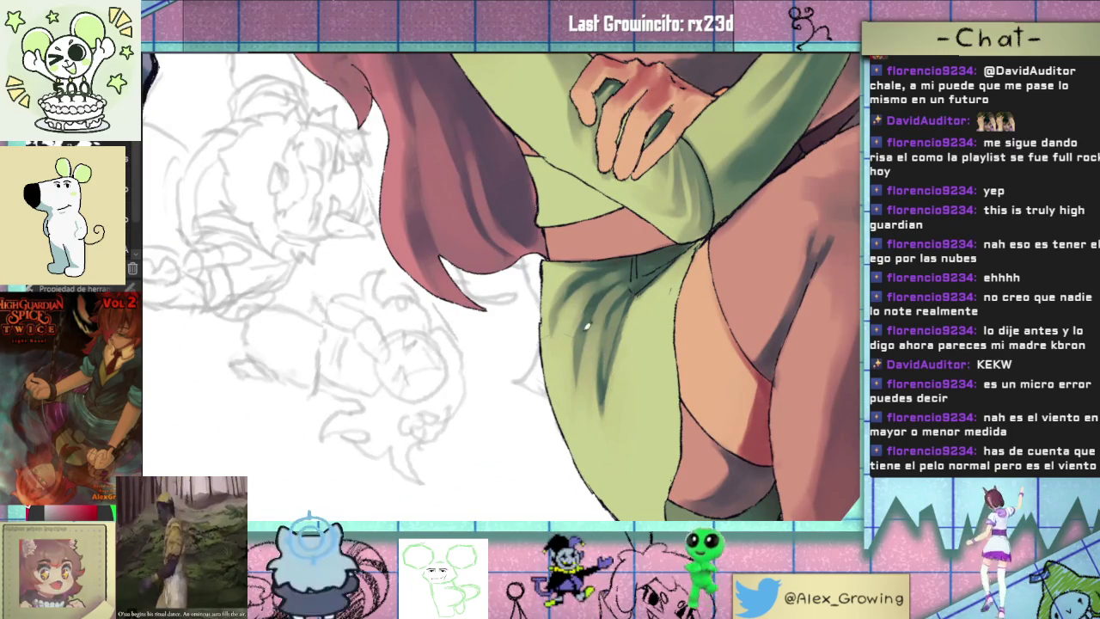
{"action": "scroll", "coordinate": [561, 412], "scroll_direction": "down", "scroll_amount": 2}
{"action": "scroll", "coordinate": [550, 404], "scroll_direction": "up", "scroll_amount": 1}
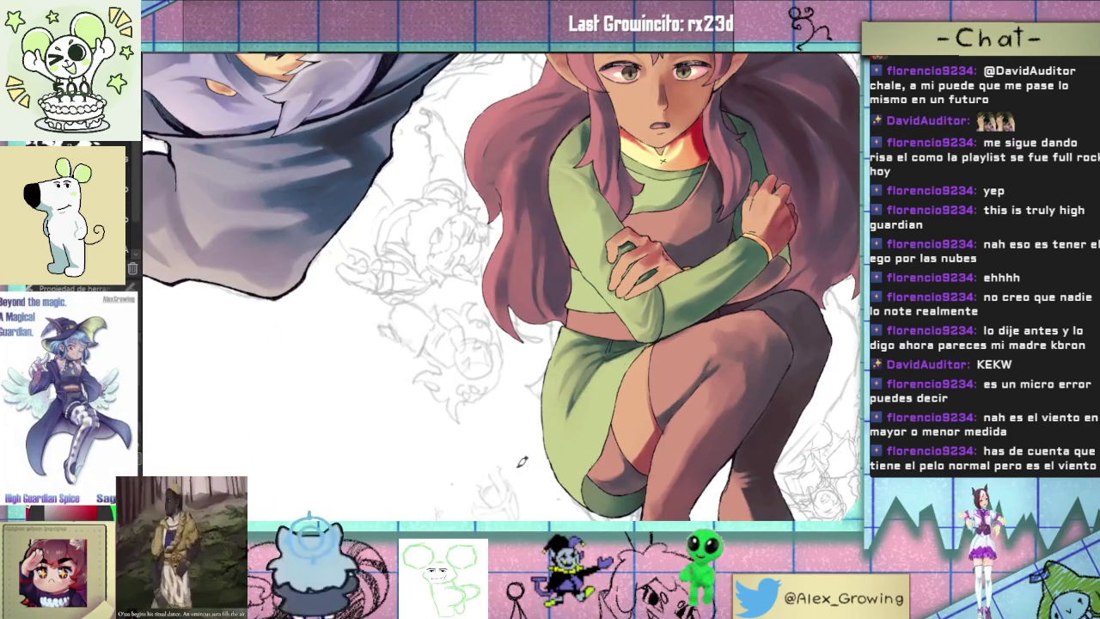
{"action": "left_click_drag", "start_coordinate": [525, 441], "coordinate": [613, 313]}
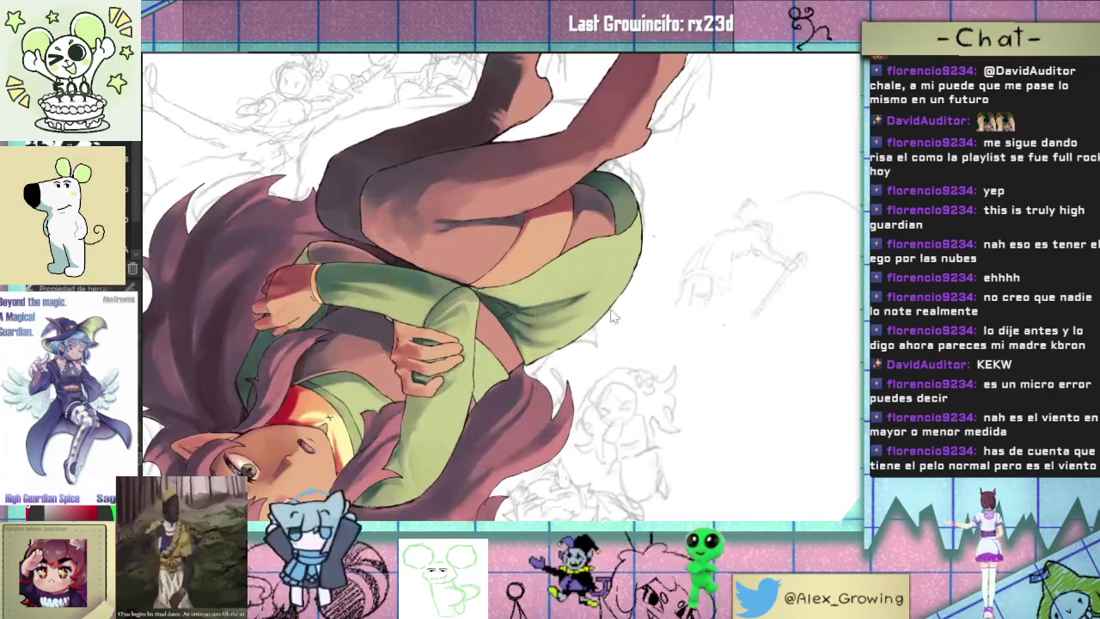
{"action": "key", "text": "ctrl+0"}
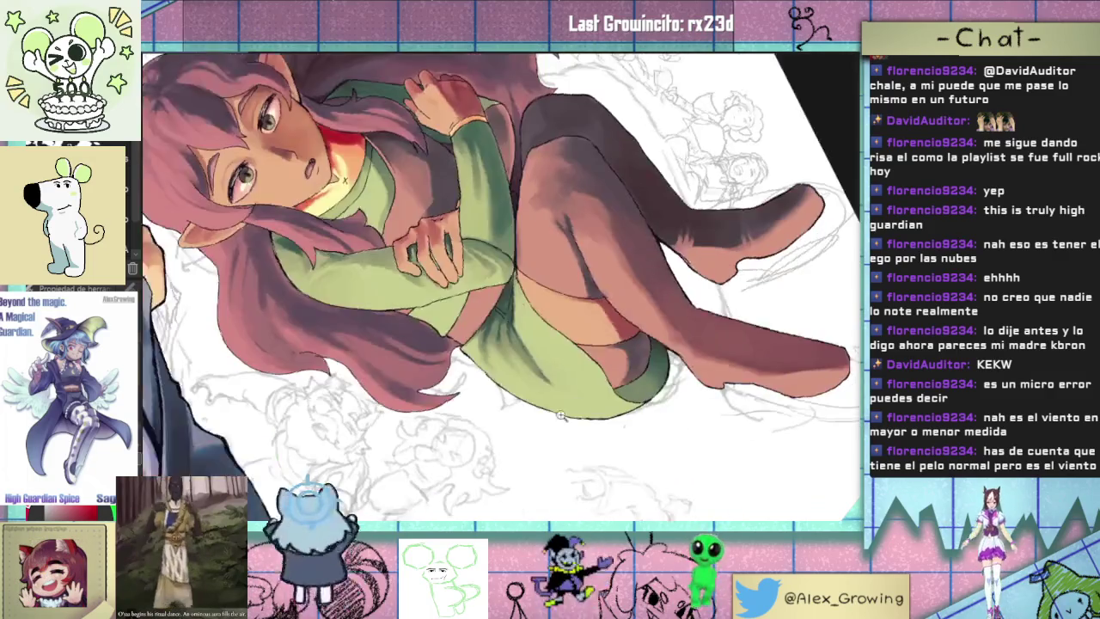
- Zoom in on the shorts and paint a dark fold crease down their centre
{"action": "left_click_drag", "start_coordinate": [577, 430], "coordinate": [602, 403]}
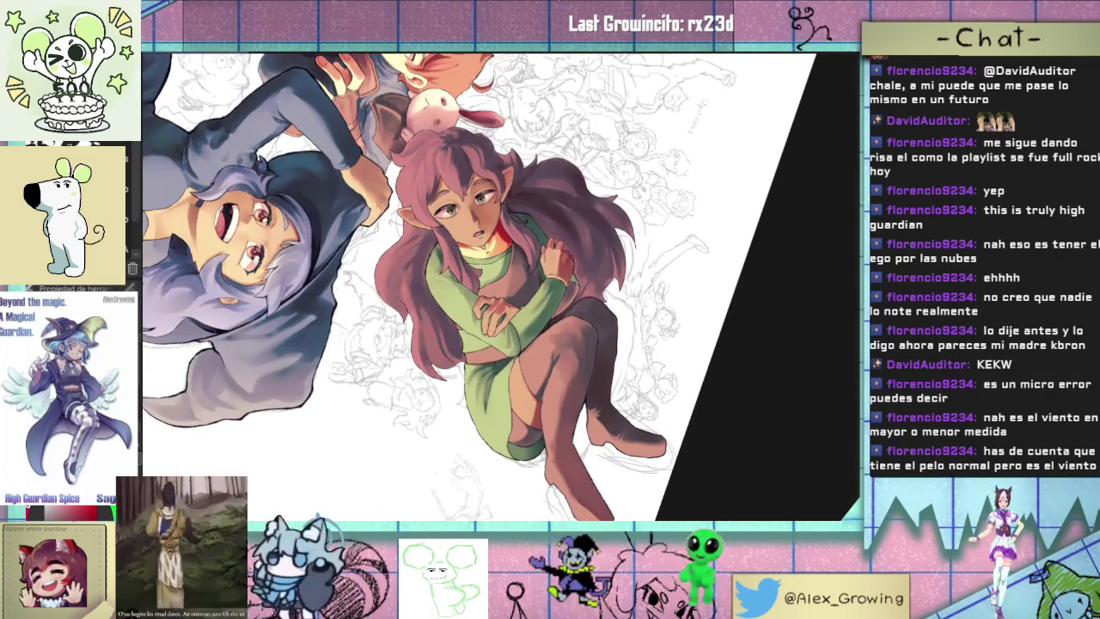
{"action": "scroll", "coordinate": [475, 396], "scroll_direction": "up", "scroll_amount": 5}
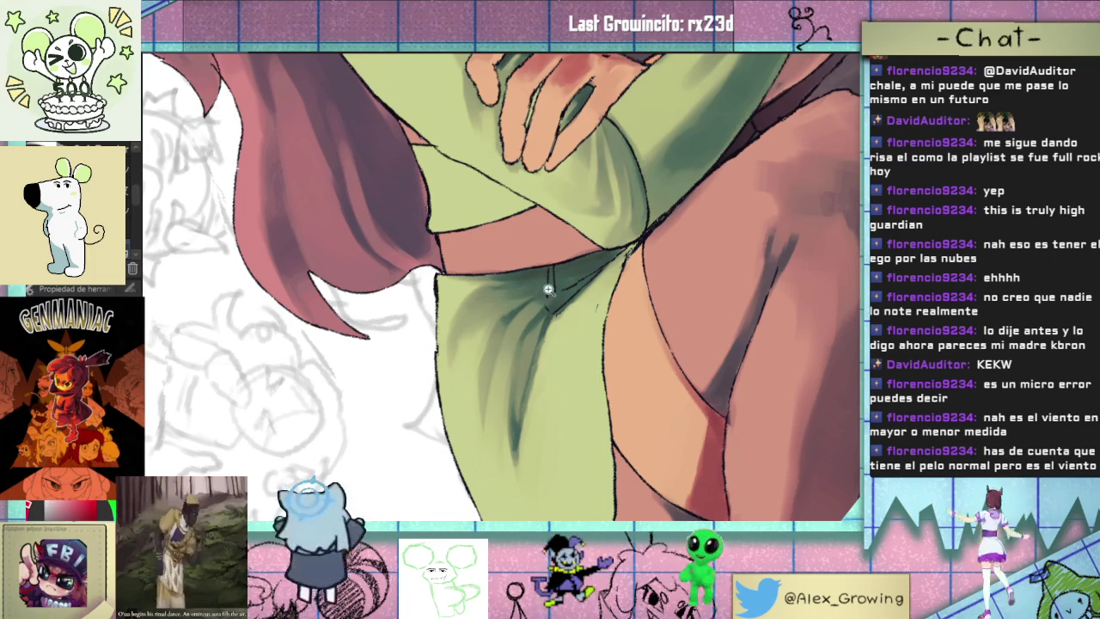
{"action": "scroll", "coordinate": [554, 281], "scroll_direction": "down", "scroll_amount": 4}
{"action": "scroll", "coordinate": [530, 289], "scroll_direction": "up", "scroll_amount": 3}
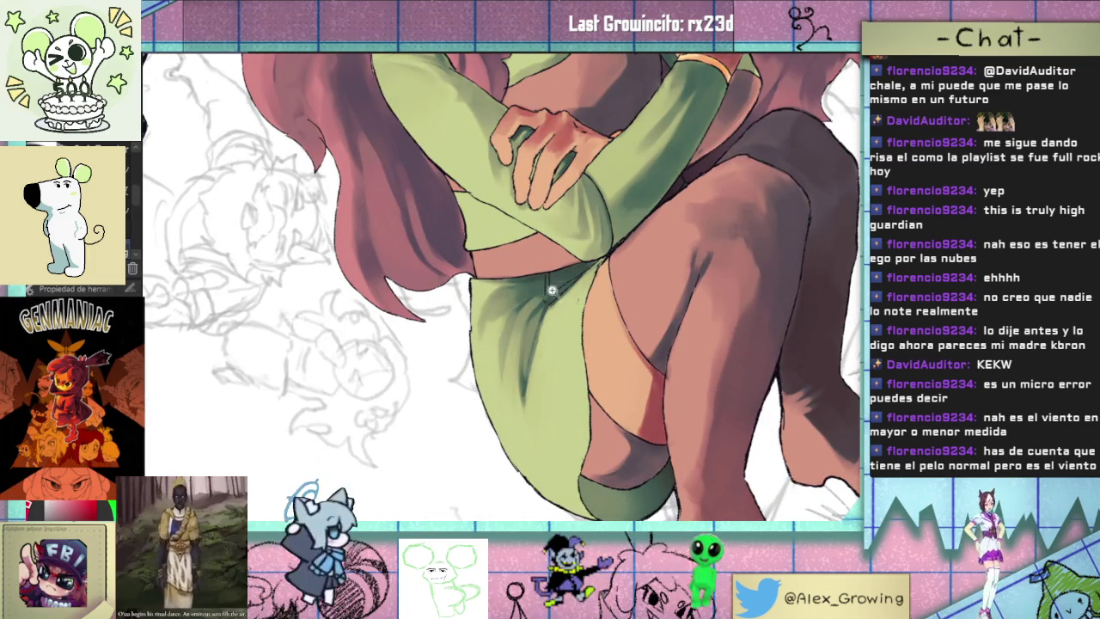
{"action": "scroll", "coordinate": [570, 282], "scroll_direction": "up", "scroll_amount": 2}
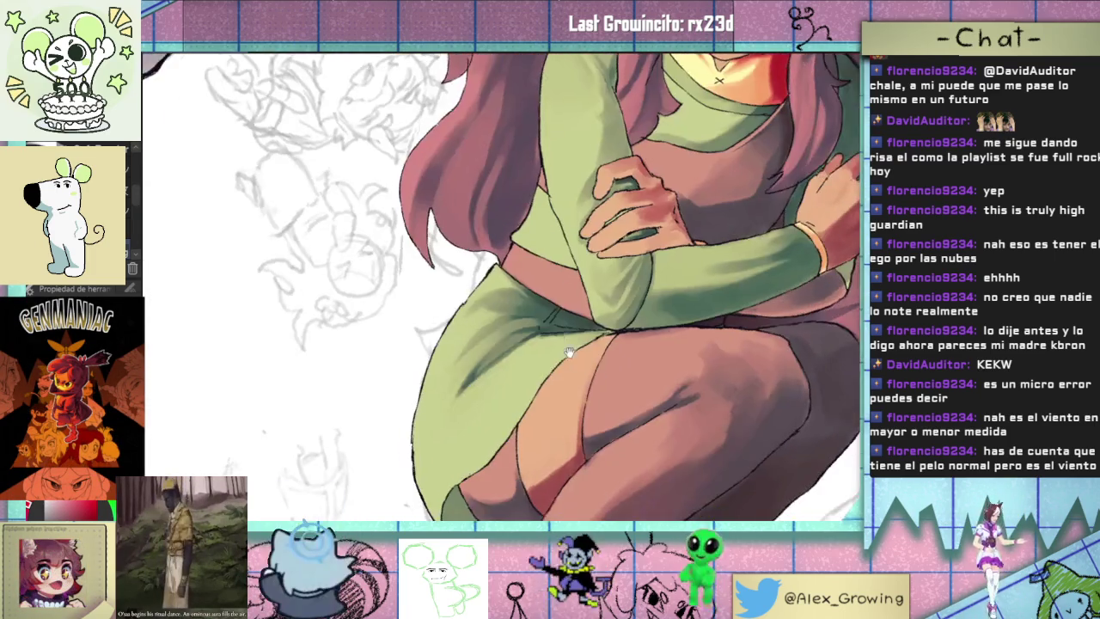
{"action": "scroll", "coordinate": [524, 295], "scroll_direction": "up", "scroll_amount": 2}
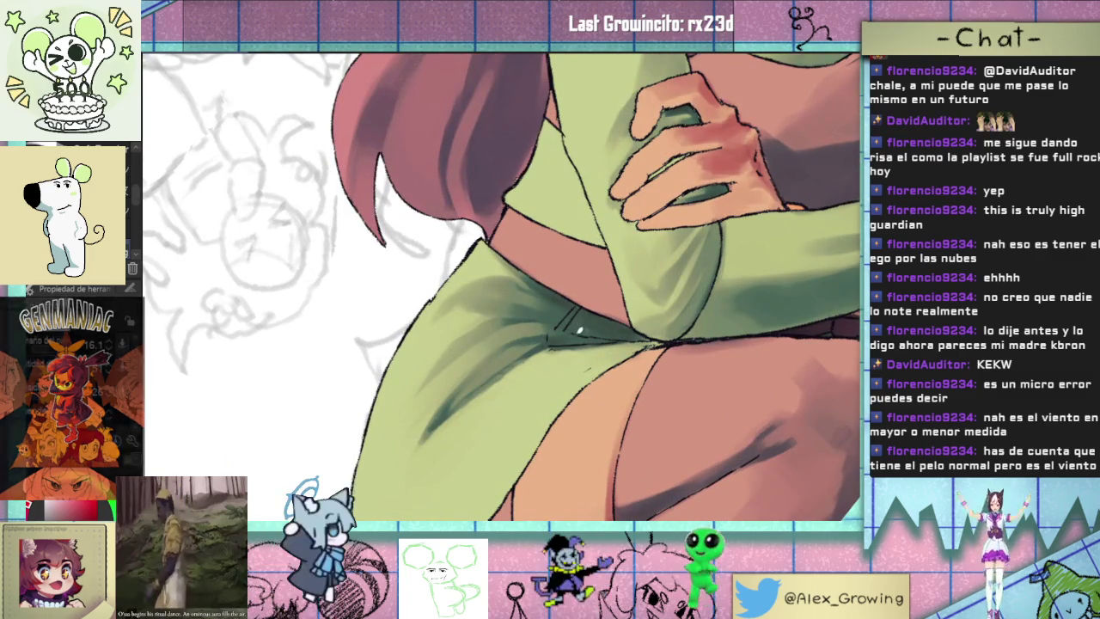
{"action": "scroll", "coordinate": [554, 302], "scroll_direction": "down", "scroll_amount": 3}
{"action": "scroll", "coordinate": [593, 249], "scroll_direction": "up", "scroll_amount": 2}
{"action": "scroll", "coordinate": [594, 249], "scroll_direction": "up", "scroll_amount": 3}
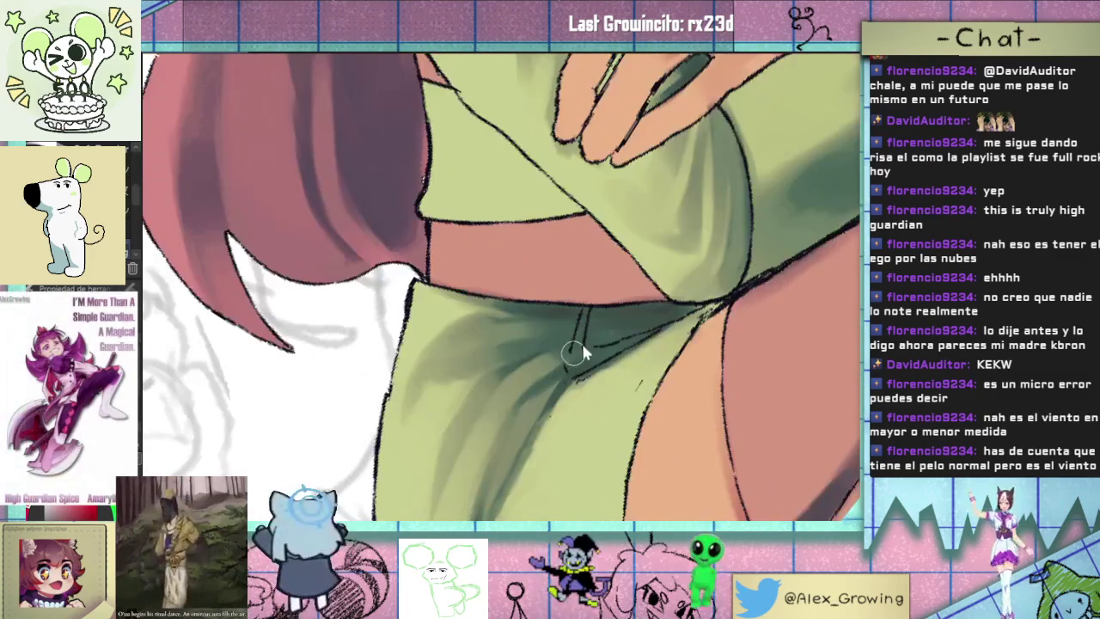
{"action": "left_click_drag", "start_coordinate": [582, 310], "coordinate": [569, 371]}
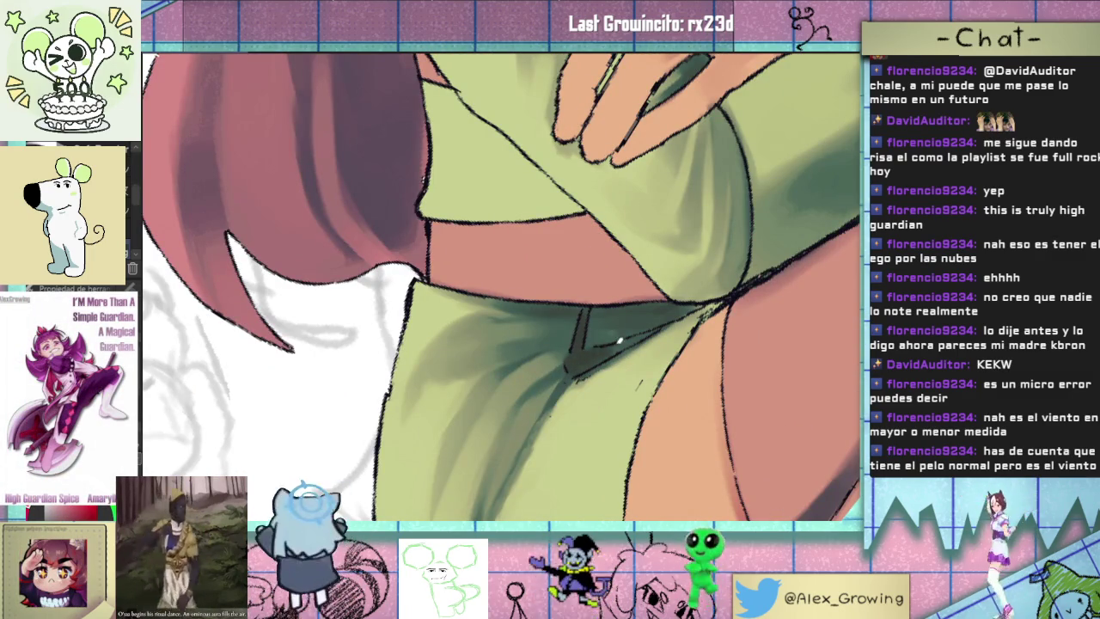
- Rotate the view to a better angle for painting
{"action": "scroll", "coordinate": [589, 324], "scroll_direction": "down", "scroll_amount": 3}
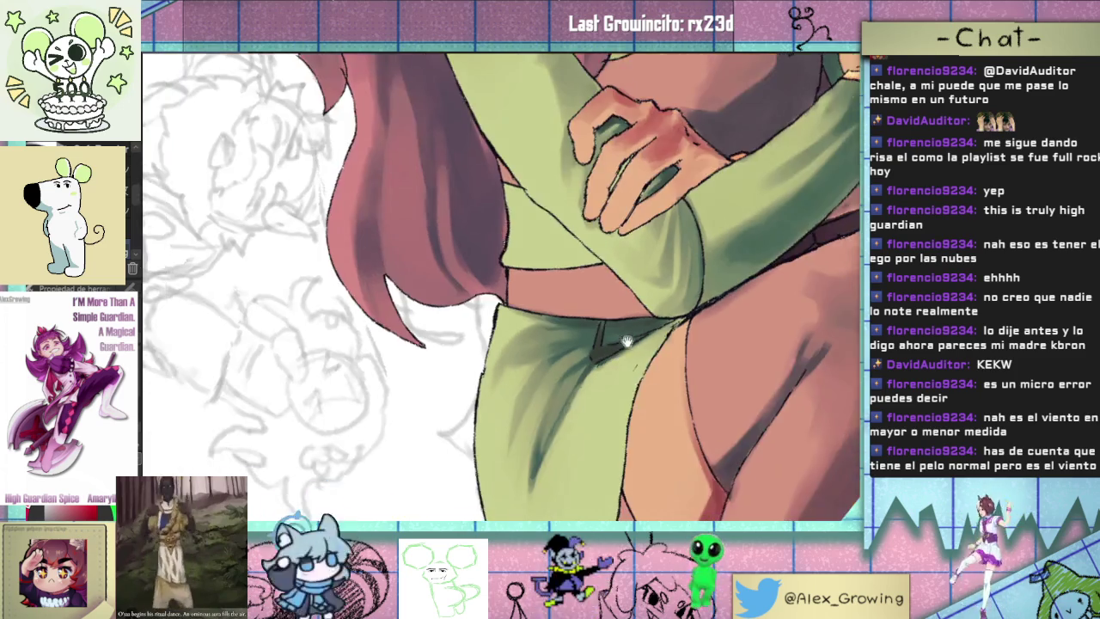
{"action": "scroll", "coordinate": [608, 322], "scroll_direction": "up", "scroll_amount": 3}
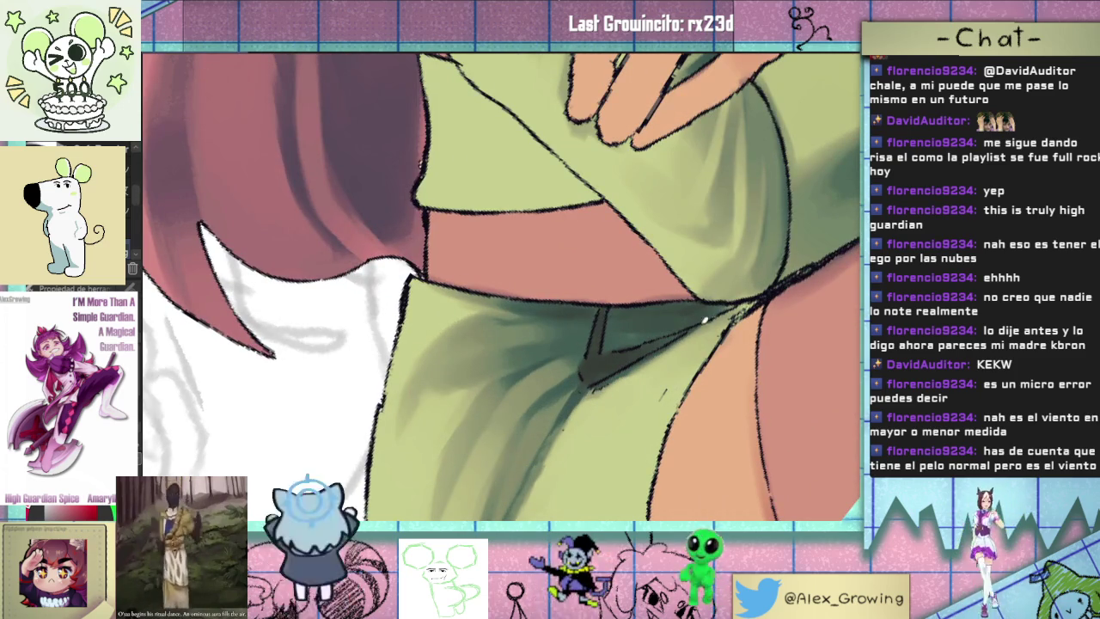
{"action": "left_click_drag", "start_coordinate": [711, 301], "coordinate": [657, 214]}
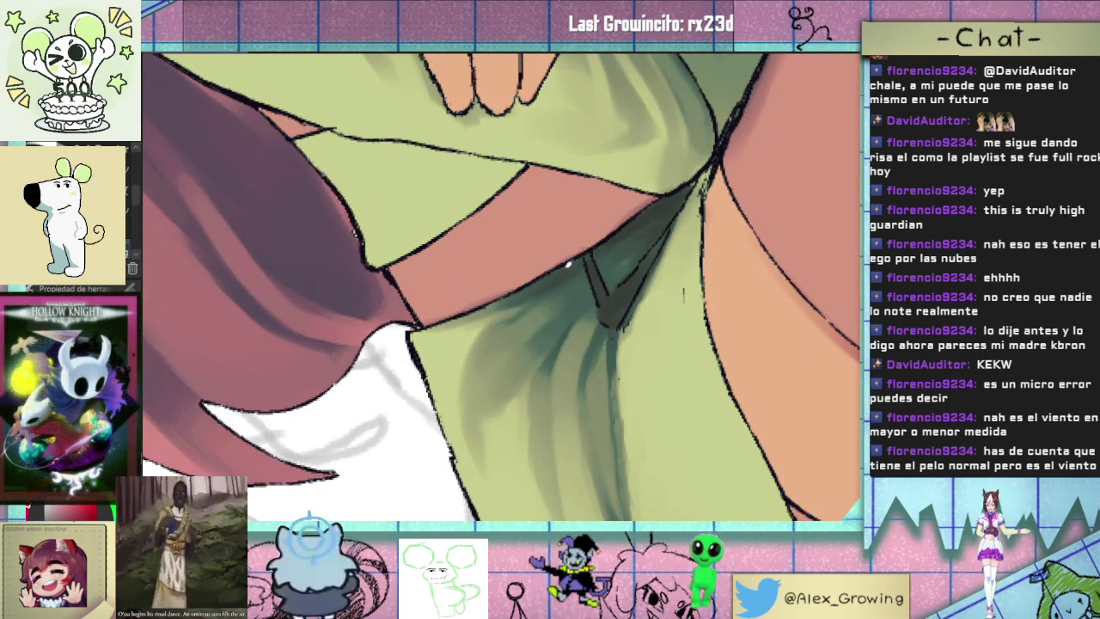
{"action": "scroll", "coordinate": [568, 285], "scroll_direction": "down", "scroll_amount": 5}
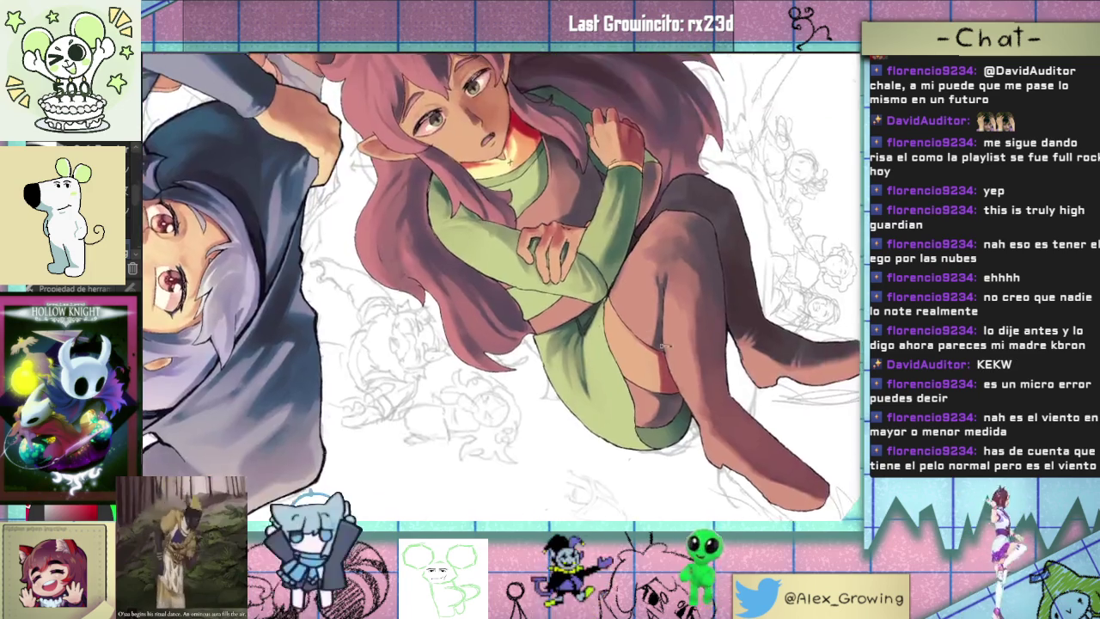
- Brush two dark brown strokes onto the skin-toned fold beside the green shorts
{"action": "scroll", "coordinate": [584, 280], "scroll_direction": "up", "scroll_amount": 1}
{"action": "scroll", "coordinate": [589, 277], "scroll_direction": "down", "scroll_amount": 1}
{"action": "scroll", "coordinate": [589, 276], "scroll_direction": "up", "scroll_amount": 5}
{"action": "scroll", "coordinate": [535, 257], "scroll_direction": "up", "scroll_amount": 1}
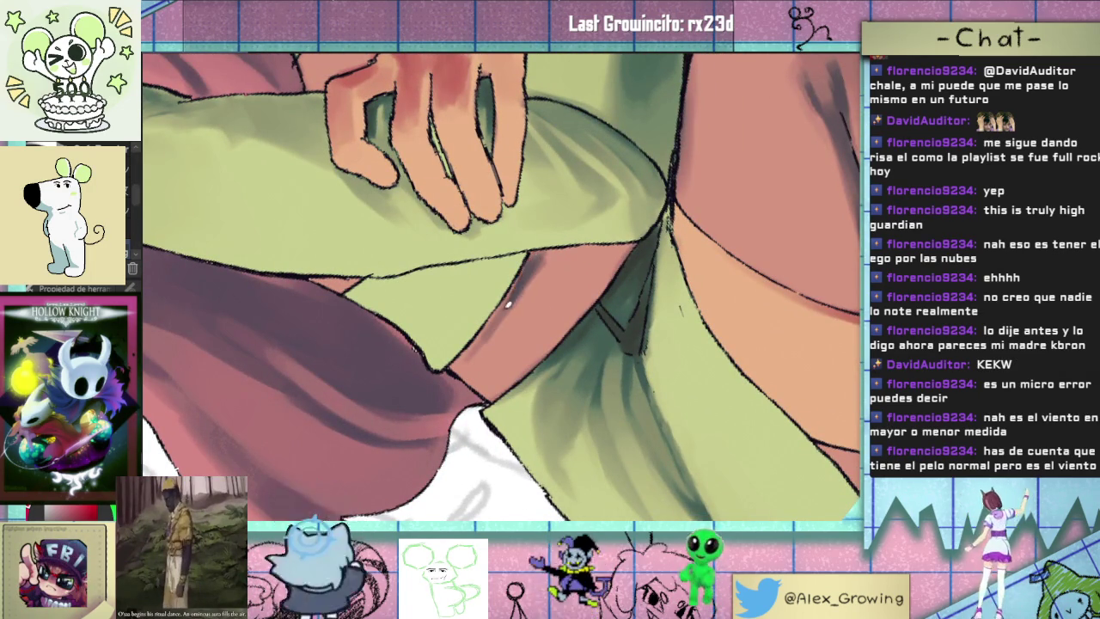
{"action": "left_click_drag", "start_coordinate": [533, 268], "coordinate": [601, 253]}
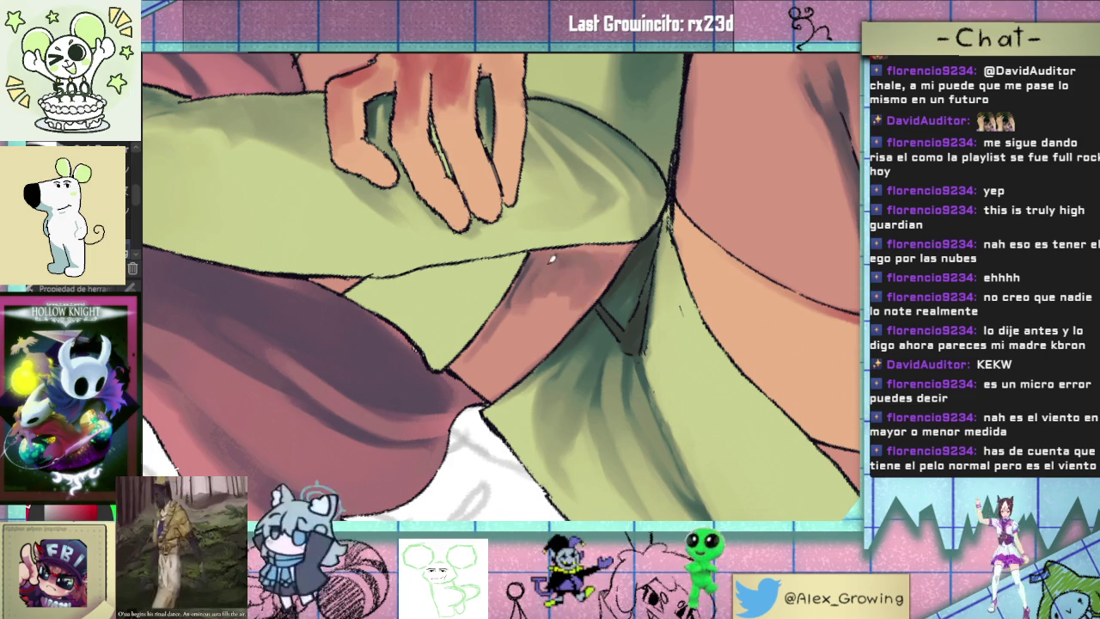
{"action": "mouse_move", "coordinate": [584, 273]}
{"action": "left_mouse_down"}
{"action": "mouse_move", "coordinate": [526, 293]}
{"action": "mouse_move", "coordinate": [555, 317]}
{"action": "mouse_move", "coordinate": [539, 331]}
{"action": "mouse_move", "coordinate": [558, 327]}
{"action": "mouse_move", "coordinate": [468, 391]}
{"action": "mouse_move", "coordinate": [524, 300]}
{"action": "mouse_move", "coordinate": [473, 344]}
{"action": "mouse_move", "coordinate": [535, 312]}
{"action": "mouse_move", "coordinate": [509, 343]}
{"action": "mouse_move", "coordinate": [524, 292]}
{"action": "mouse_move", "coordinate": [550, 331]}
{"action": "mouse_move", "coordinate": [528, 322]}
{"action": "mouse_move", "coordinate": [557, 287]}
{"action": "left_mouse_up"}
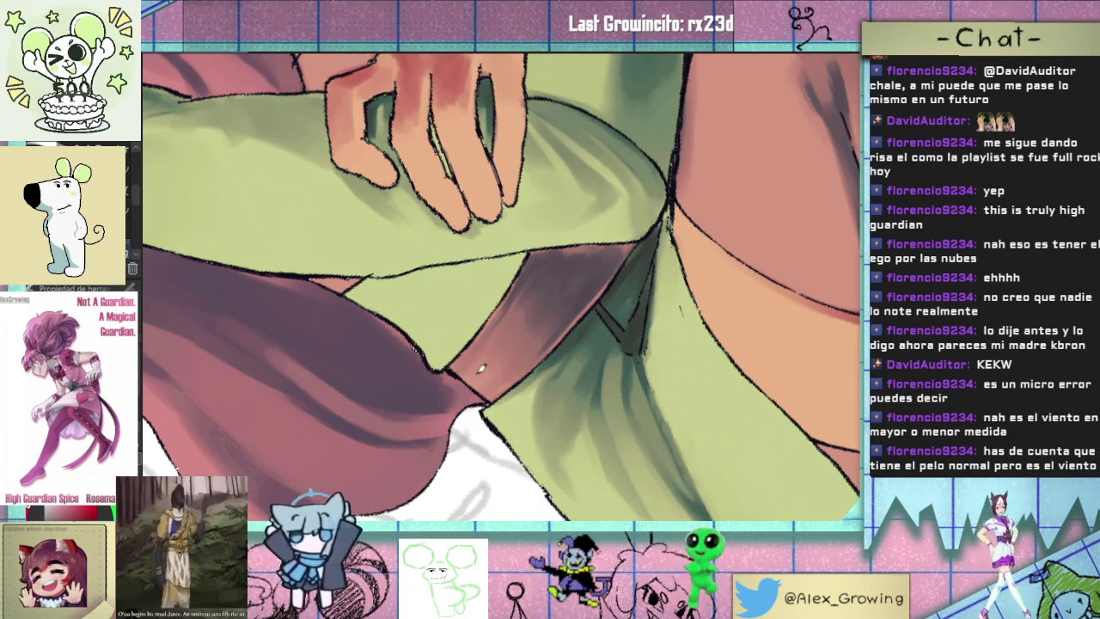
- Rotate and zoom the canvas to check the shaded fold against the artwork
{"action": "scroll", "coordinate": [496, 347], "scroll_direction": "down", "scroll_amount": 5}
{"action": "scroll", "coordinate": [560, 341], "scroll_direction": "up", "scroll_amount": 5}
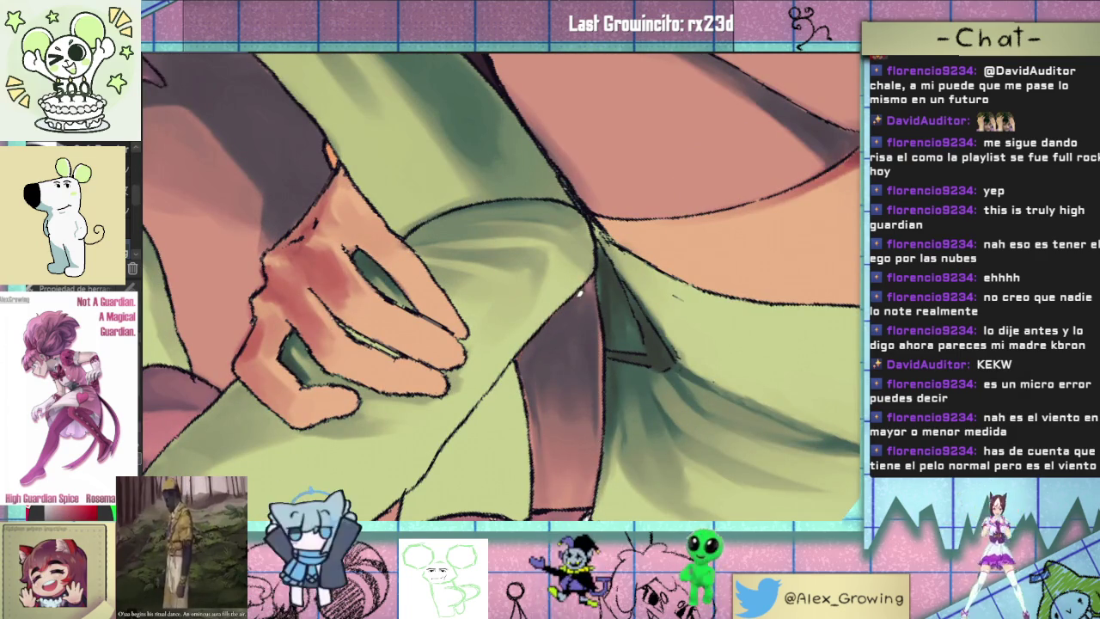
{"action": "scroll", "coordinate": [554, 457], "scroll_direction": "down", "scroll_amount": 5}
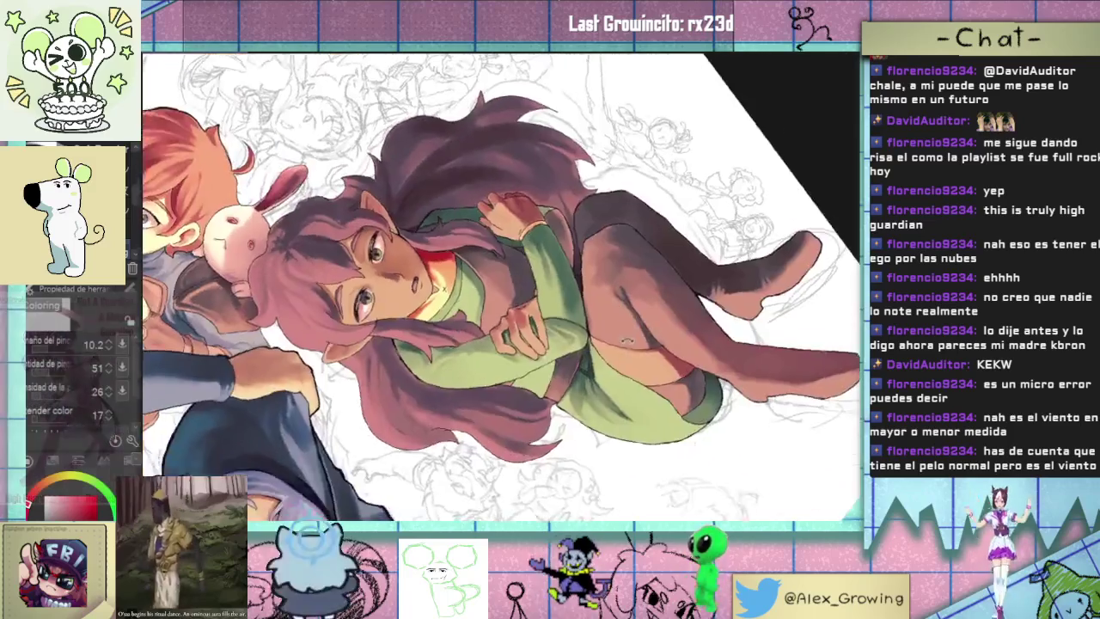
{"action": "left_click_drag", "start_coordinate": [554, 457], "coordinate": [515, 344]}
{"action": "scroll", "coordinate": [495, 270], "scroll_direction": "up", "scroll_amount": 5}
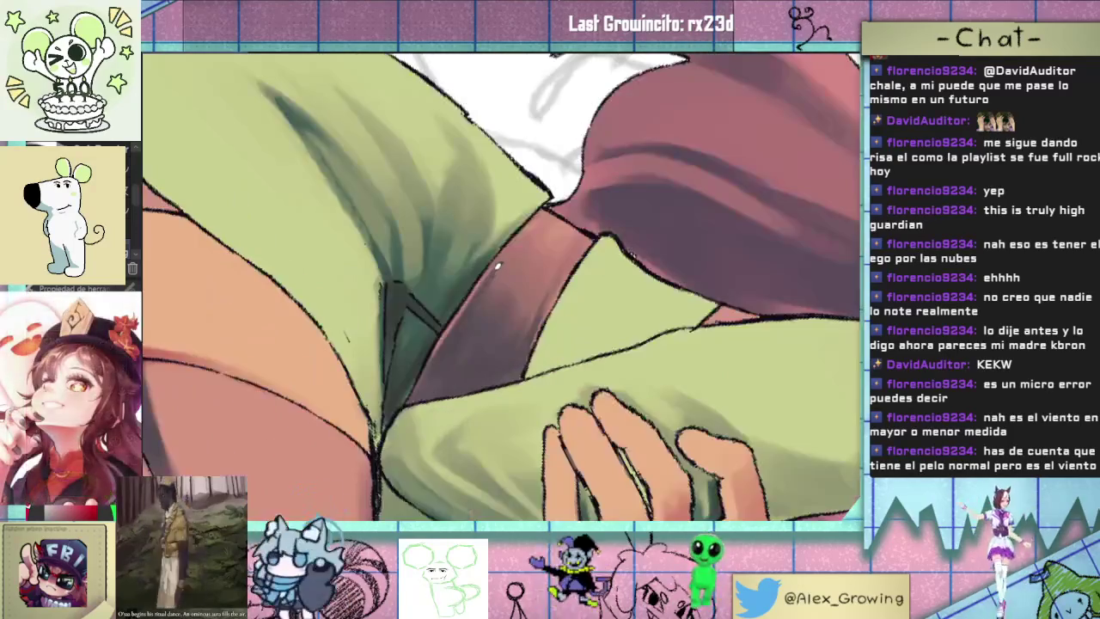
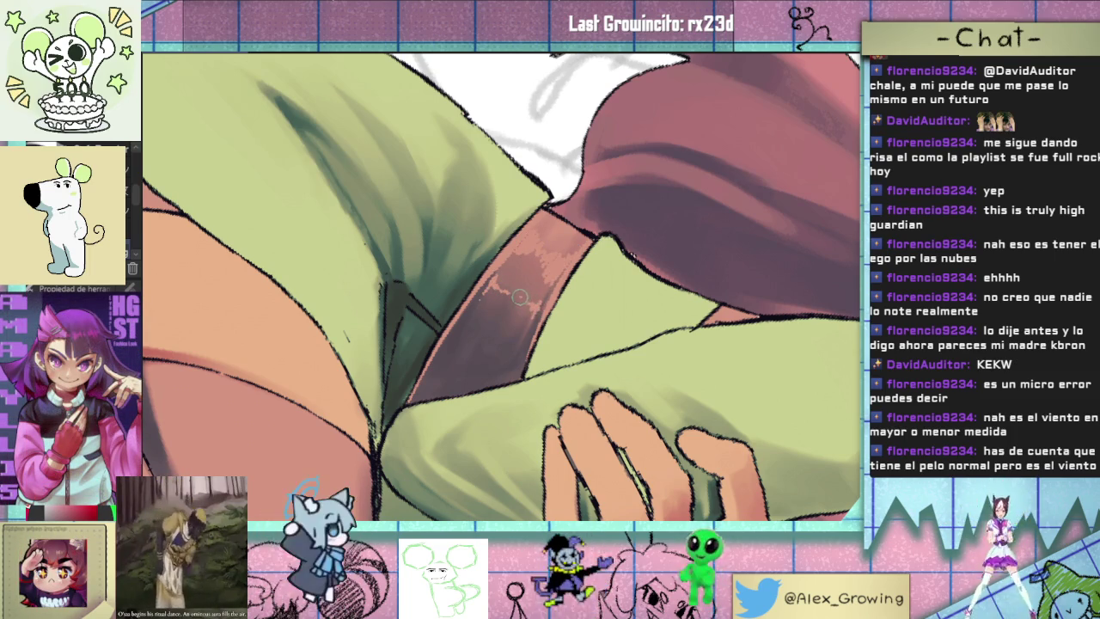
- Bring the green-clad girl into view and zoom from her face and arms to her belt and skirt
{"action": "scroll", "coordinate": [521, 297], "scroll_direction": "down", "scroll_amount": 3}
{"action": "scroll", "coordinate": [502, 446], "scroll_direction": "down", "scroll_amount": 3}
{"action": "scroll", "coordinate": [583, 386], "scroll_direction": "down", "scroll_amount": 3}
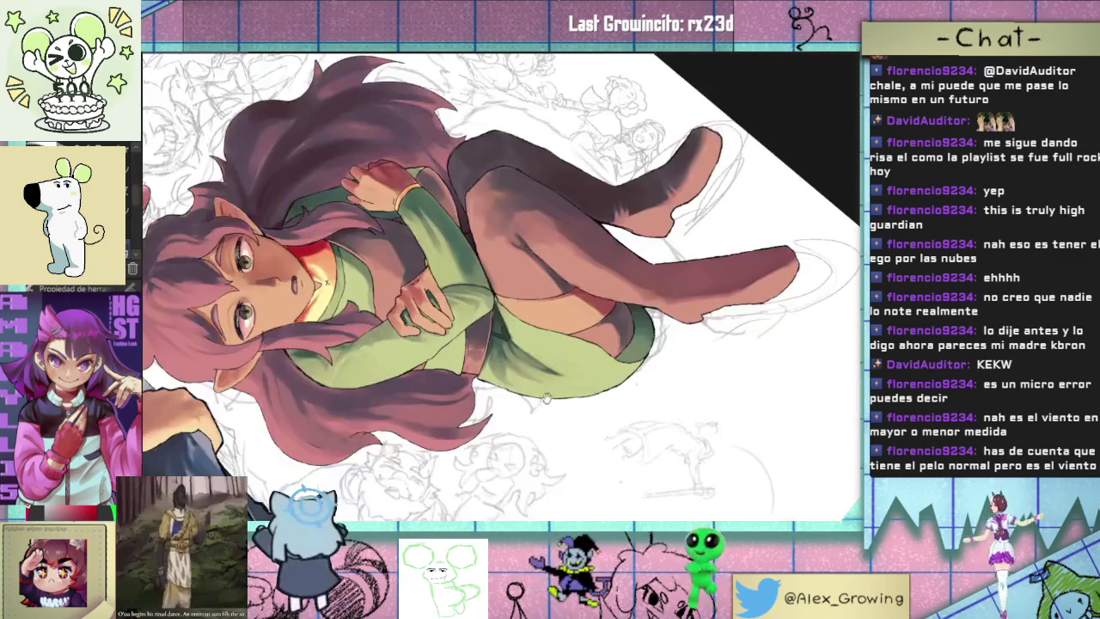
{"action": "scroll", "coordinate": [516, 344], "scroll_direction": "up", "scroll_amount": 3}
{"action": "scroll", "coordinate": [484, 320], "scroll_direction": "up", "scroll_amount": 2}
{"action": "scroll", "coordinate": [483, 320], "scroll_direction": "down", "scroll_amount": 3}
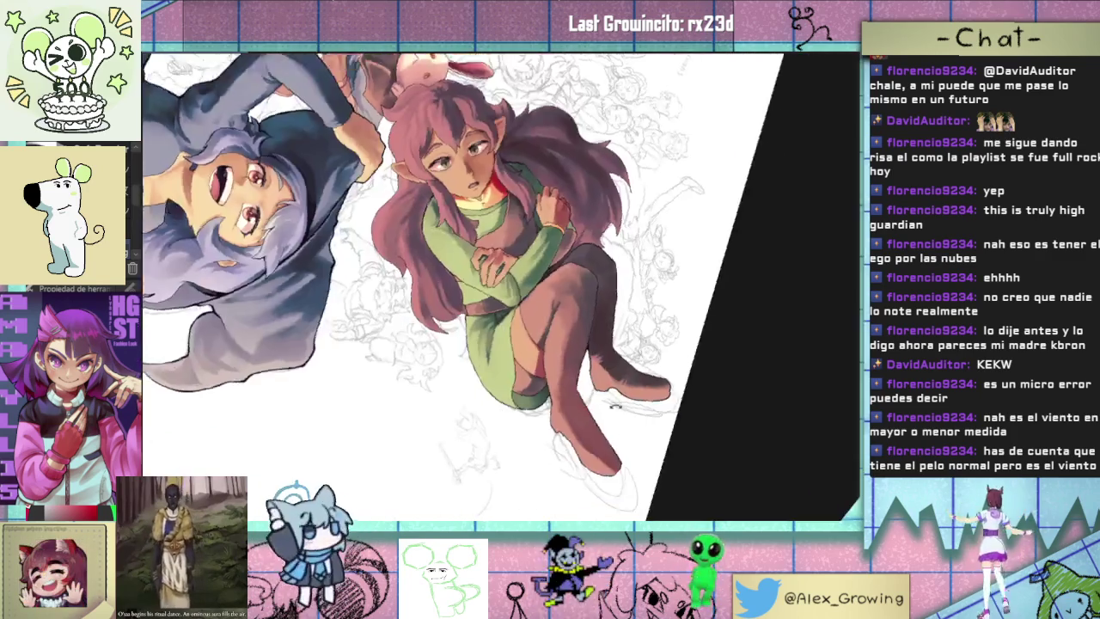
{"action": "scroll", "coordinate": [483, 319], "scroll_direction": "up", "scroll_amount": 3}
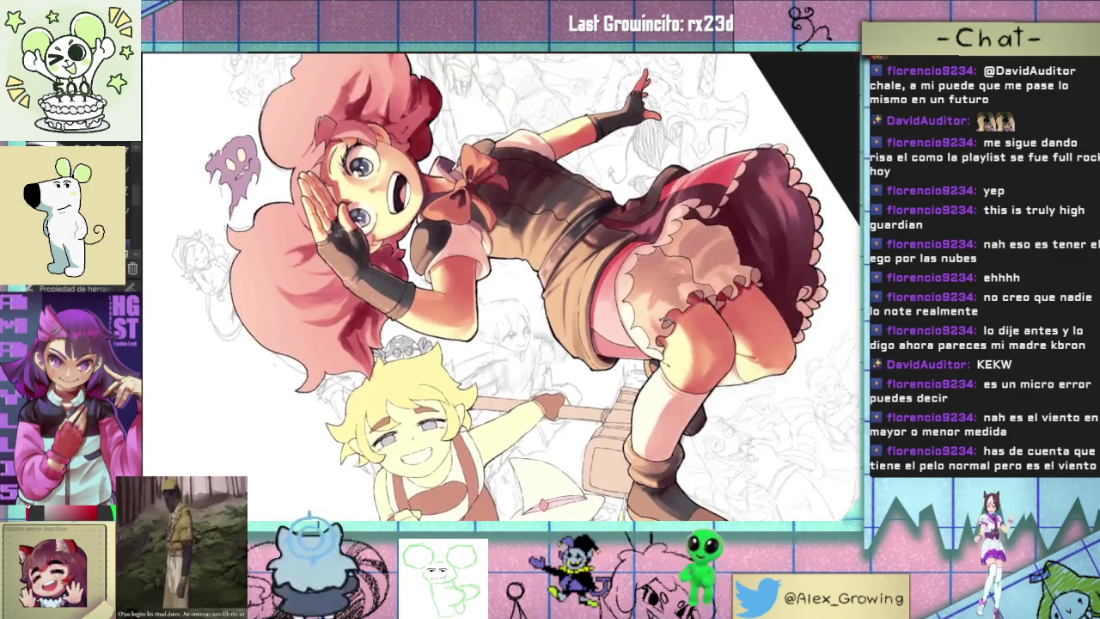
{"action": "scroll", "coordinate": [584, 335], "scroll_direction": "down", "scroll_amount": 2}
{"action": "scroll", "coordinate": [584, 336], "scroll_direction": "up", "scroll_amount": 3}
{"action": "scroll", "coordinate": [601, 354], "scroll_direction": "down", "scroll_amount": 3}
{"action": "mouse_move", "coordinate": [602, 354]}
{"action": "left_mouse_down"}
{"action": "mouse_move", "coordinate": [559, 366]}
{"action": "mouse_move", "coordinate": [550, 344]}
{"action": "left_mouse_up"}
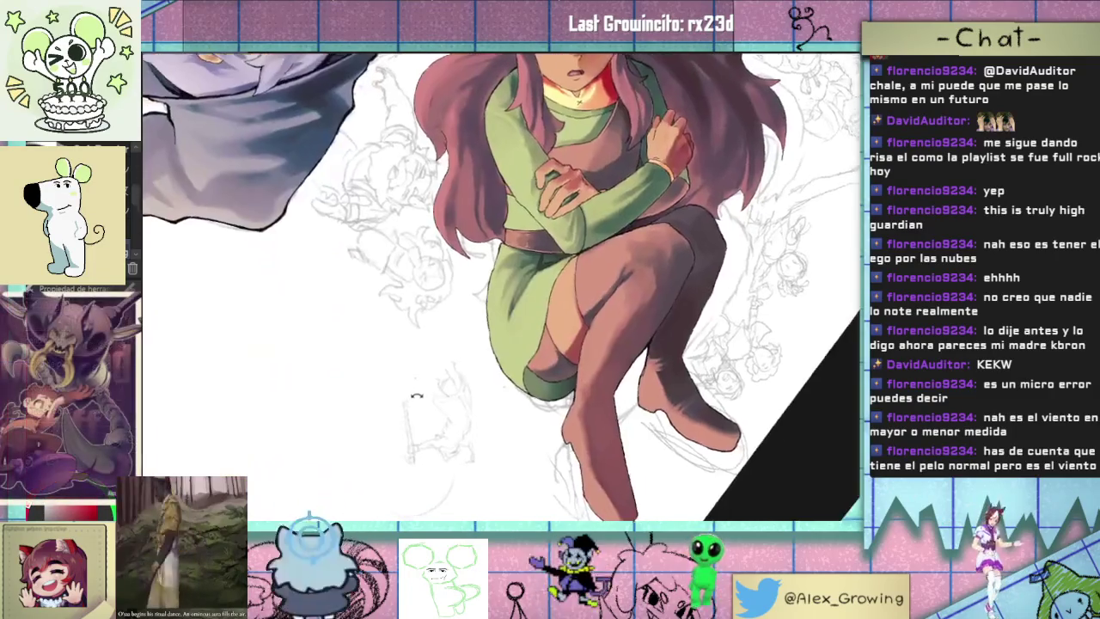
{"action": "left_click_drag", "start_coordinate": [535, 247], "coordinate": [535, 382]}
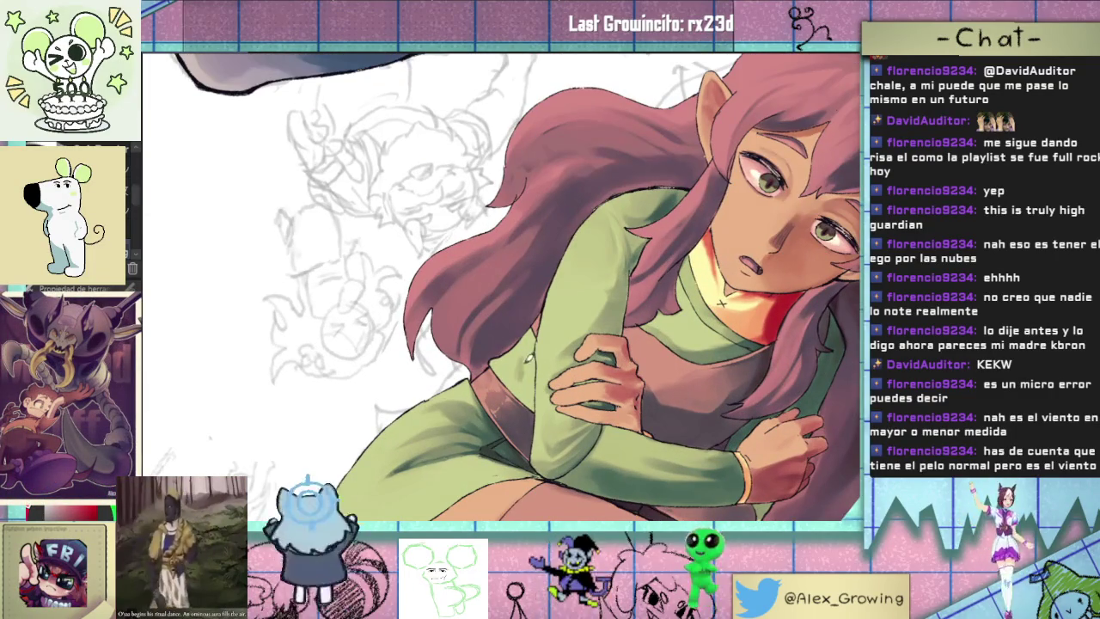
{"action": "mouse_move", "coordinate": [551, 383]}
{"action": "left_mouse_down"}
{"action": "mouse_move", "coordinate": [584, 361]}
{"action": "mouse_move", "coordinate": [560, 413]}
{"action": "mouse_move", "coordinate": [705, 283]}
{"action": "mouse_move", "coordinate": [619, 378]}
{"action": "mouse_move", "coordinate": [672, 294]}
{"action": "left_mouse_up"}
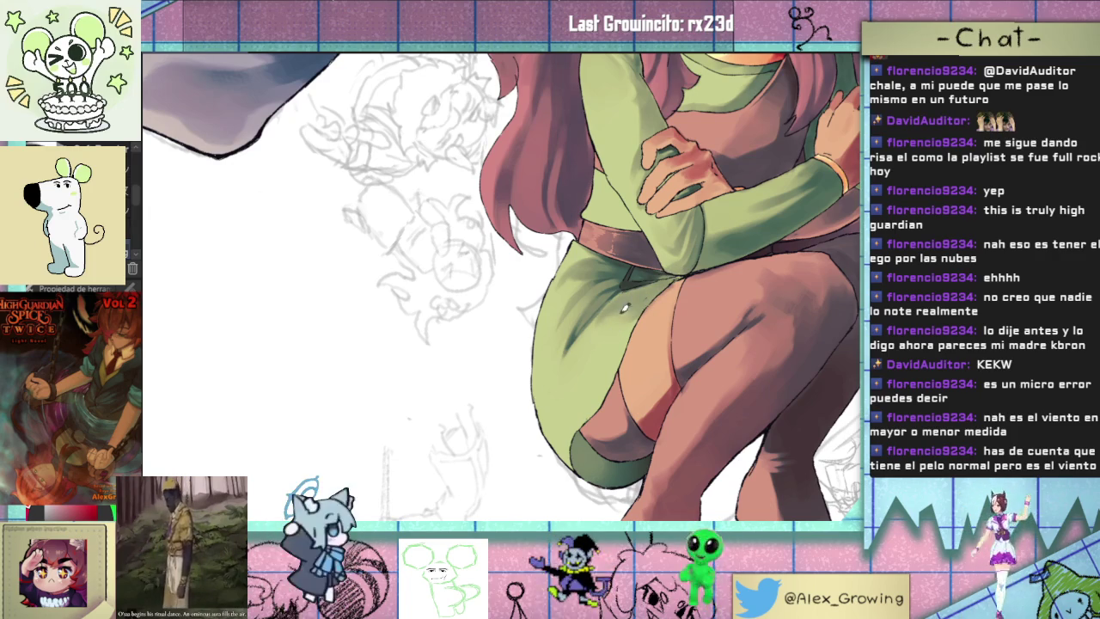
{"action": "left_click_drag", "start_coordinate": [649, 293], "coordinate": [581, 314]}
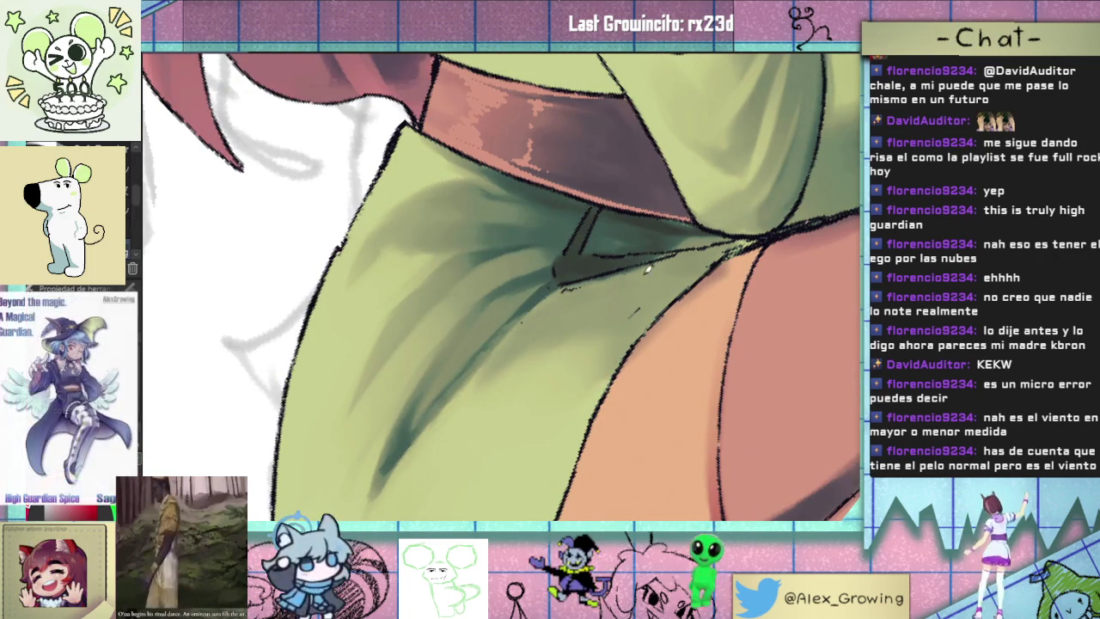
{"action": "left_click_drag", "start_coordinate": [607, 291], "coordinate": [683, 296]}
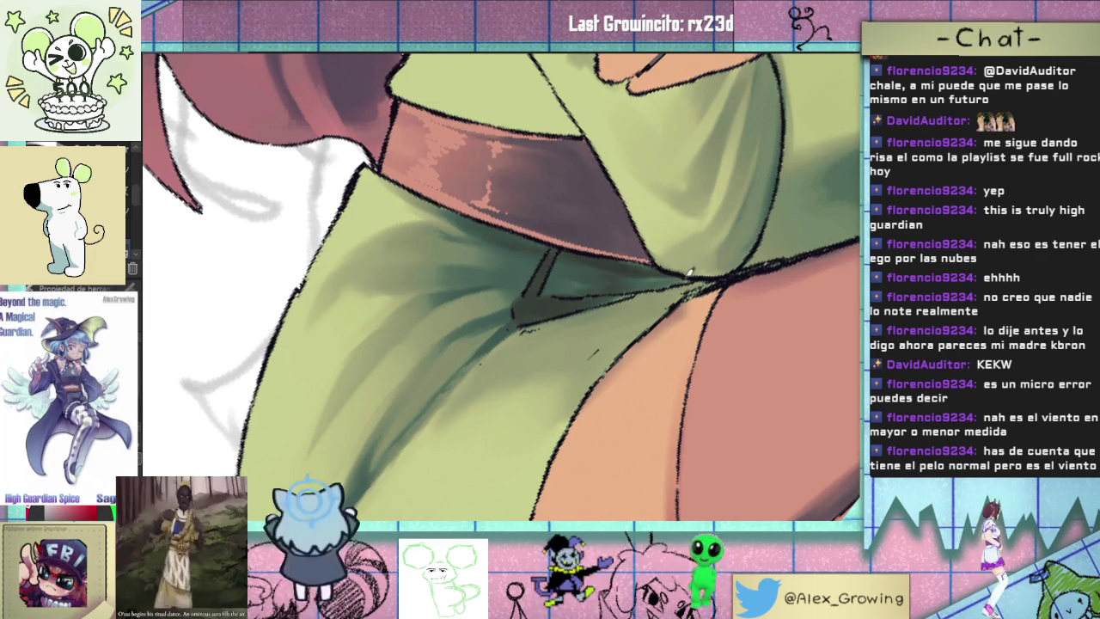
- Zoom in on her hand and darken the shading along the green sleeve edge
{"action": "scroll", "coordinate": [697, 269], "scroll_direction": "down", "scroll_amount": 3}
{"action": "scroll", "coordinate": [692, 292], "scroll_direction": "down", "scroll_amount": 3}
{"action": "scroll", "coordinate": [687, 318], "scroll_direction": "down", "scroll_amount": 3}
{"action": "left_click_drag", "start_coordinate": [685, 326], "coordinate": [662, 314]}
{"action": "scroll", "coordinate": [656, 313], "scroll_direction": "up", "scroll_amount": 5}
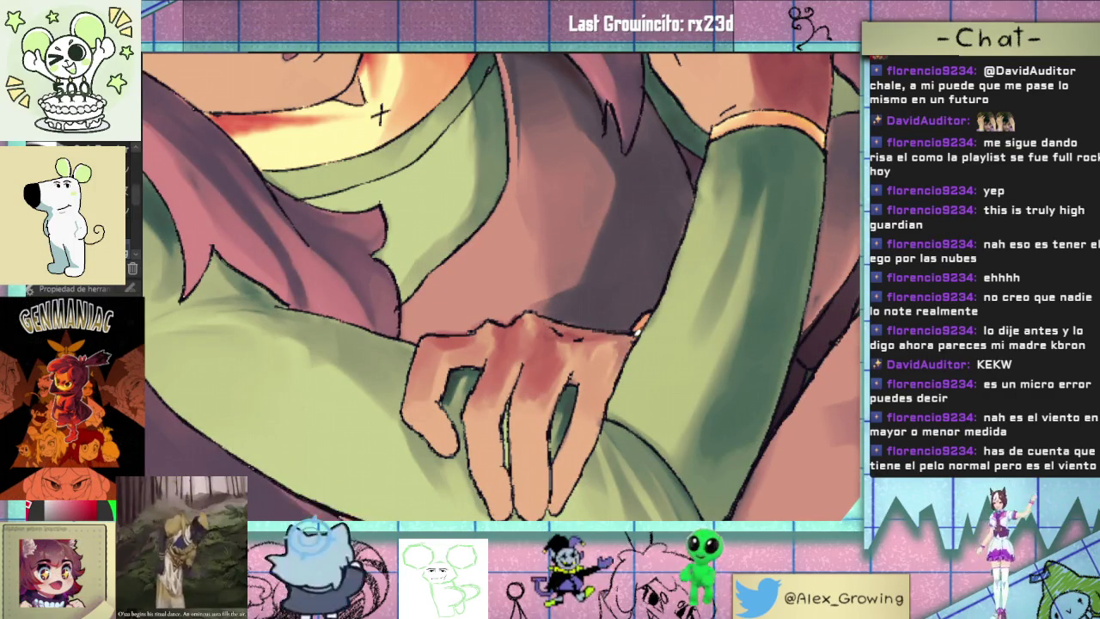
{"action": "scroll", "coordinate": [609, 334], "scroll_direction": "down", "scroll_amount": 5}
{"action": "scroll", "coordinate": [658, 364], "scroll_direction": "down", "scroll_amount": 2}
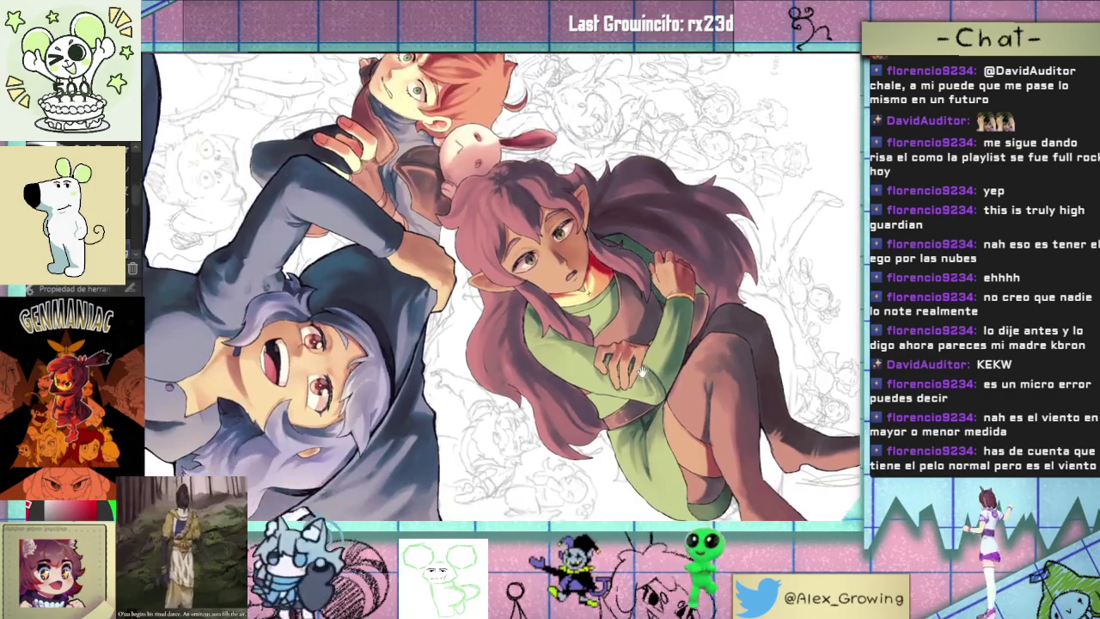
{"action": "left_click_drag", "start_coordinate": [658, 364], "coordinate": [553, 395]}
{"action": "scroll", "coordinate": [553, 395], "scroll_direction": "up", "scroll_amount": 5}
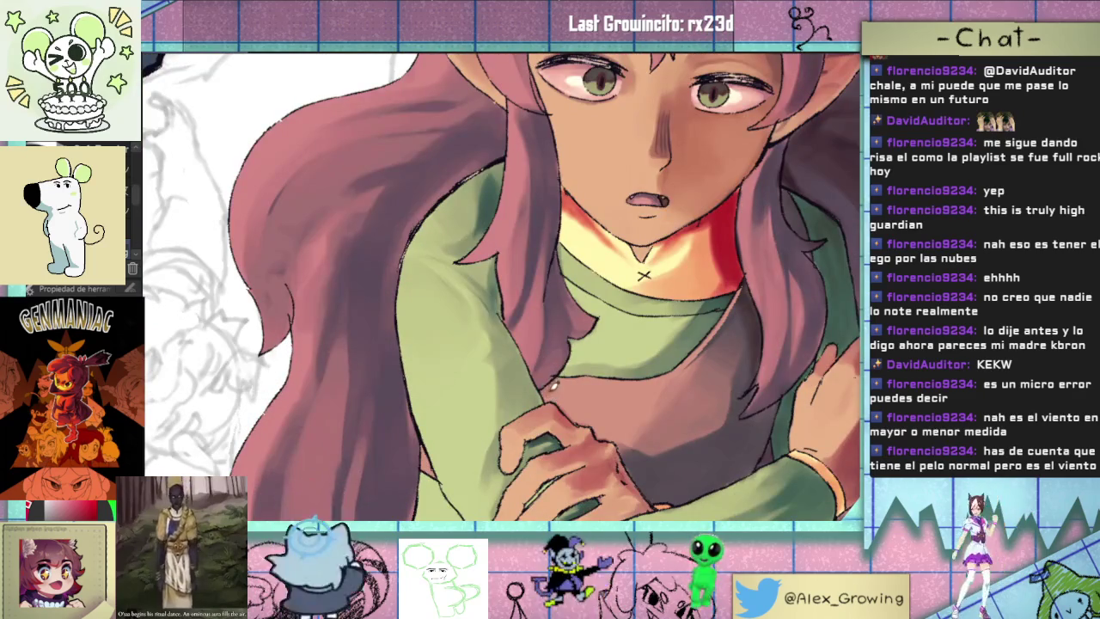
{"action": "scroll", "coordinate": [553, 395], "scroll_direction": "up", "scroll_amount": 2}
{"action": "scroll", "coordinate": [563, 388], "scroll_direction": "up", "scroll_amount": 2}
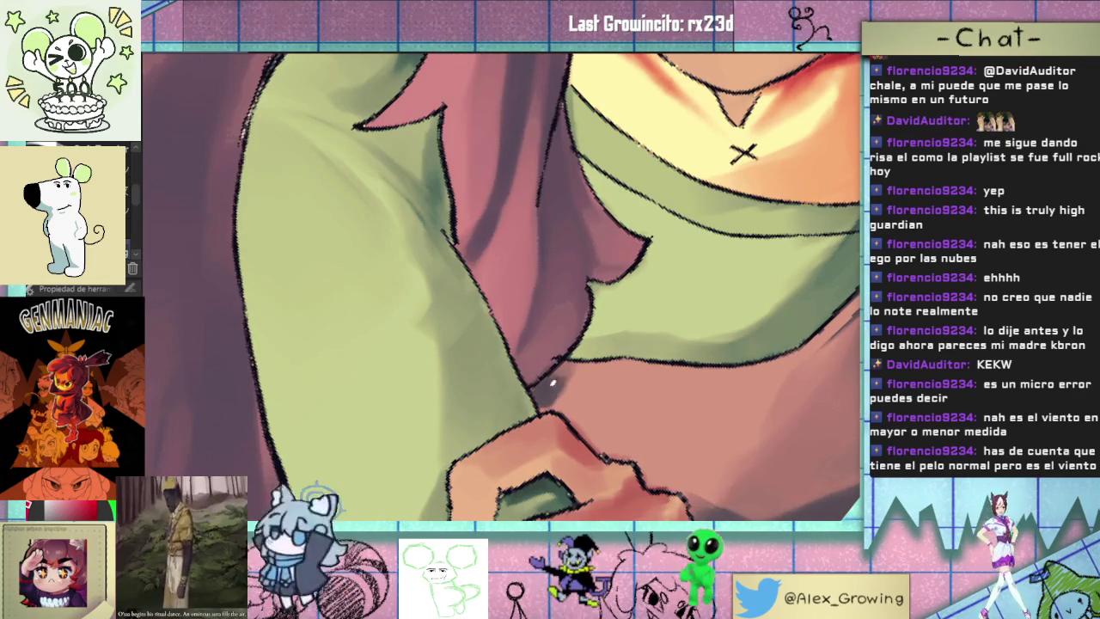
{"action": "mouse_move", "coordinate": [587, 341]}
{"action": "left_mouse_down"}
{"action": "mouse_move", "coordinate": [601, 284]}
{"action": "mouse_move", "coordinate": [575, 373]}
{"action": "left_mouse_up"}
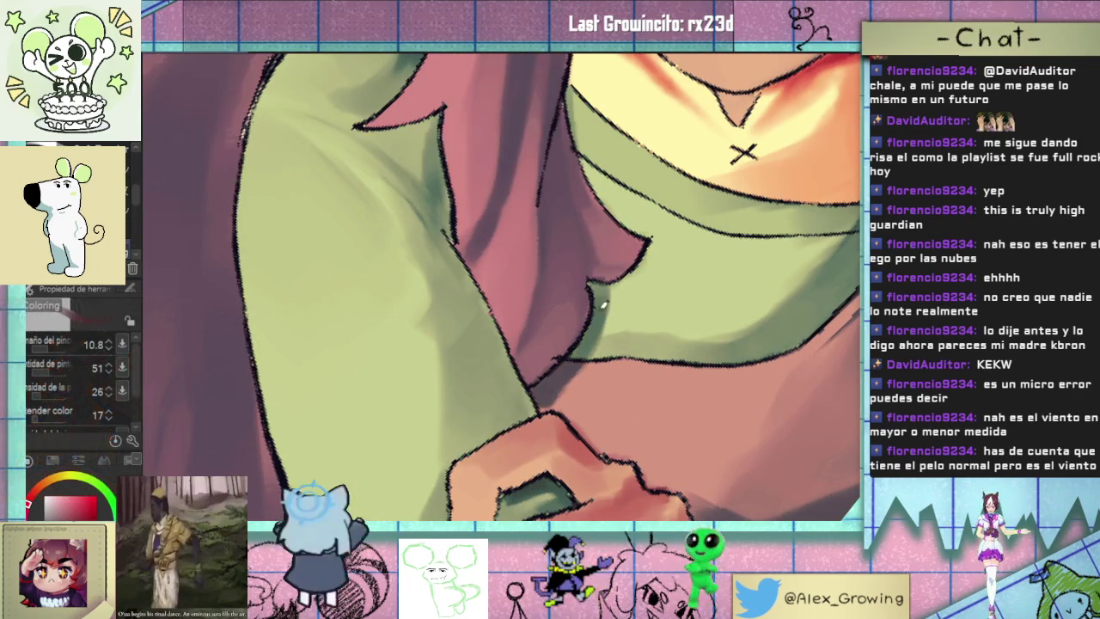
- Rotate the canvas through several tilts, reset it with Ctrl+0, and reframe on her face
{"action": "scroll", "coordinate": [552, 395], "scroll_direction": "down", "scroll_amount": 5}
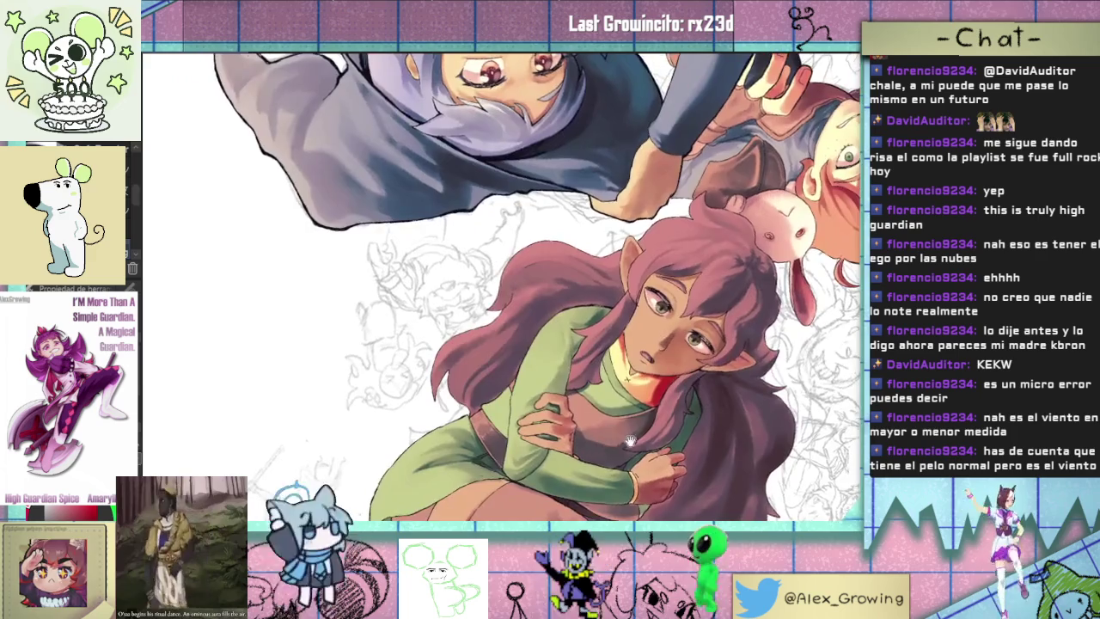
{"action": "left_click_drag", "start_coordinate": [653, 359], "coordinate": [602, 403]}
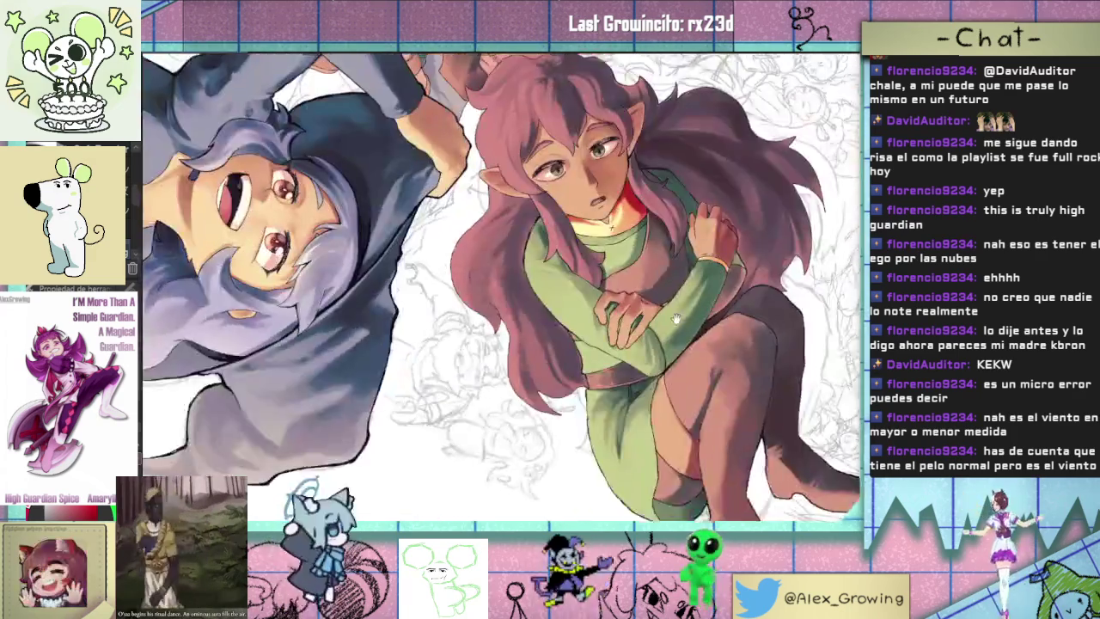
{"action": "scroll", "coordinate": [581, 342], "scroll_direction": "up", "scroll_amount": 5}
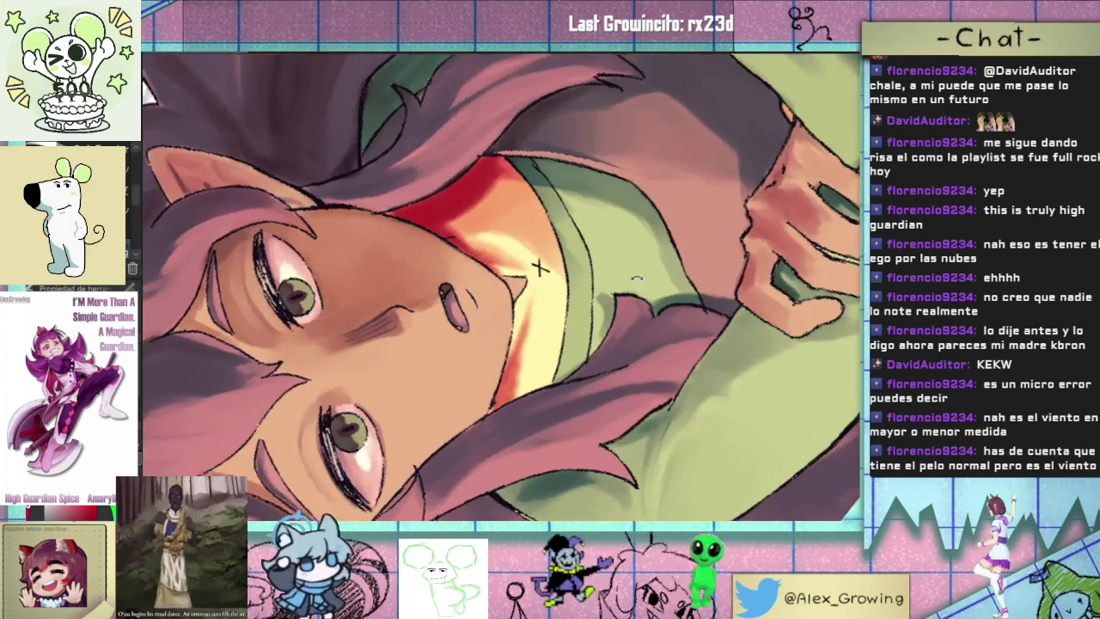
{"action": "left_click_drag", "start_coordinate": [559, 303], "coordinate": [538, 267]}
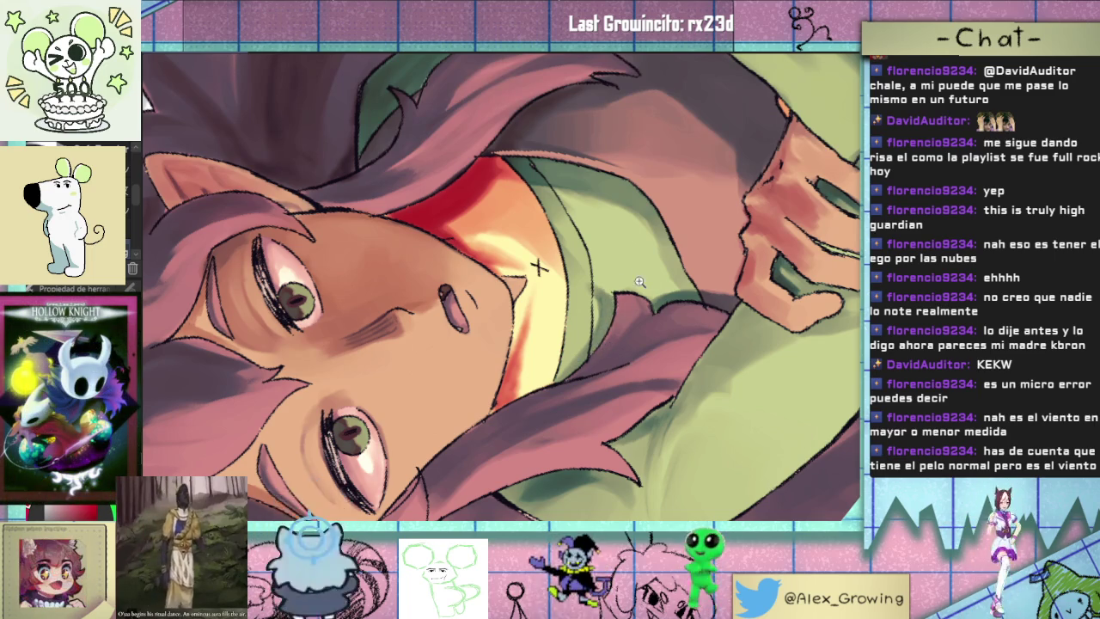
{"action": "scroll", "coordinate": [538, 267], "scroll_direction": "up", "scroll_amount": 3}
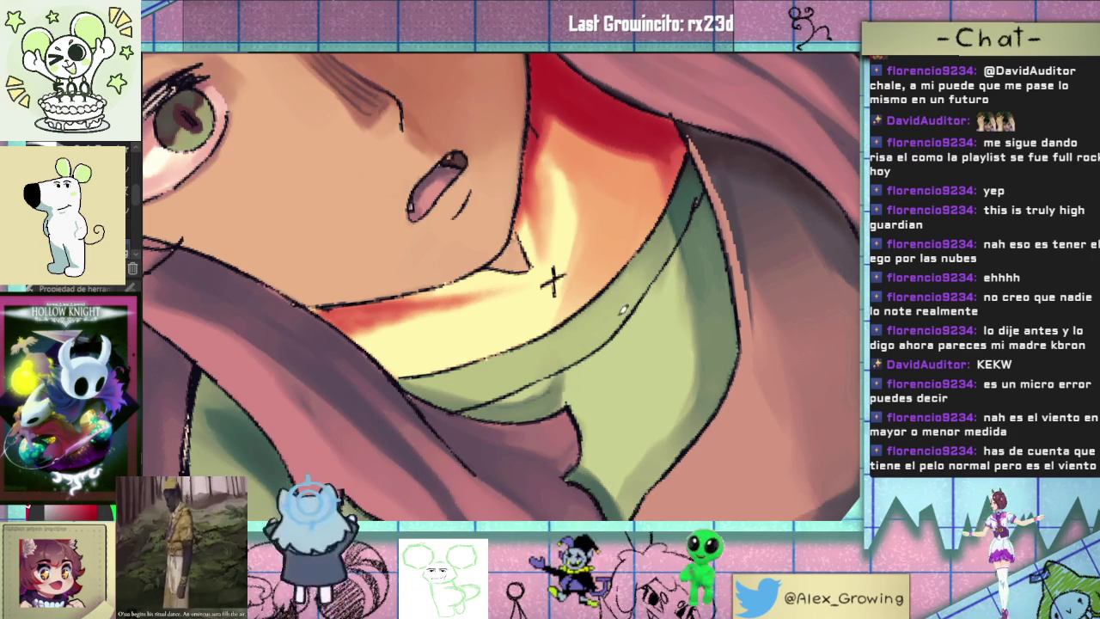
{"action": "scroll", "coordinate": [553, 279], "scroll_direction": "down", "scroll_amount": 5}
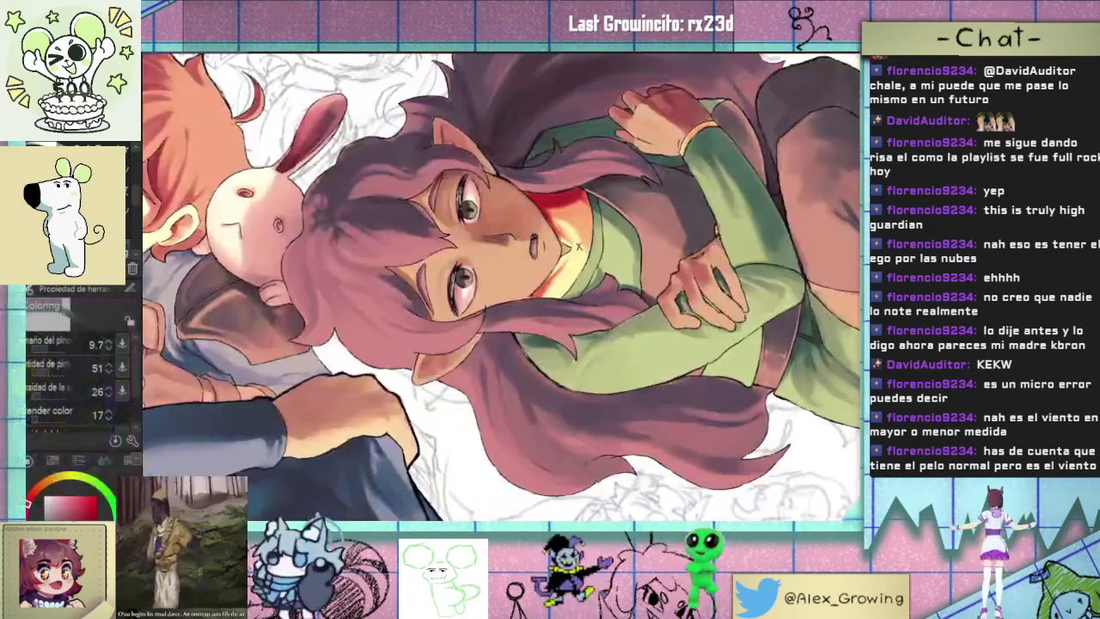
{"action": "scroll", "coordinate": [551, 229], "scroll_direction": "up", "scroll_amount": 5}
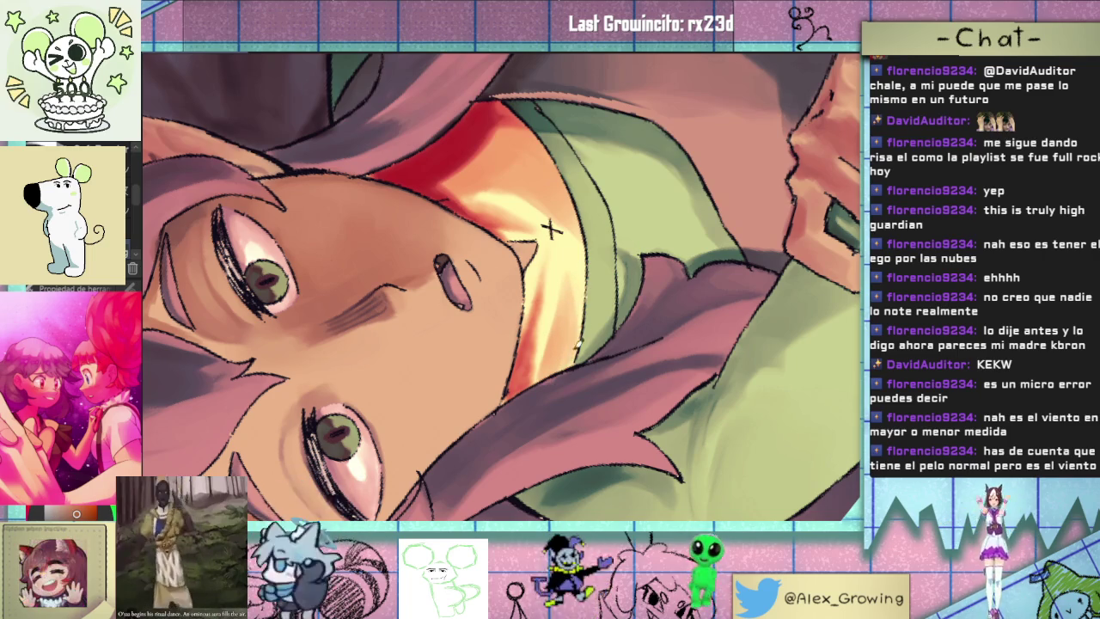
{"action": "key", "text": "ctrl+0"}
{"action": "left_click_drag", "start_coordinate": [482, 488], "coordinate": [464, 344]}
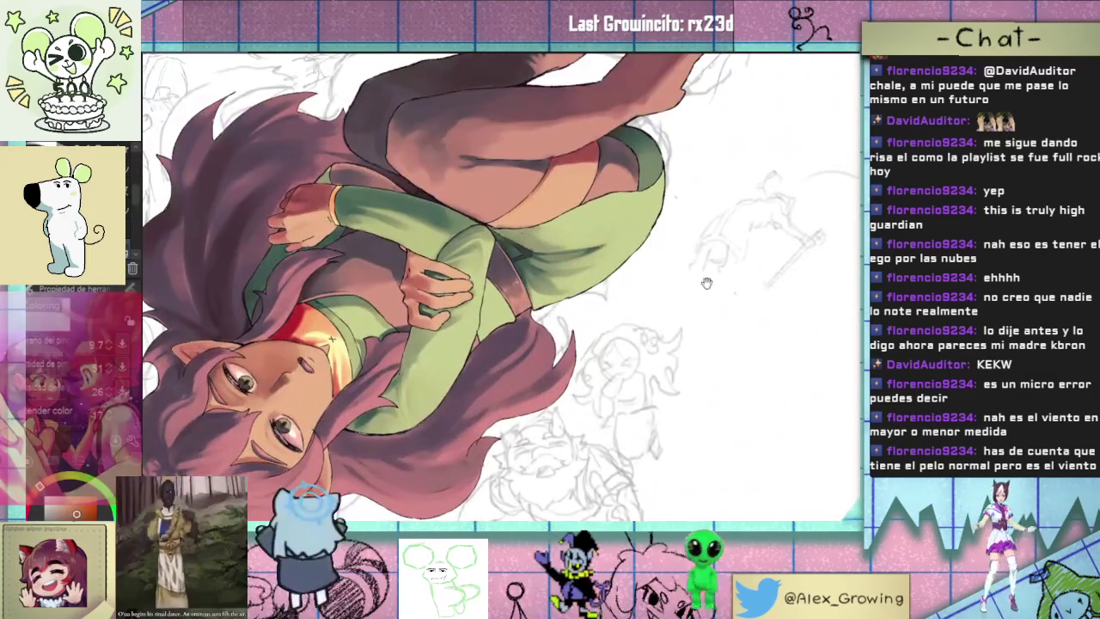
{"action": "mouse_move", "coordinate": [704, 284]}
{"action": "left_mouse_down"}
{"action": "mouse_move", "coordinate": [729, 279]}
{"action": "mouse_move", "coordinate": [667, 391]}
{"action": "mouse_move", "coordinate": [658, 287]}
{"action": "mouse_move", "coordinate": [601, 404]}
{"action": "left_mouse_up"}
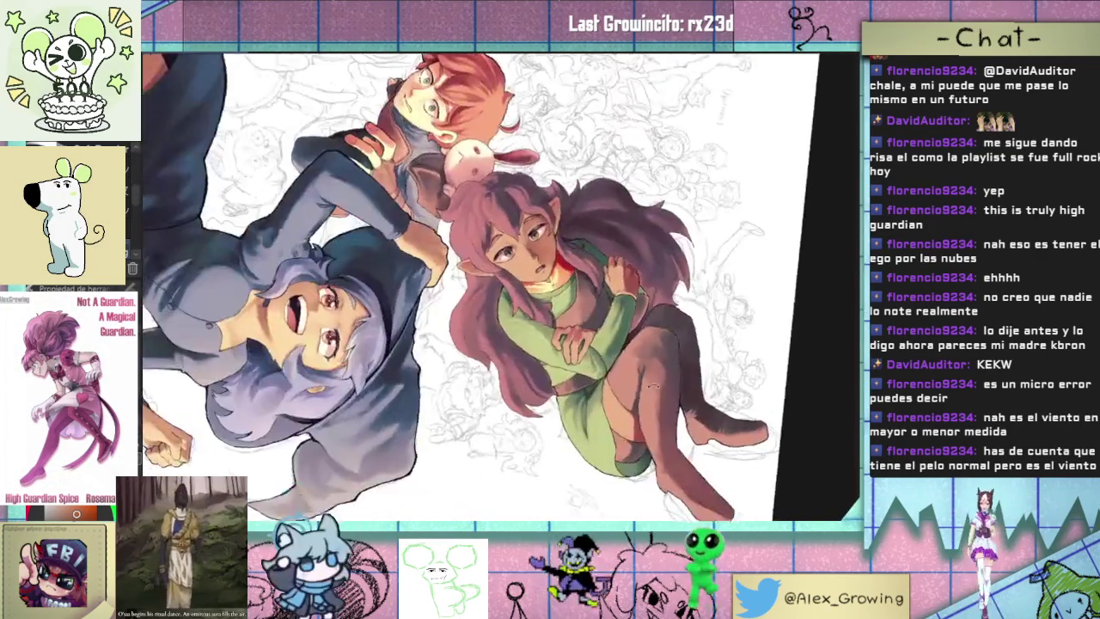
{"action": "scroll", "coordinate": [567, 285], "scroll_direction": "up", "scroll_amount": 5}
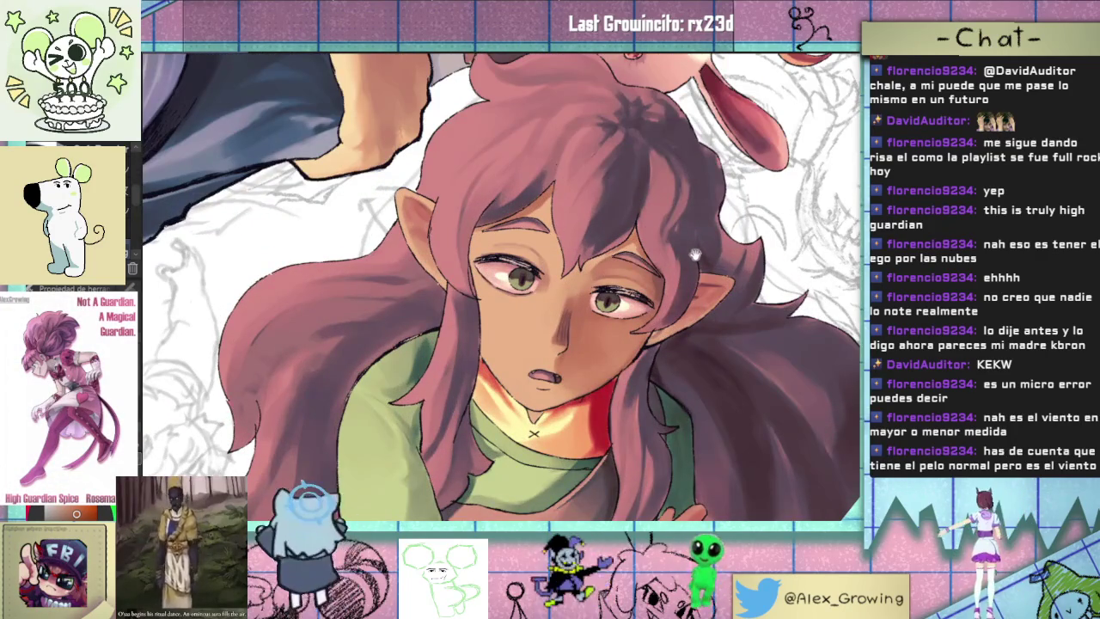
{"action": "left_click_drag", "start_coordinate": [701, 339], "coordinate": [653, 428]}
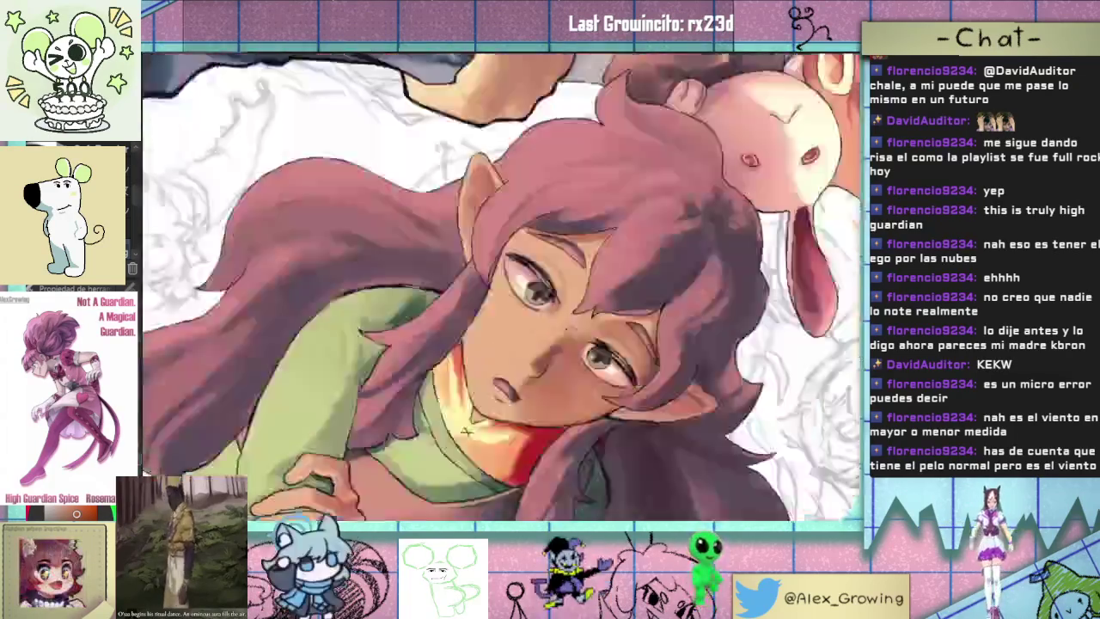
{"action": "left_click_drag", "start_coordinate": [466, 431], "coordinate": [457, 427]}
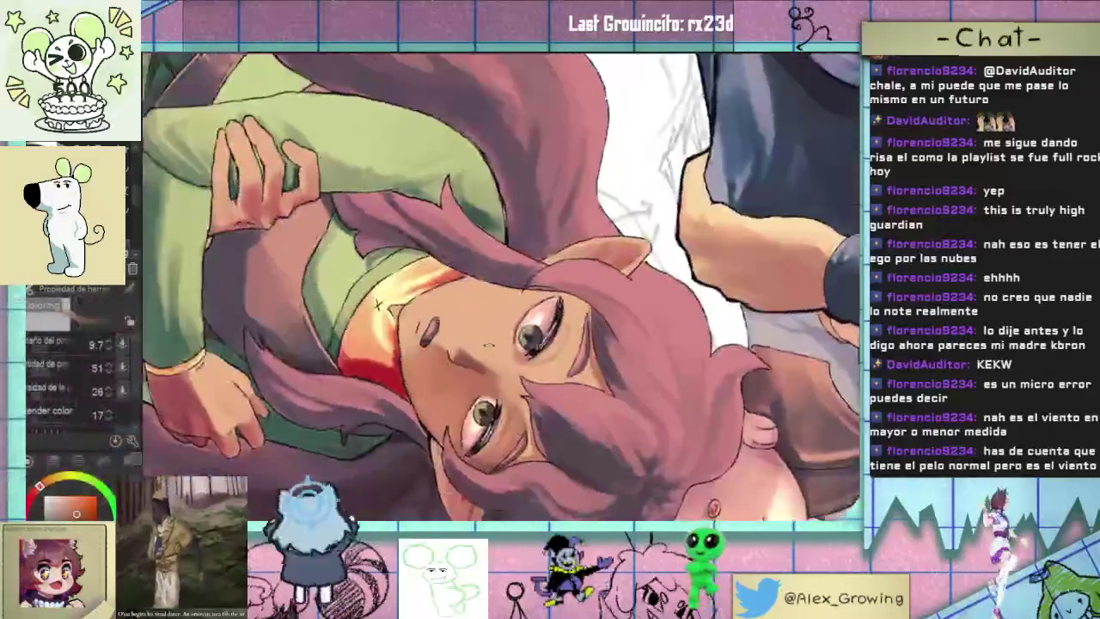
{"action": "scroll", "coordinate": [528, 361], "scroll_direction": "up", "scroll_amount": 2}
{"action": "scroll", "coordinate": [533, 352], "scroll_direction": "up", "scroll_amount": 1}
{"action": "scroll", "coordinate": [532, 352], "scroll_direction": "up", "scroll_amount": 1}
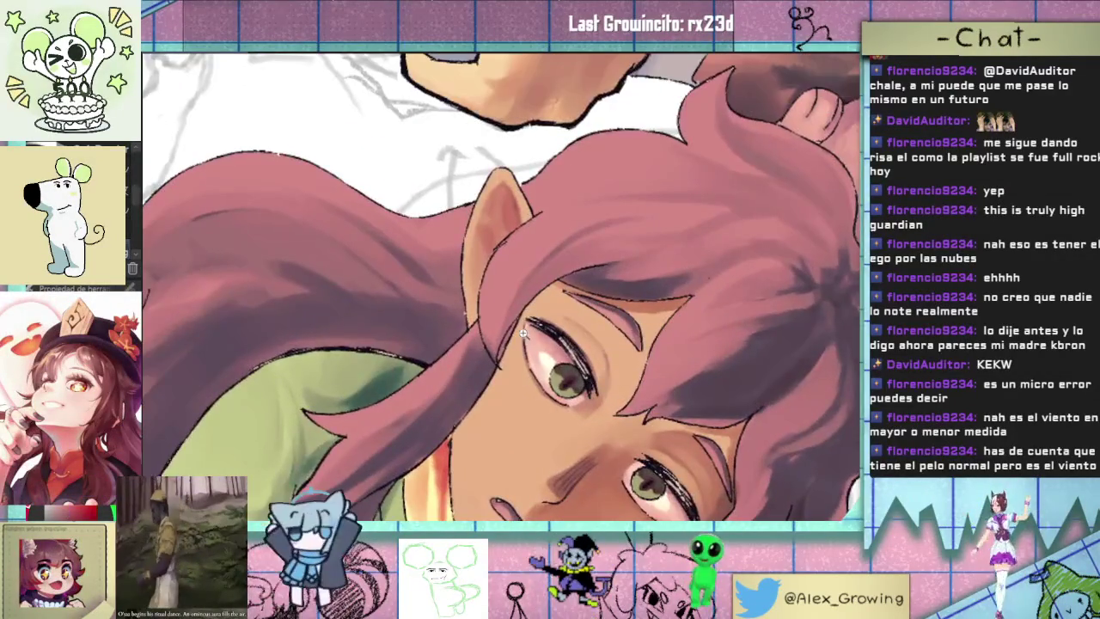
- Center the view on the eye and ear, then zoom out to the whole illustration
{"action": "scroll", "coordinate": [533, 352], "scroll_direction": "up", "scroll_amount": 1}
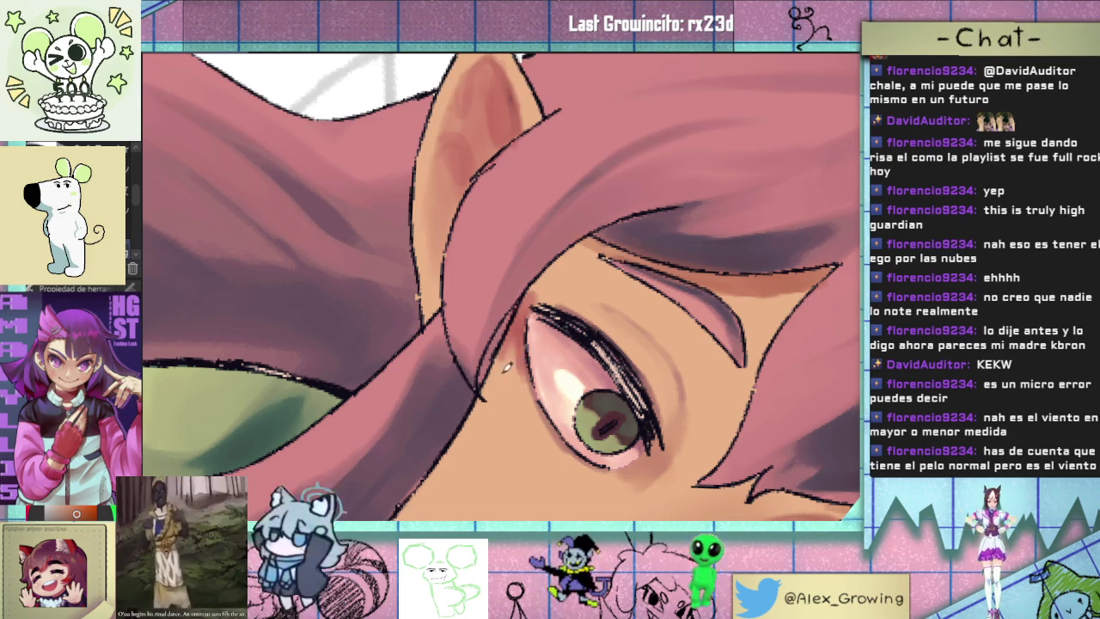
{"action": "scroll", "coordinate": [508, 371], "scroll_direction": "down", "scroll_amount": 5}
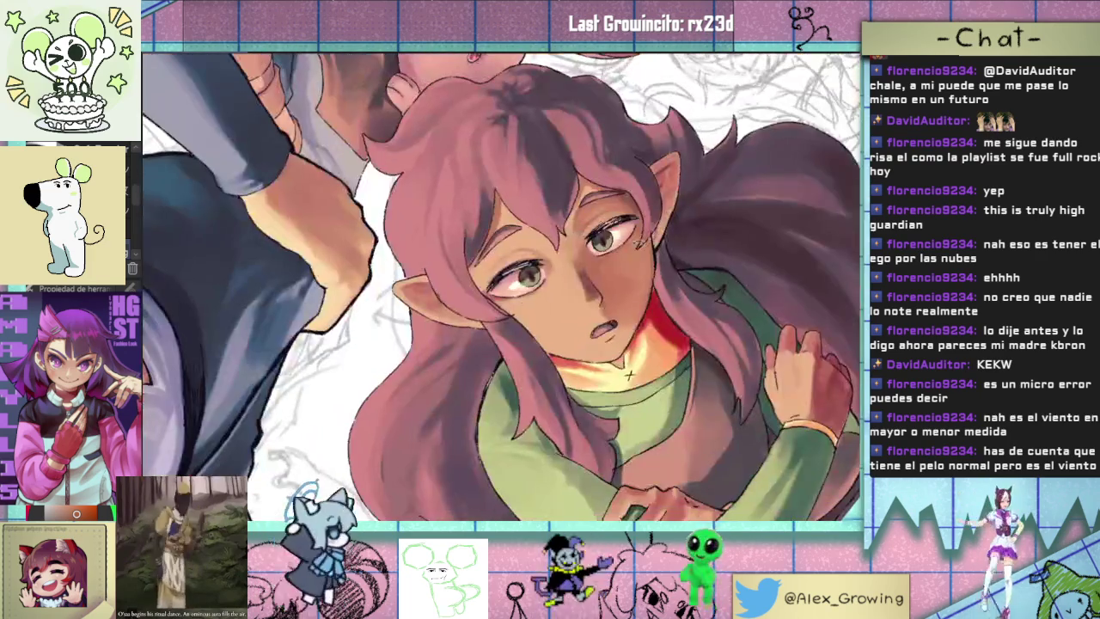
{"action": "scroll", "coordinate": [628, 377], "scroll_direction": "up", "scroll_amount": 3}
{"action": "scroll", "coordinate": [628, 377], "scroll_direction": "up", "scroll_amount": 2}
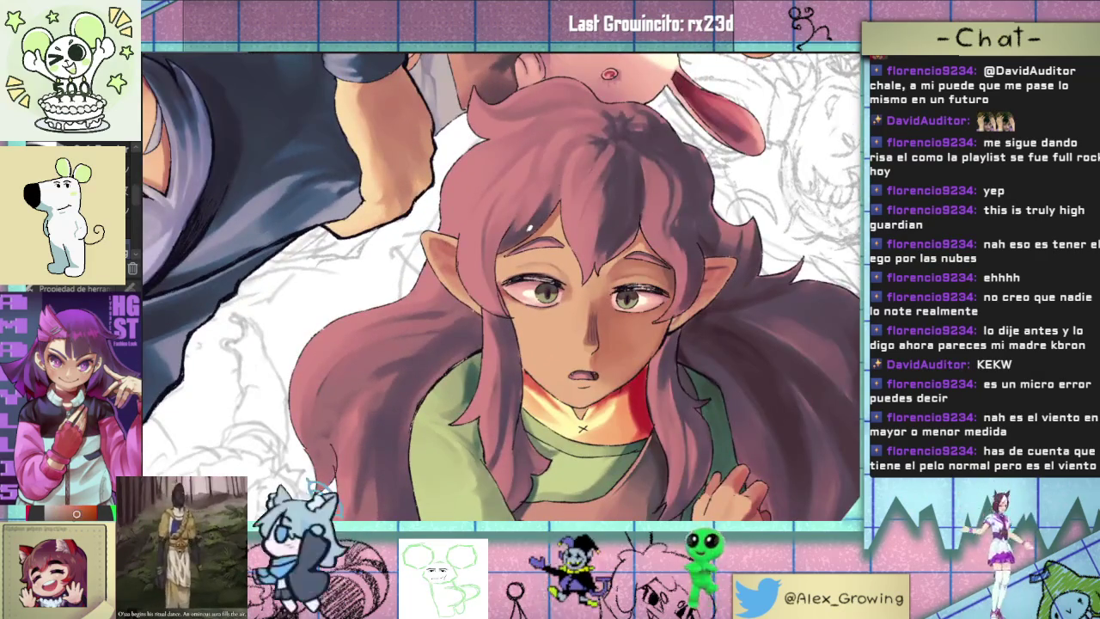
{"action": "scroll", "coordinate": [628, 377], "scroll_direction": "up", "scroll_amount": 3}
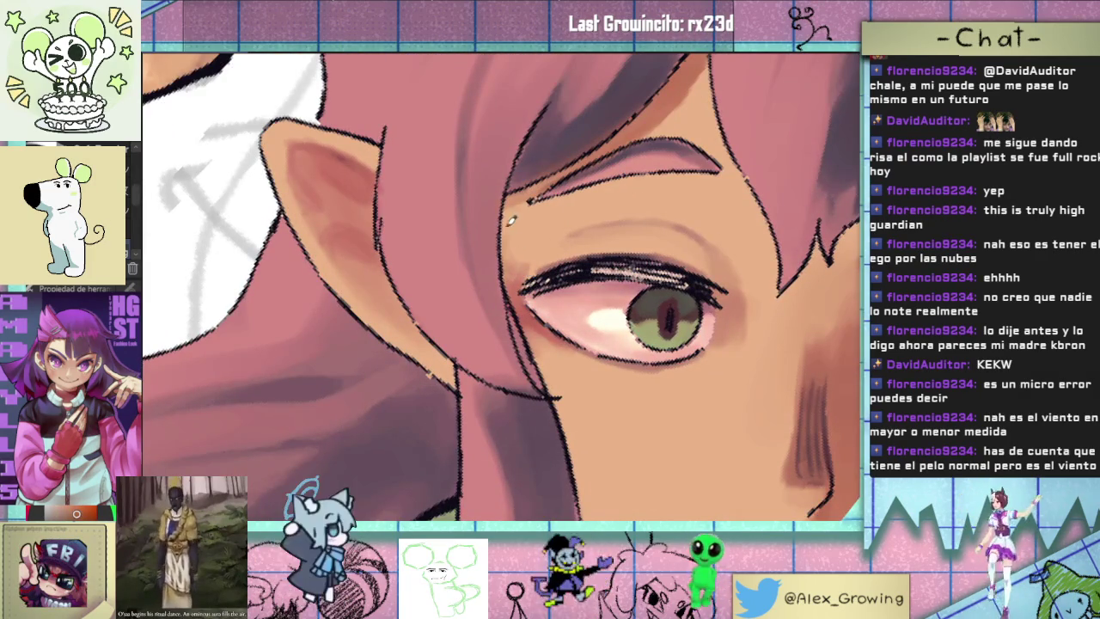
{"action": "left_click_drag", "start_coordinate": [508, 234], "coordinate": [515, 337]}
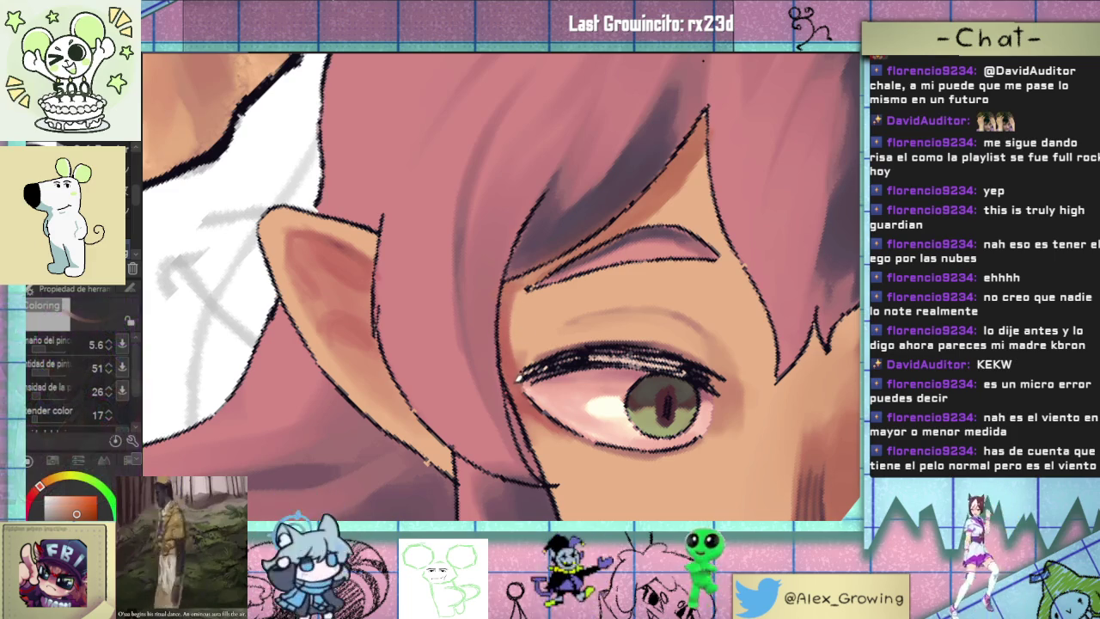
{"action": "scroll", "coordinate": [556, 439], "scroll_direction": "down", "scroll_amount": 3}
{"action": "mouse_move", "coordinate": [555, 439]}
{"action": "left_mouse_down"}
{"action": "mouse_move", "coordinate": [610, 230]}
{"action": "mouse_move", "coordinate": [600, 232]}
{"action": "left_mouse_up"}
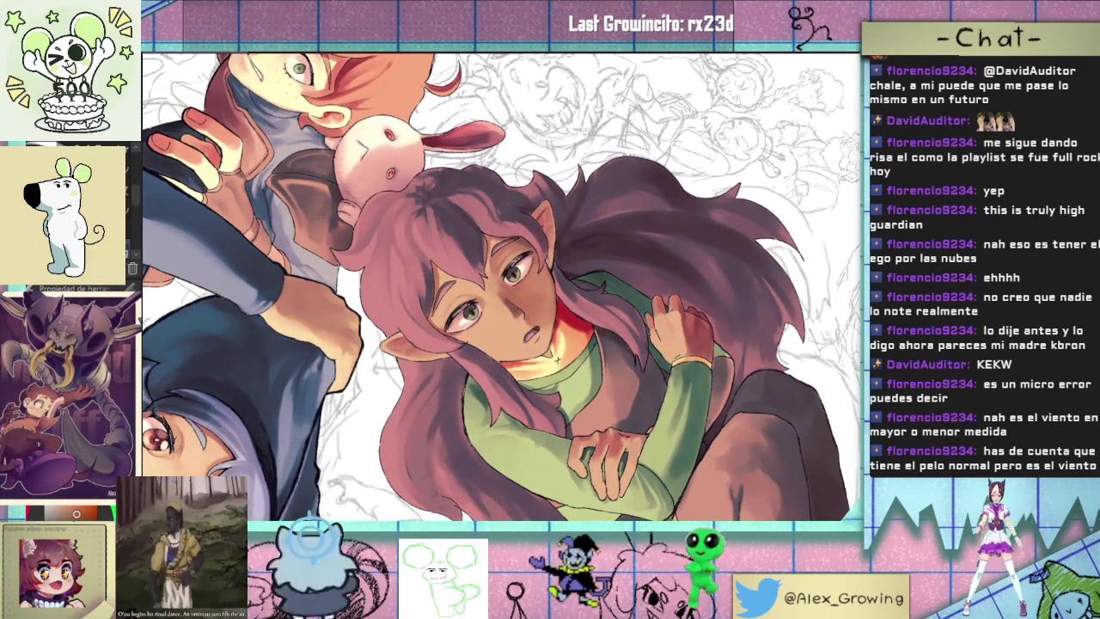
- Tilt the characters the other way and rotate the view around the bunny and faces
{"action": "mouse_move", "coordinate": [625, 281]}
{"action": "left_mouse_down"}
{"action": "mouse_move", "coordinate": [603, 232]}
{"action": "mouse_move", "coordinate": [550, 219]}
{"action": "left_mouse_up"}
{"action": "scroll", "coordinate": [533, 216], "scroll_direction": "up", "scroll_amount": 3}
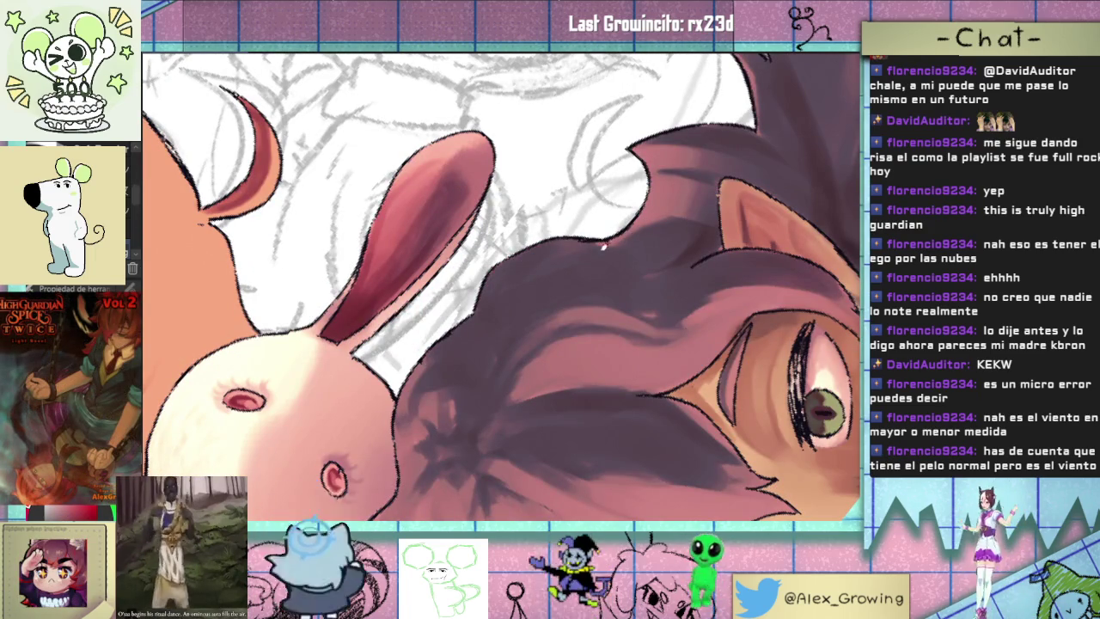
{"action": "scroll", "coordinate": [630, 232], "scroll_direction": "down", "scroll_amount": 5}
{"action": "left_click_drag", "start_coordinate": [630, 232], "coordinate": [589, 427]}
{"action": "scroll", "coordinate": [481, 273], "scroll_direction": "up", "scroll_amount": 5}
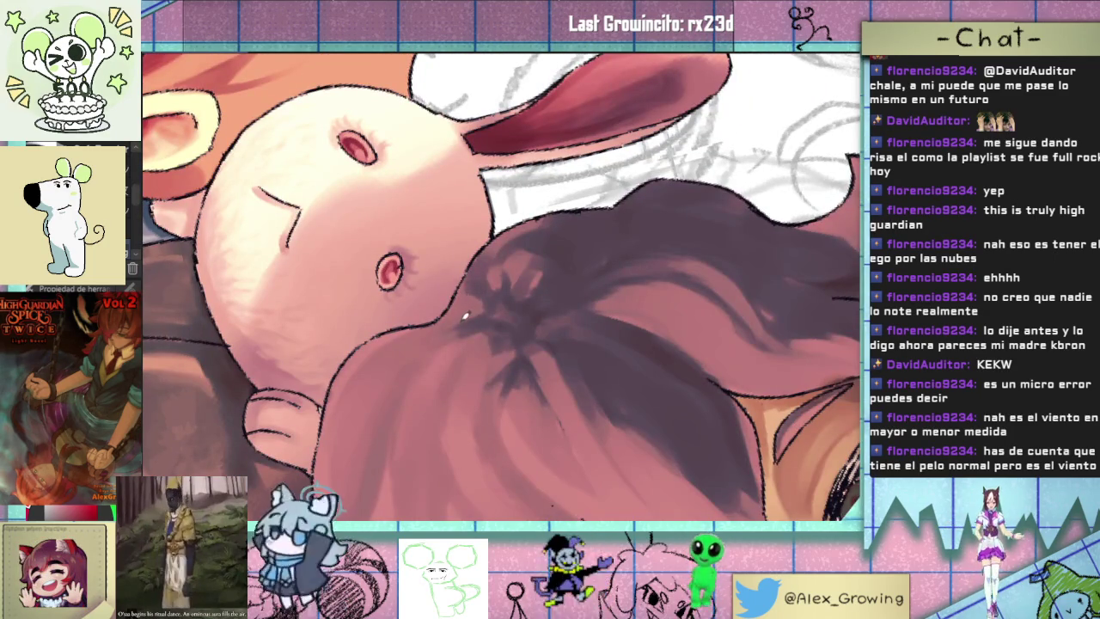
{"action": "scroll", "coordinate": [465, 316], "scroll_direction": "down", "scroll_amount": 5}
{"action": "mouse_move", "coordinate": [465, 316]}
{"action": "left_mouse_down"}
{"action": "mouse_move", "coordinate": [542, 284]}
{"action": "mouse_move", "coordinate": [491, 359]}
{"action": "left_mouse_up"}
{"action": "scroll", "coordinate": [543, 285], "scroll_direction": "up", "scroll_amount": 5}
- Paint four dark hair strokes down the bunny's side, then zoom out to the full illustration
{"action": "left_click_drag", "start_coordinate": [505, 299], "coordinate": [486, 388]}
{"action": "left_click_drag", "start_coordinate": [509, 340], "coordinate": [491, 426]}
{"action": "mouse_move", "coordinate": [520, 293]}
{"action": "left_mouse_down"}
{"action": "mouse_move", "coordinate": [471, 355]}
{"action": "mouse_move", "coordinate": [495, 396]}
{"action": "left_mouse_up"}
{"action": "left_click_drag", "start_coordinate": [475, 353], "coordinate": [469, 378]}
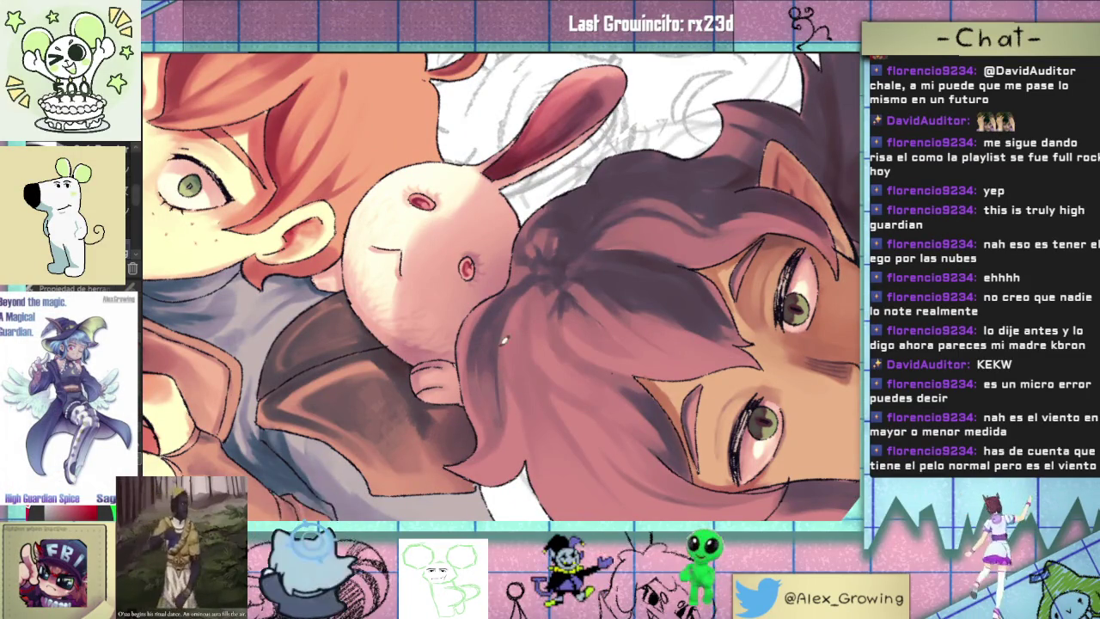
{"action": "scroll", "coordinate": [499, 346], "scroll_direction": "down", "scroll_amount": 5}
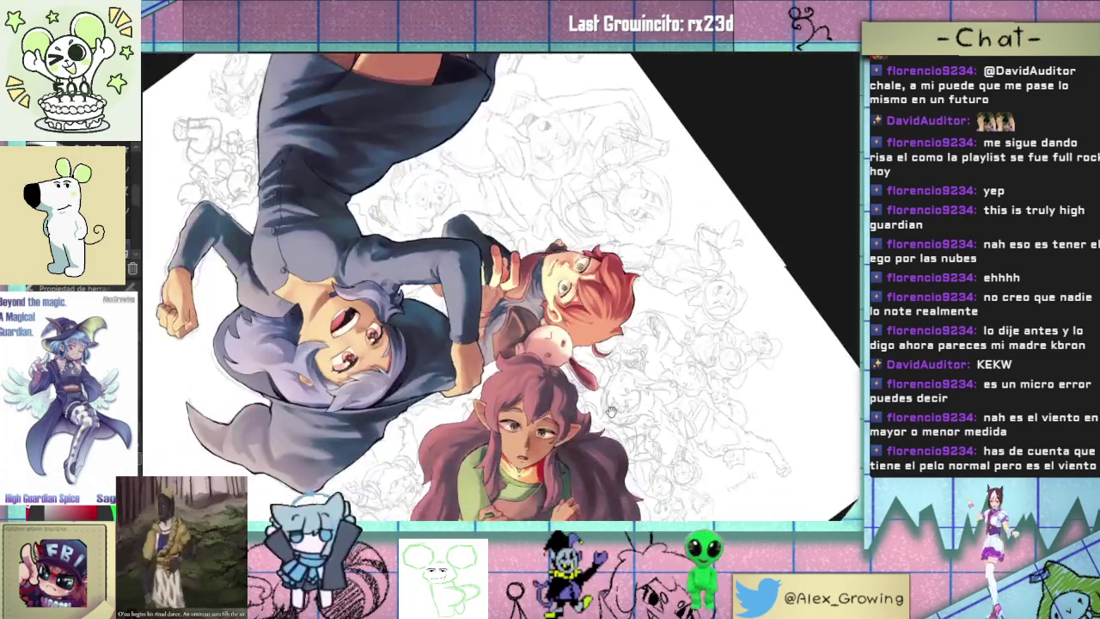
{"action": "mouse_move", "coordinate": [499, 347]}
{"action": "left_mouse_down"}
{"action": "mouse_move", "coordinate": [625, 215]}
{"action": "mouse_move", "coordinate": [571, 301]}
{"action": "left_mouse_up"}
{"action": "scroll", "coordinate": [571, 301], "scroll_direction": "up", "scroll_amount": 5}
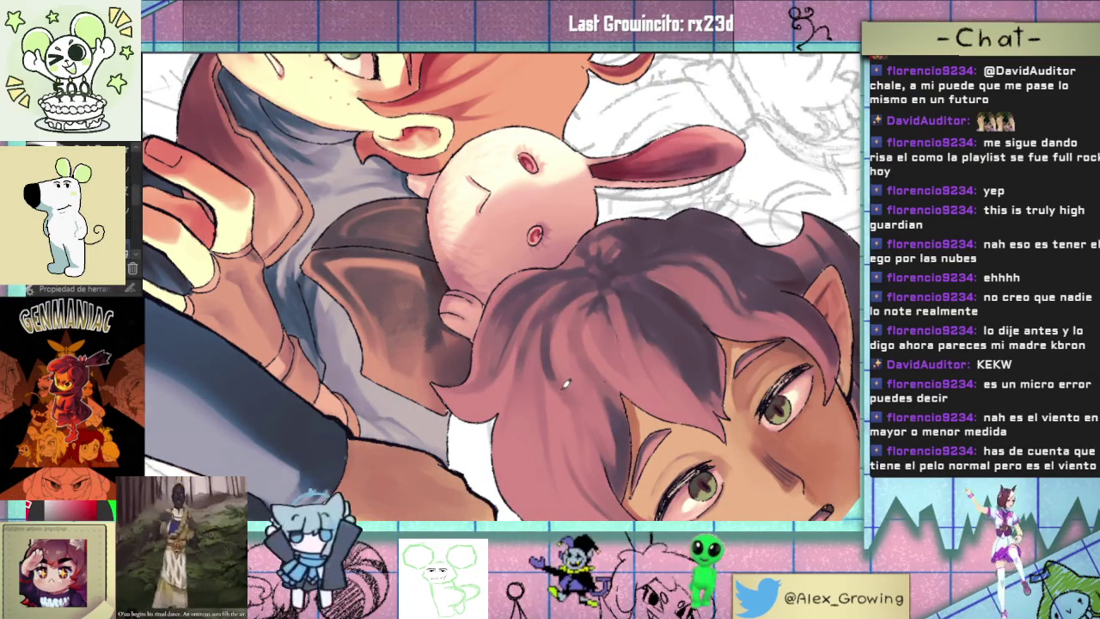
{"action": "left_click_drag", "start_coordinate": [556, 329], "coordinate": [650, 228]}
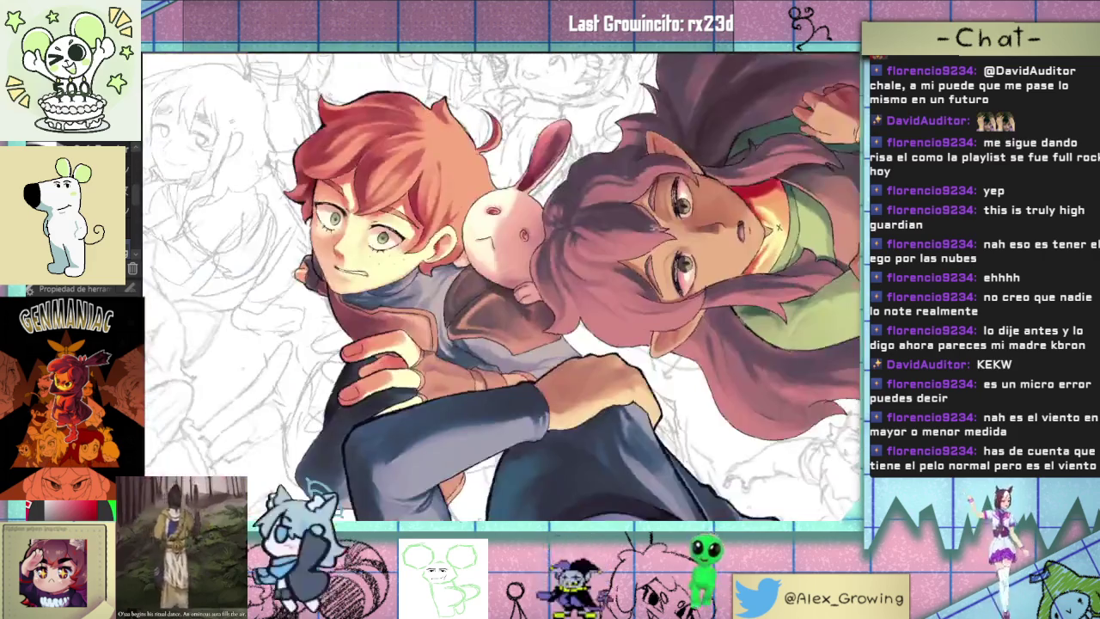
- Rotate and zoom the canvas from the girl's face and hair onto her crossed arms and sleeve edge
{"action": "mouse_move", "coordinate": [720, 288]}
{"action": "left_mouse_down"}
{"action": "mouse_move", "coordinate": [682, 222]}
{"action": "mouse_move", "coordinate": [573, 423]}
{"action": "mouse_move", "coordinate": [621, 267]}
{"action": "left_mouse_up"}
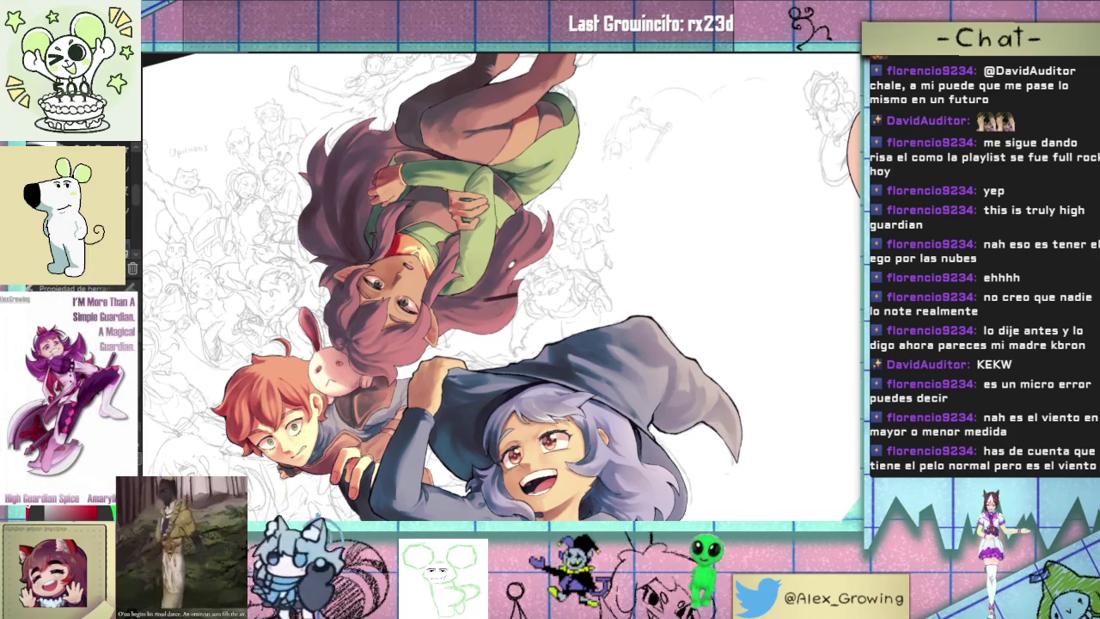
{"action": "scroll", "coordinate": [438, 343], "scroll_direction": "up", "scroll_amount": 3}
{"action": "scroll", "coordinate": [438, 344], "scroll_direction": "up", "scroll_amount": 2}
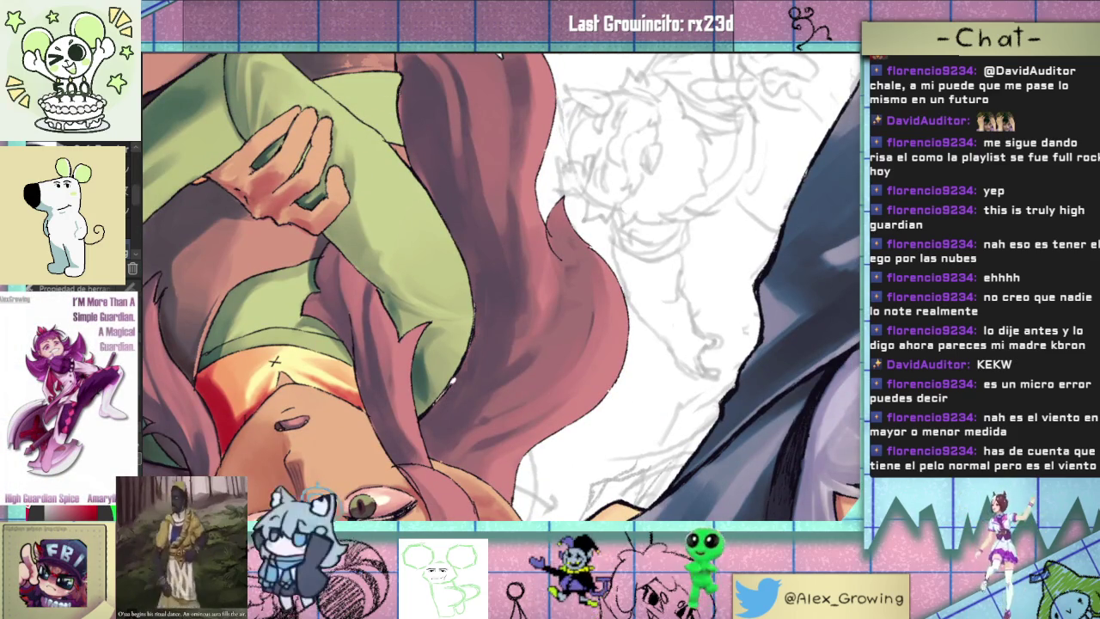
{"action": "scroll", "coordinate": [509, 370], "scroll_direction": "down", "scroll_amount": 1}
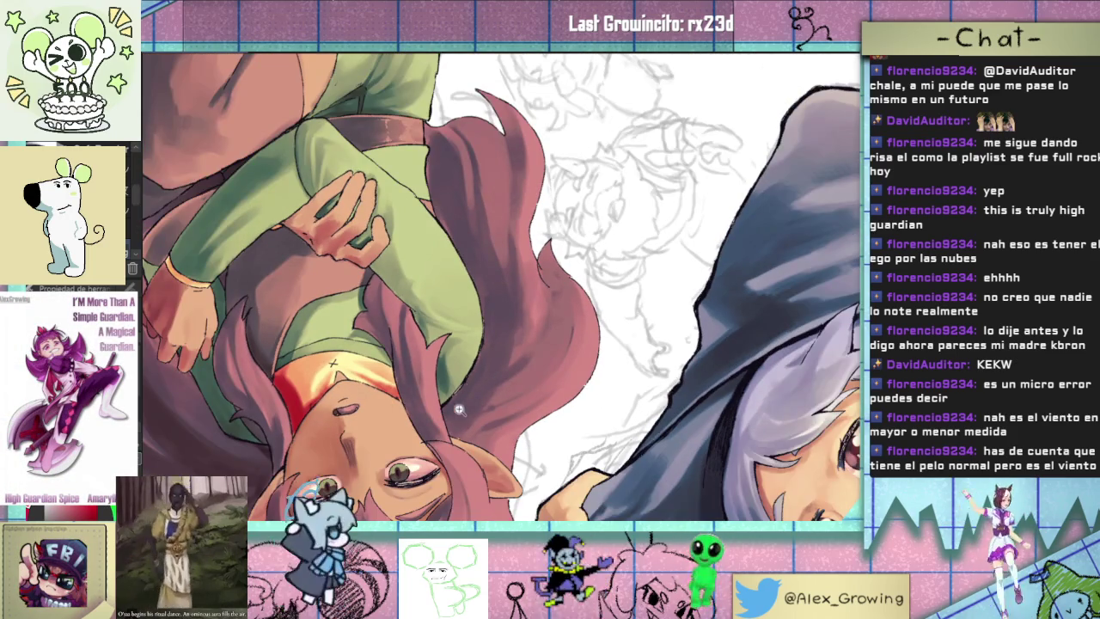
{"action": "left_click", "coordinate": [455, 411]}
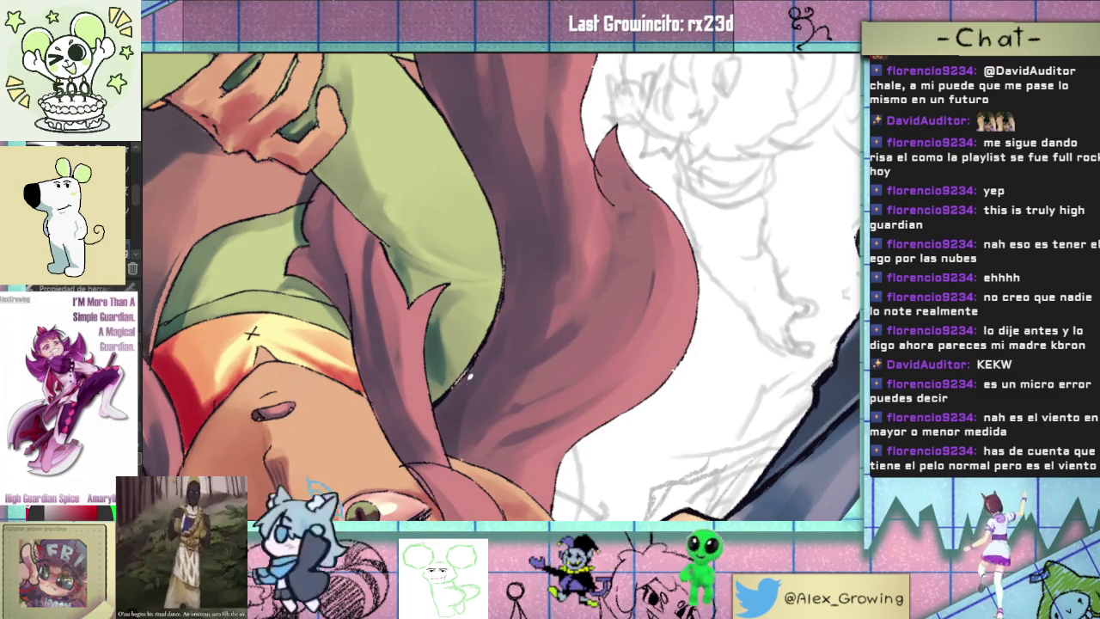
{"action": "scroll", "coordinate": [476, 365], "scroll_direction": "up", "scroll_amount": 1}
{"action": "left_click_drag", "start_coordinate": [500, 288], "coordinate": [549, 280]}
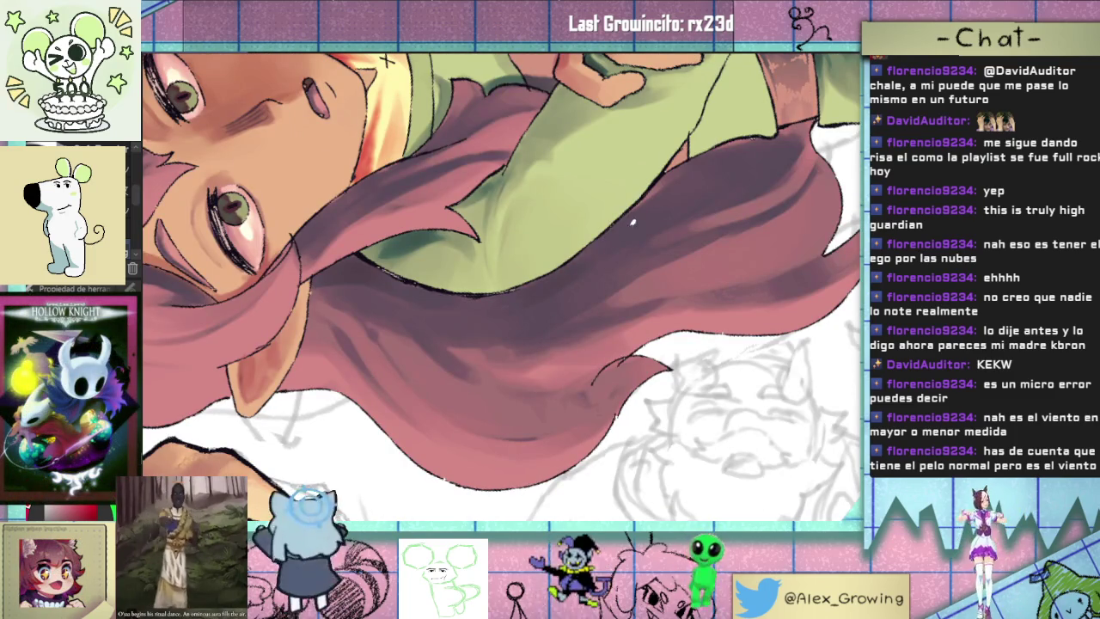
{"action": "scroll", "coordinate": [387, 60], "scroll_direction": "down", "scroll_amount": 3}
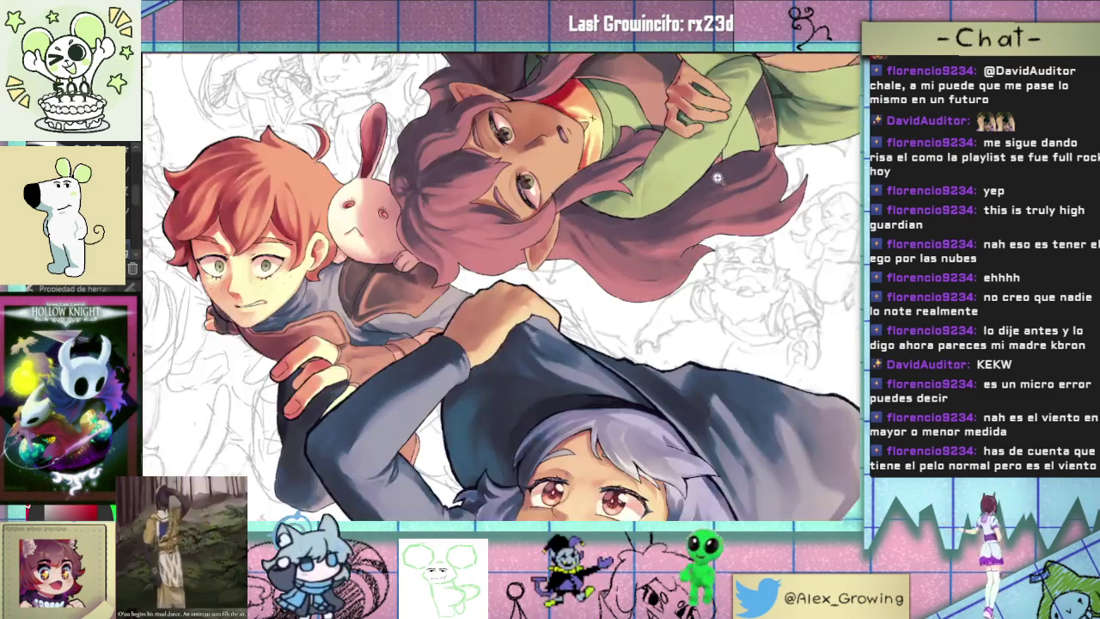
{"action": "scroll", "coordinate": [626, 211], "scroll_direction": "up", "scroll_amount": 5}
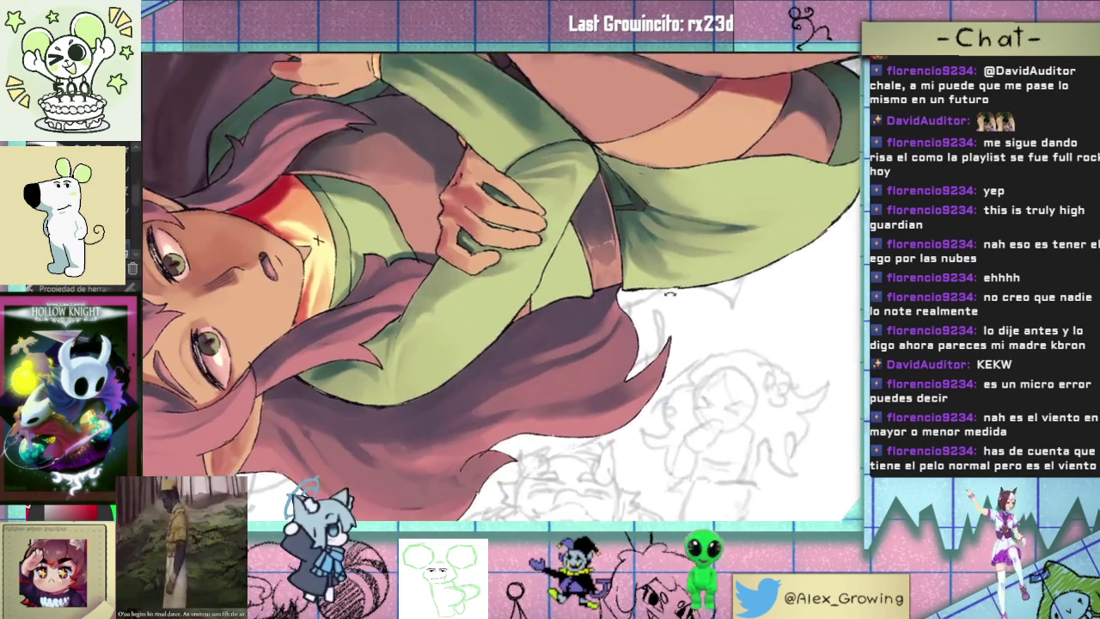
{"action": "left_click_drag", "start_coordinate": [596, 225], "coordinate": [591, 129]}
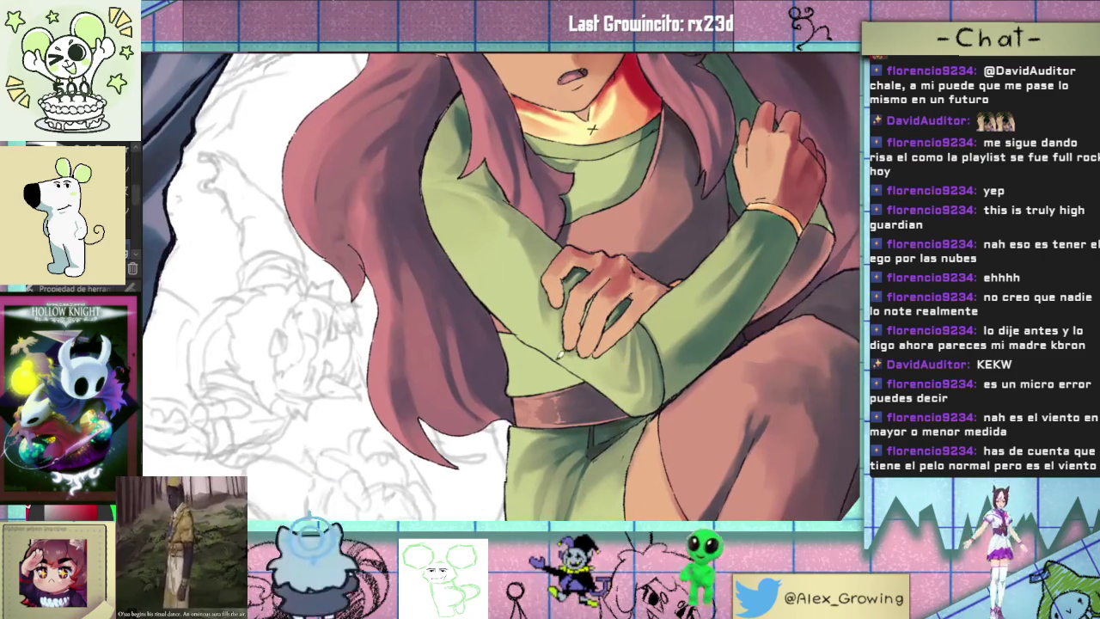
{"action": "scroll", "coordinate": [550, 284], "scroll_direction": "up", "scroll_amount": 3}
{"action": "mouse_move", "coordinate": [602, 258]}
{"action": "left_mouse_down"}
{"action": "mouse_move", "coordinate": [557, 329]}
{"action": "mouse_move", "coordinate": [636, 326]}
{"action": "left_mouse_up"}
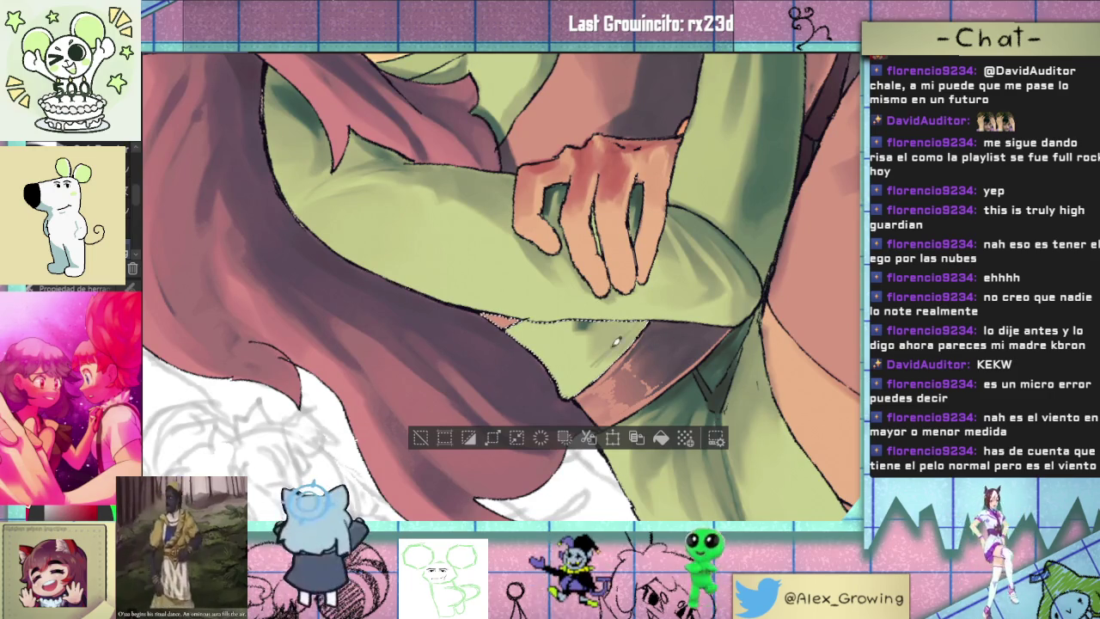
- Brush two darker green shading strokes along the sleeve edge below the girl's hand
{"action": "mouse_move", "coordinate": [599, 356]}
{"action": "left_mouse_down"}
{"action": "mouse_move", "coordinate": [637, 318]}
{"action": "mouse_move", "coordinate": [537, 320]}
{"action": "left_mouse_up"}
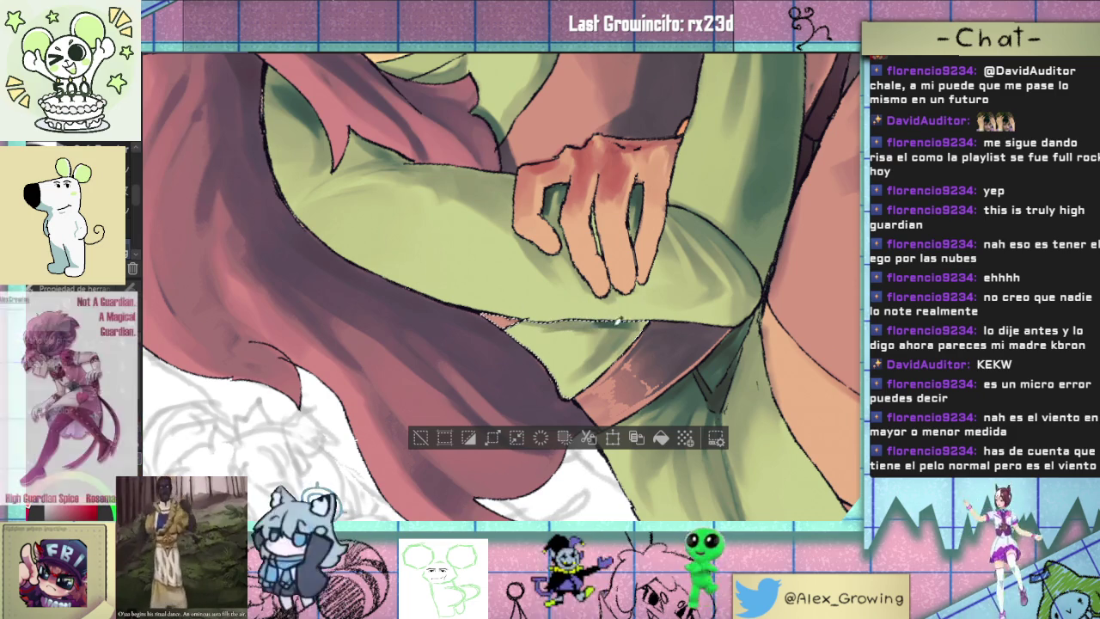
{"action": "left_click_drag", "start_coordinate": [625, 330], "coordinate": [589, 320]}
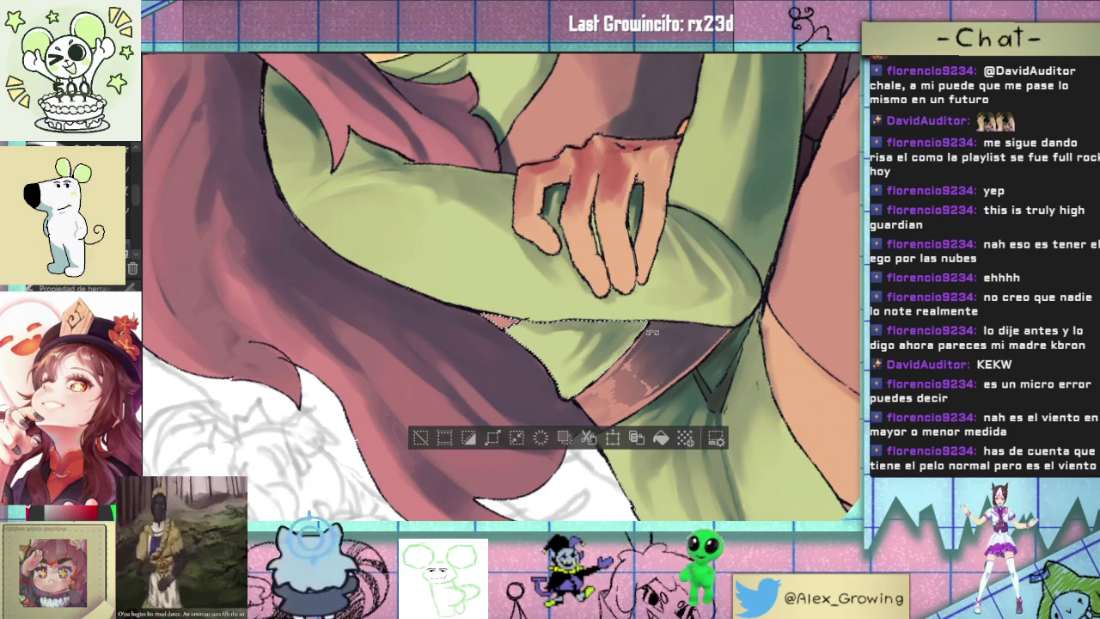
{"action": "left_click_drag", "start_coordinate": [645, 340], "coordinate": [604, 266]}
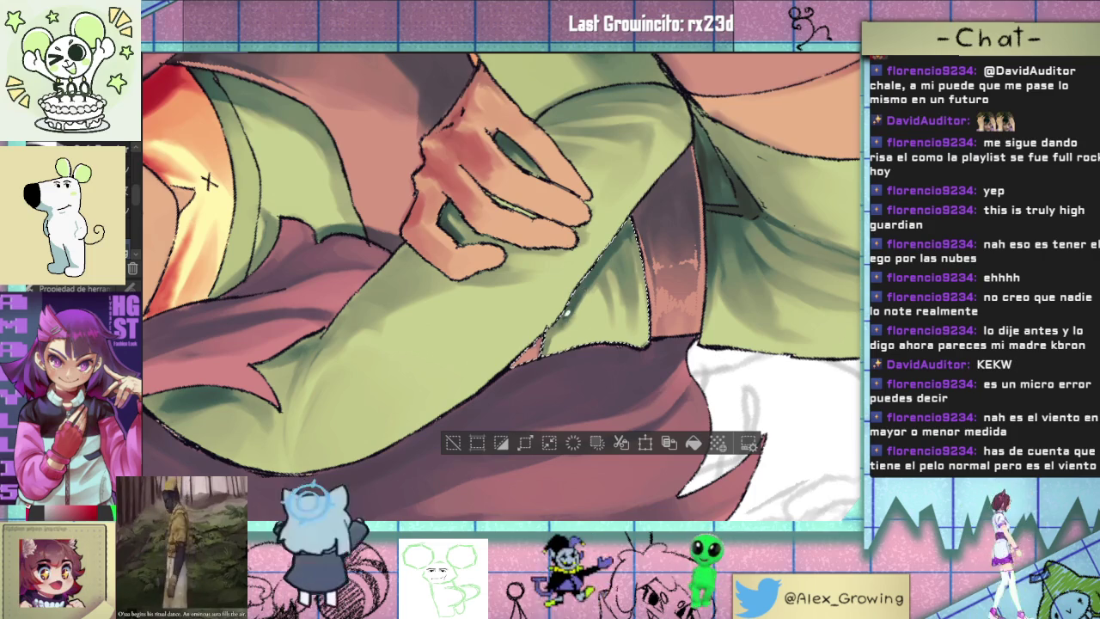
{"action": "scroll", "coordinate": [679, 313], "scroll_direction": "down", "scroll_amount": 3}
{"action": "scroll", "coordinate": [679, 312], "scroll_direction": "down", "scroll_amount": 2}
{"action": "scroll", "coordinate": [679, 313], "scroll_direction": "down", "scroll_amount": 2}
{"action": "left_click_drag", "start_coordinate": [679, 313], "coordinate": [649, 280]}
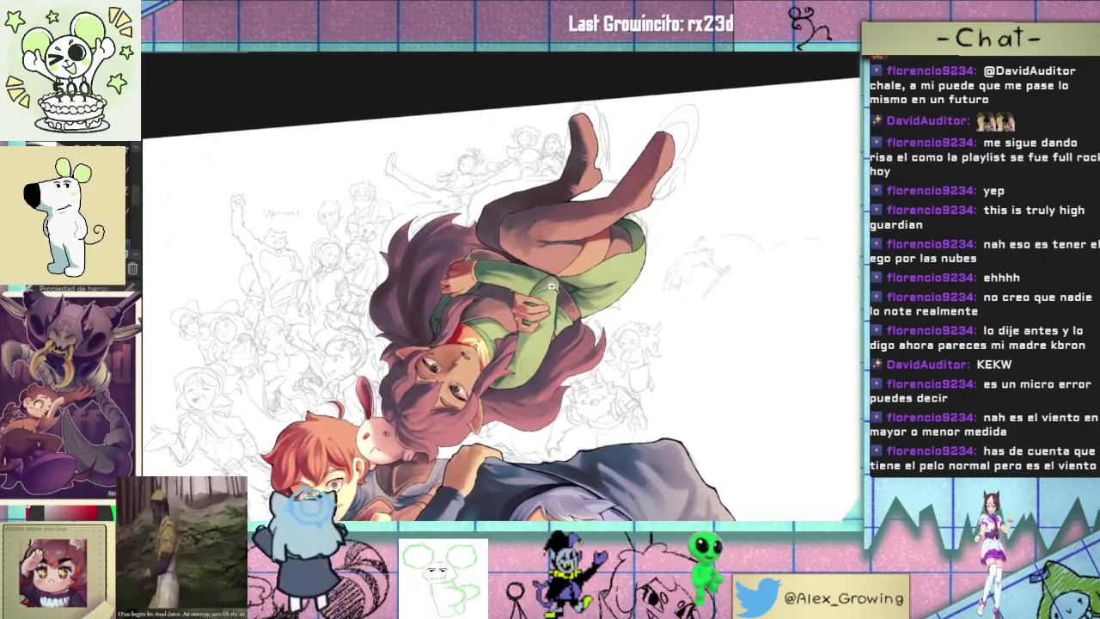
{"action": "scroll", "coordinate": [649, 280], "scroll_direction": "down", "scroll_amount": 3}
{"action": "mouse_move", "coordinate": [633, 321]}
{"action": "left_mouse_down"}
{"action": "mouse_move", "coordinate": [642, 254]}
{"action": "mouse_move", "coordinate": [613, 288]}
{"action": "mouse_move", "coordinate": [572, 280]}
{"action": "left_mouse_up"}
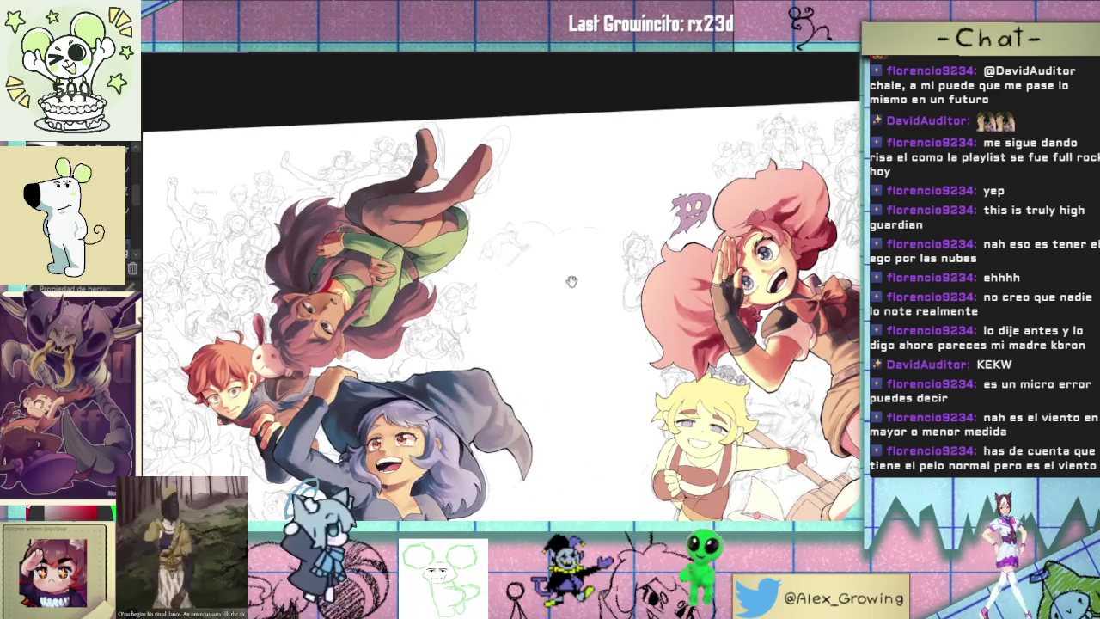
{"action": "left_click_drag", "start_coordinate": [489, 215], "coordinate": [623, 233]}
{"action": "scroll", "coordinate": [623, 234], "scroll_direction": "up", "scroll_amount": 3}
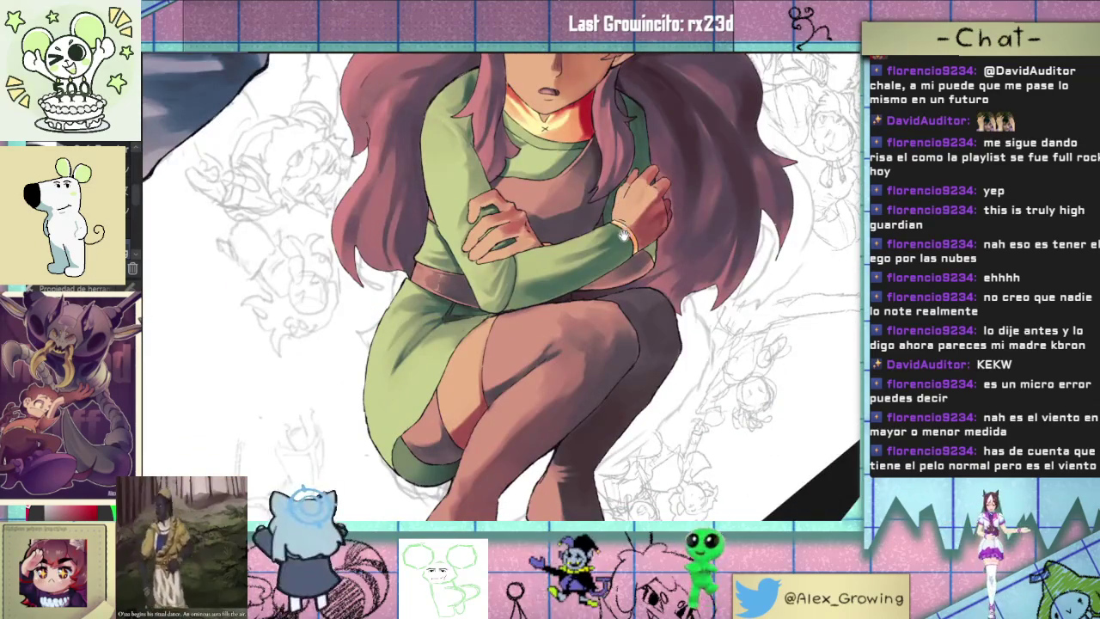
{"action": "scroll", "coordinate": [620, 249], "scroll_direction": "down", "scroll_amount": 2}
{"action": "scroll", "coordinate": [621, 283], "scroll_direction": "down", "scroll_amount": 2}
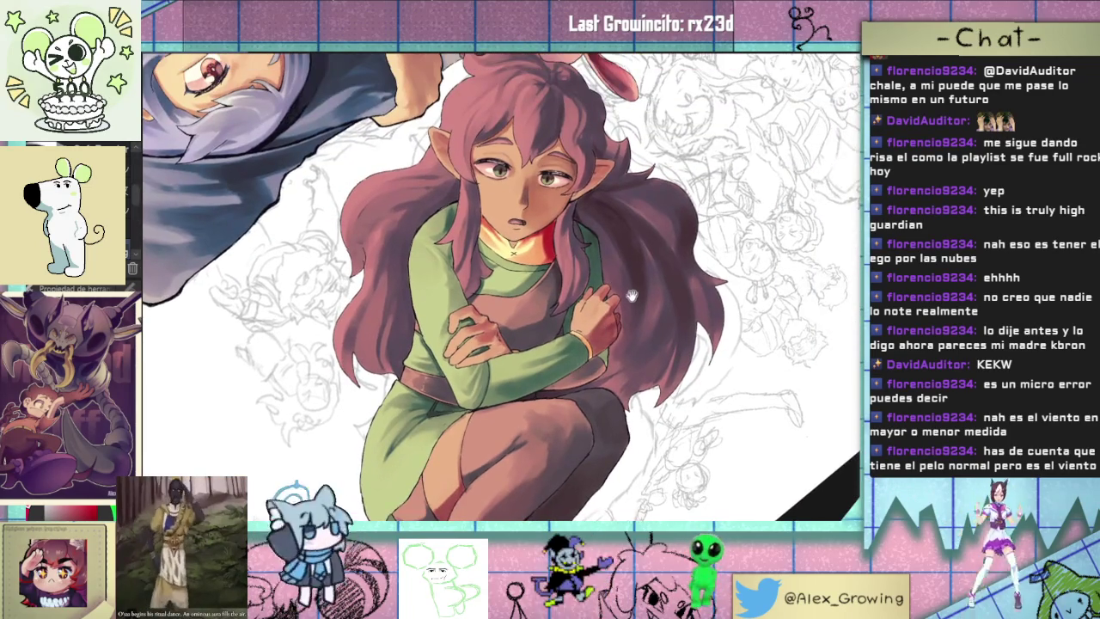
{"action": "scroll", "coordinate": [621, 309], "scroll_direction": "down", "scroll_amount": 2}
{"action": "scroll", "coordinate": [622, 345], "scroll_direction": "down", "scroll_amount": 2}
{"action": "scroll", "coordinate": [622, 344], "scroll_direction": "down", "scroll_amount": 2}
{"action": "scroll", "coordinate": [584, 339], "scroll_direction": "up", "scroll_amount": 3}
{"action": "scroll", "coordinate": [533, 337], "scroll_direction": "up", "scroll_amount": 2}
{"action": "scroll", "coordinate": [490, 335], "scroll_direction": "up", "scroll_amount": 2}
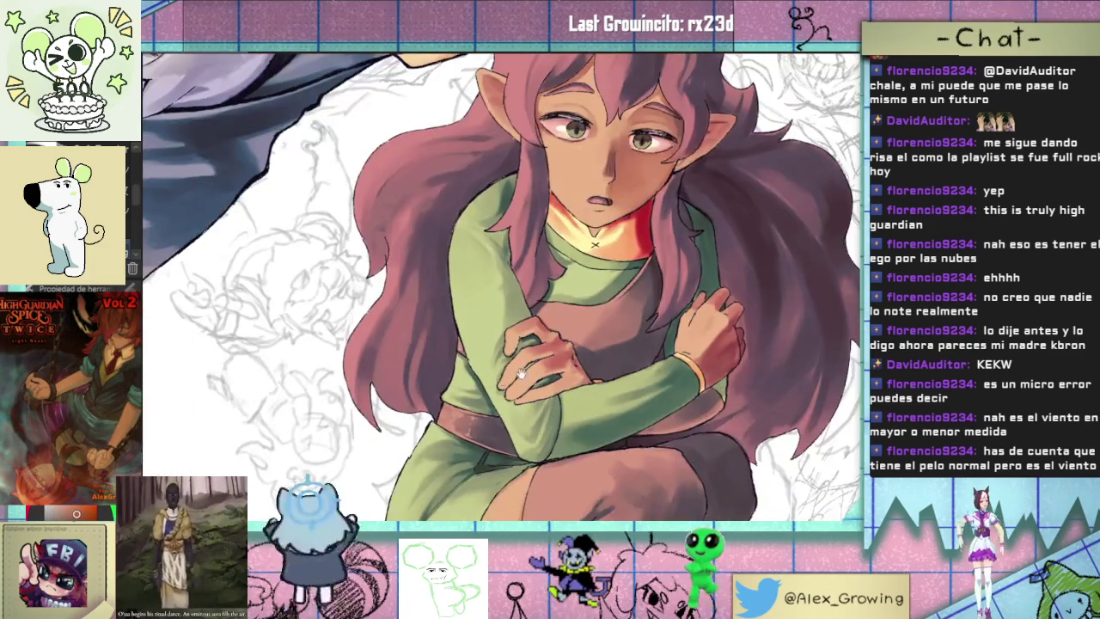
{"action": "mouse_move", "coordinate": [498, 356]}
{"action": "left_mouse_down"}
{"action": "mouse_move", "coordinate": [689, 281]}
{"action": "mouse_move", "coordinate": [595, 316]}
{"action": "left_mouse_up"}
{"action": "scroll", "coordinate": [595, 317], "scroll_direction": "up", "scroll_amount": 5}
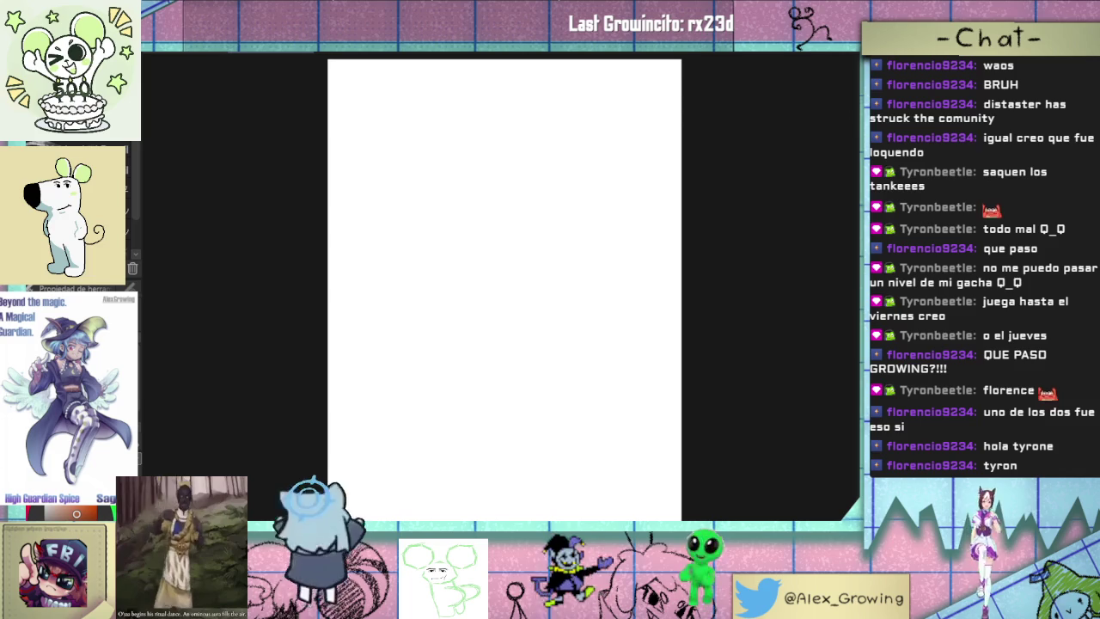
- Draw a trial curved sketch line near the canvas's upper right
{"action": "mouse_move", "coordinate": [522, 129]}
{"action": "left_mouse_down"}
{"action": "mouse_move", "coordinate": [527, 209]}
{"action": "mouse_move", "coordinate": [504, 147]}
{"action": "mouse_move", "coordinate": [504, 206]}
{"action": "left_mouse_up"}
- Sketch the sofa's left diagonal edge and back outline, undoing the misplaced trial strokes
{"action": "key", "text": "ctrl+z"}
{"action": "key", "text": "ctrl+z"}
{"action": "key", "text": "ctrl+z"}
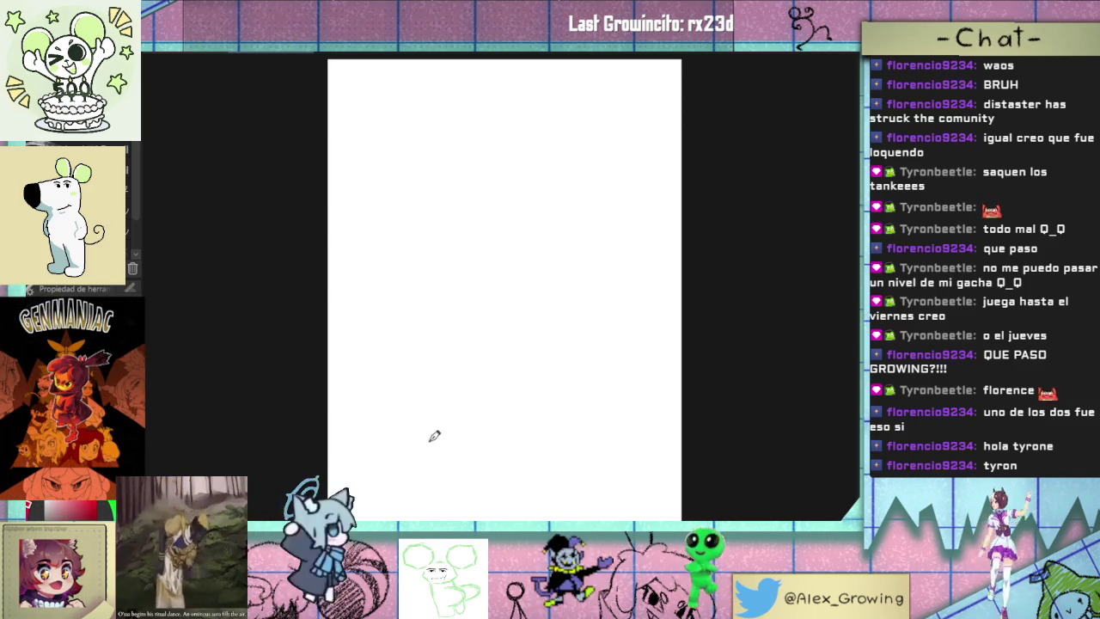
{"action": "left_click_drag", "start_coordinate": [418, 474], "coordinate": [328, 444]}
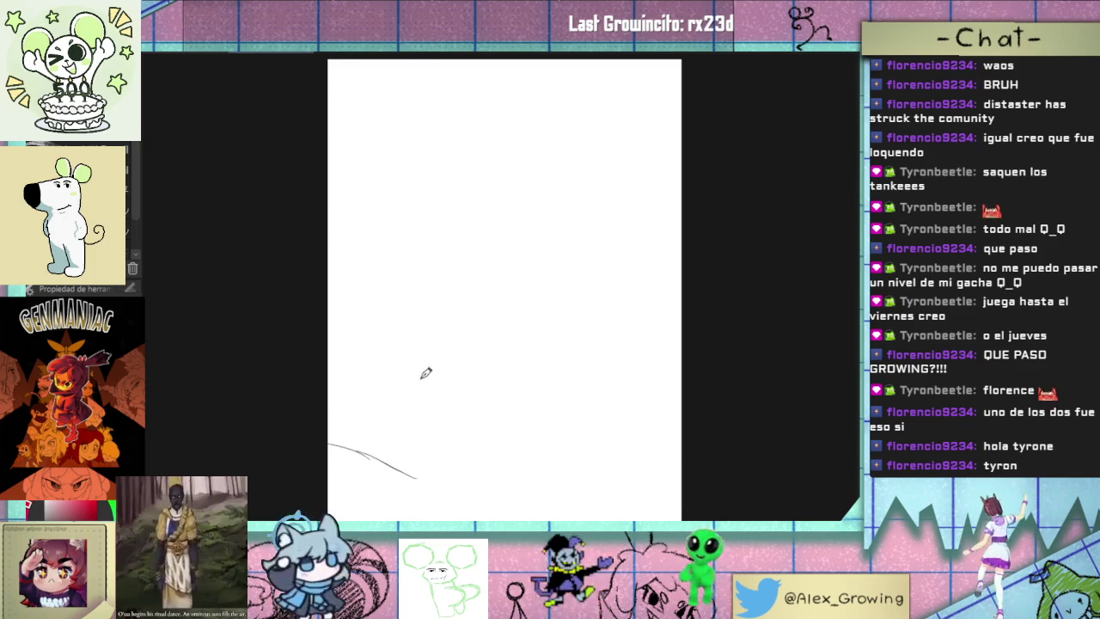
{"action": "left_click_drag", "start_coordinate": [368, 346], "coordinate": [443, 456]}
{"action": "key", "text": "ctrl+z"}
{"action": "key", "text": "ctrl+z"}
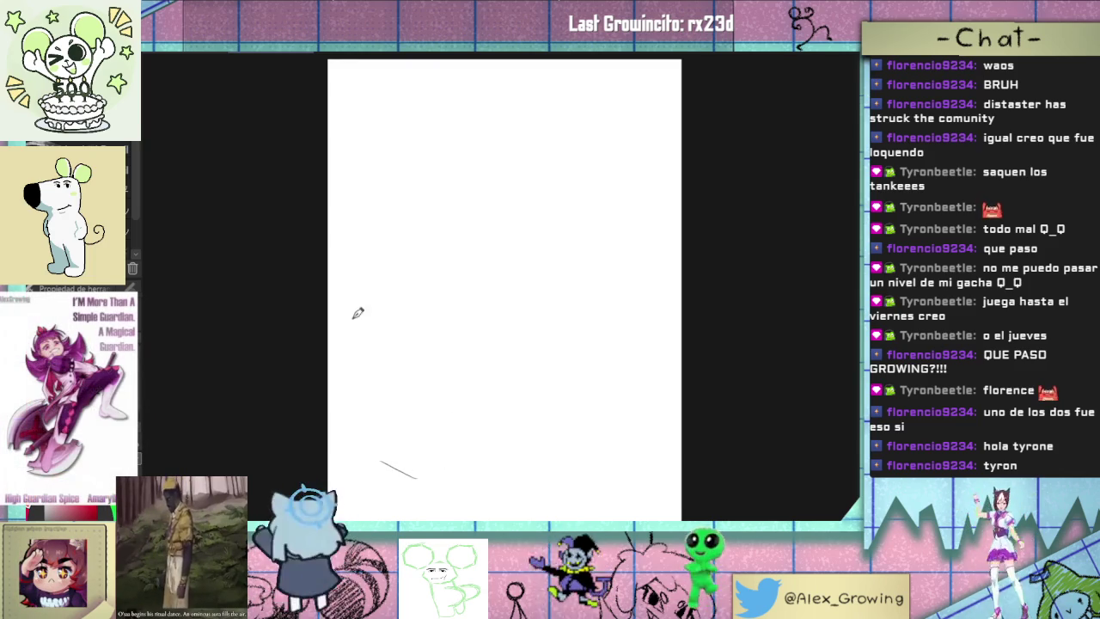
{"action": "left_click_drag", "start_coordinate": [345, 317], "coordinate": [405, 432]}
{"action": "mouse_move", "coordinate": [335, 292]}
{"action": "left_mouse_down"}
{"action": "mouse_move", "coordinate": [491, 296]}
{"action": "mouse_move", "coordinate": [524, 391]}
{"action": "left_mouse_up"}
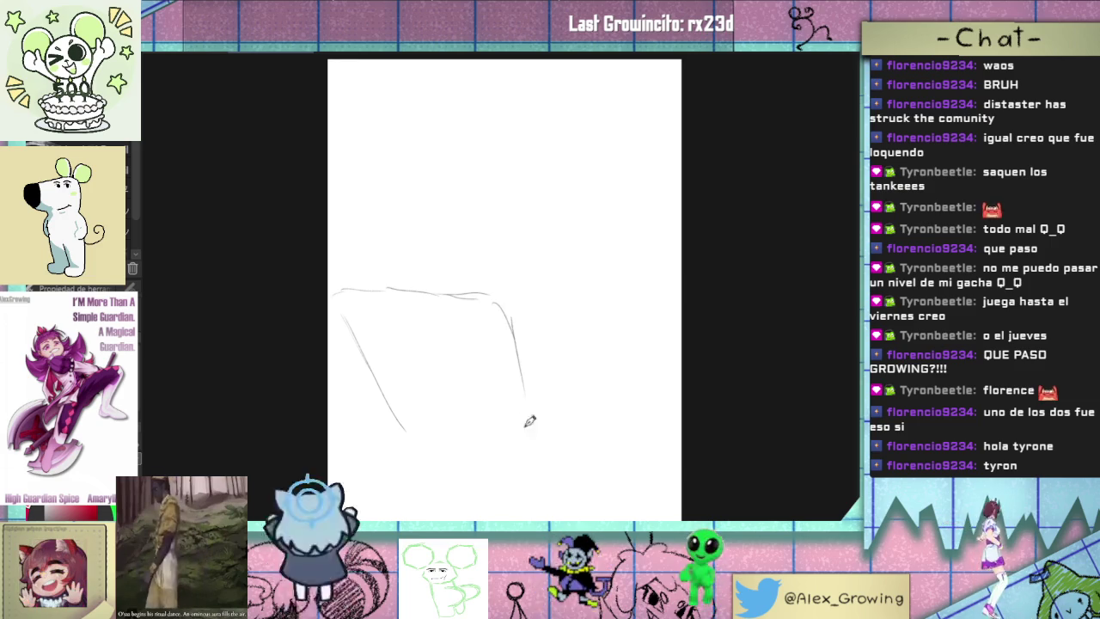
{"action": "mouse_move", "coordinate": [407, 434]}
{"action": "left_mouse_down"}
{"action": "mouse_move", "coordinate": [427, 495]}
{"action": "mouse_move", "coordinate": [593, 466]}
{"action": "left_mouse_up"}
- Draw the seat curve along the bottom and erase the stray lower diagonal stroke
{"action": "left_click_drag", "start_coordinate": [463, 501], "coordinate": [550, 519]}
{"action": "key", "text": "ctrl+z"}
{"action": "left_click_drag", "start_coordinate": [440, 503], "coordinate": [550, 519]}
{"action": "key", "text": "e"}
{"action": "mouse_move", "coordinate": [559, 461]}
{"action": "left_mouse_down"}
{"action": "mouse_move", "coordinate": [488, 485]}
{"action": "mouse_move", "coordinate": [539, 442]}
{"action": "mouse_move", "coordinate": [672, 423]}
{"action": "left_mouse_up"}
{"action": "key", "text": "p"}
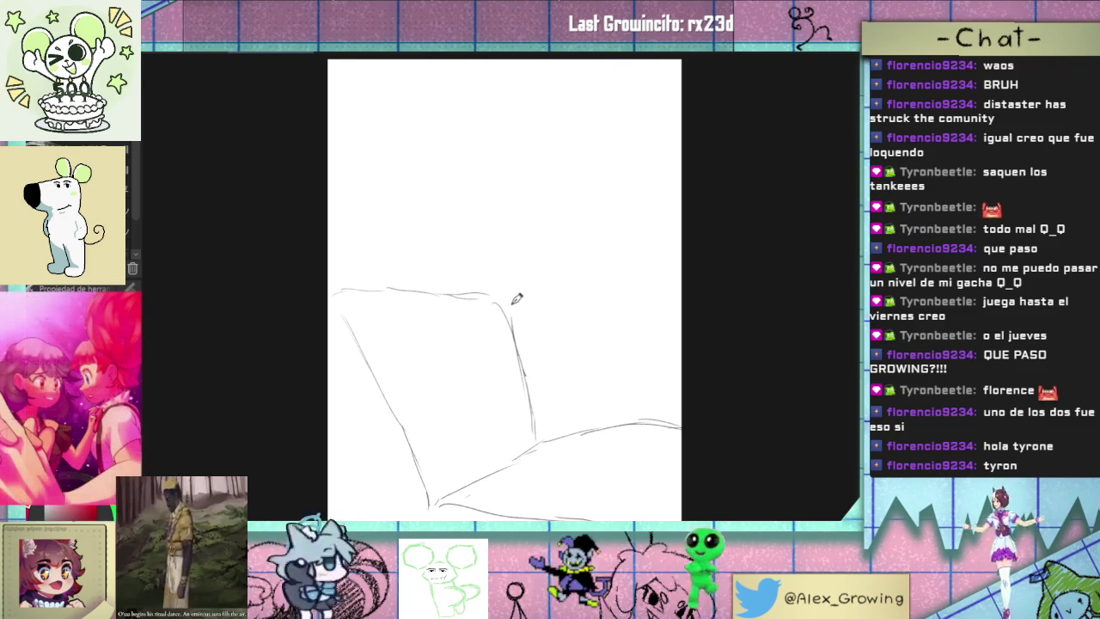
- Draw the top of the head outline and continue it down into the face profile
{"action": "left_click_drag", "start_coordinate": [473, 321], "coordinate": [501, 333]}
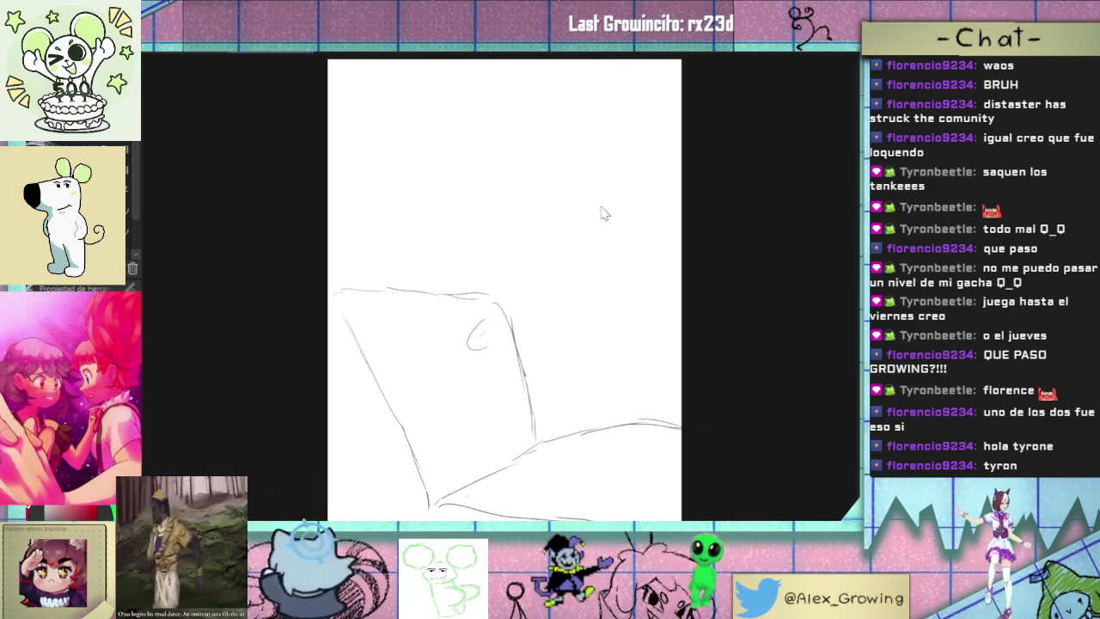
{"action": "mouse_move", "coordinate": [580, 191]}
{"action": "left_mouse_down"}
{"action": "mouse_move", "coordinate": [563, 197]}
{"action": "mouse_move", "coordinate": [553, 187]}
{"action": "mouse_move", "coordinate": [679, 148]}
{"action": "left_mouse_up"}
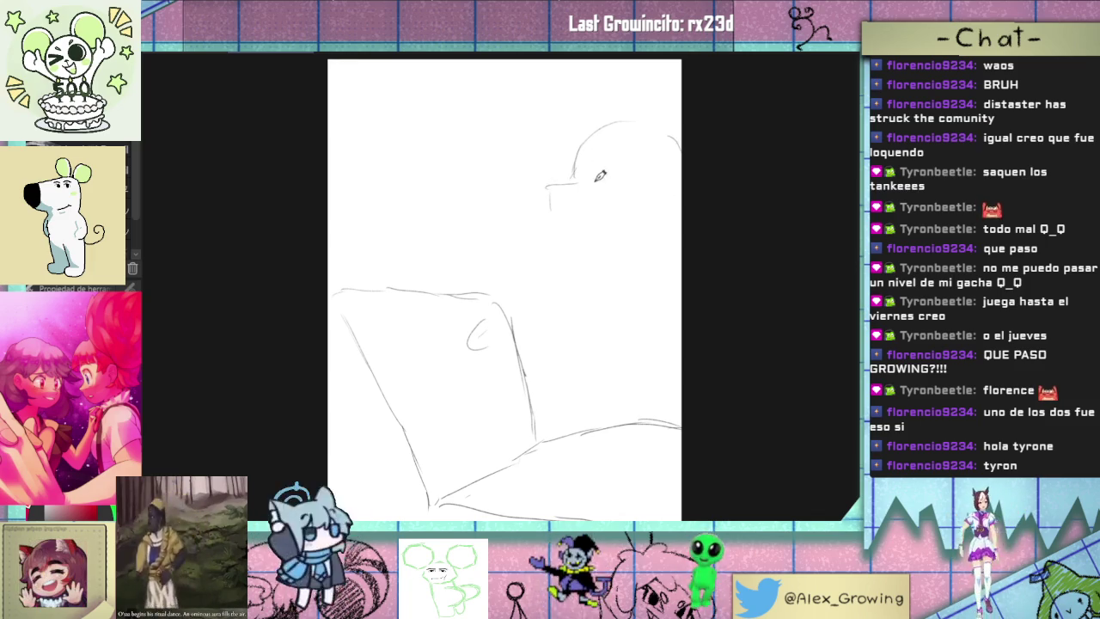
{"action": "key", "text": "ctrl+z"}
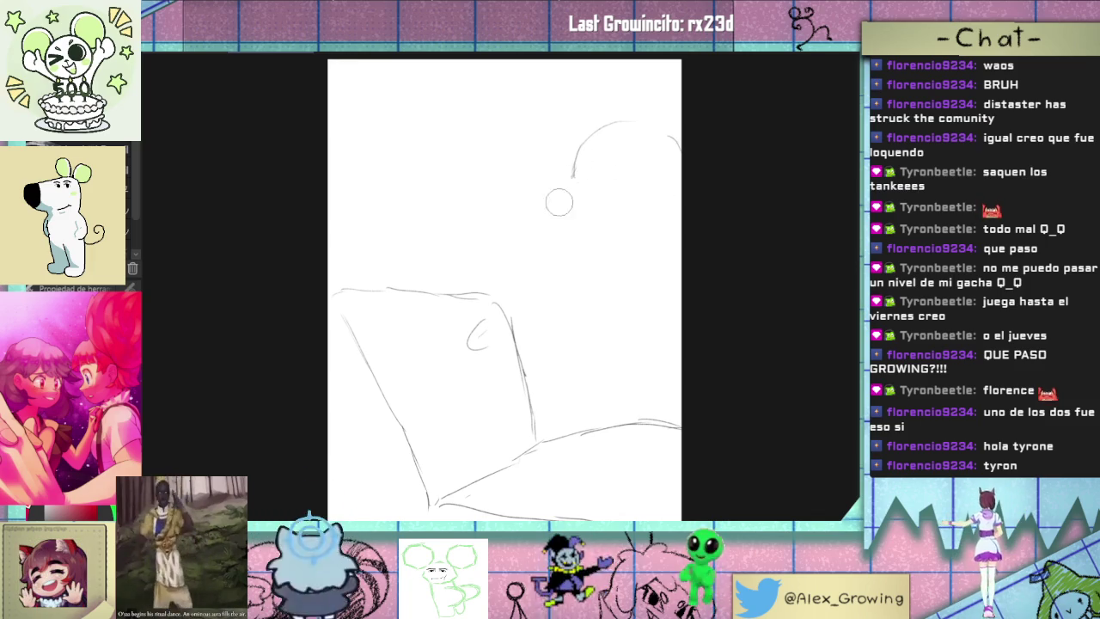
{"action": "left_click_drag", "start_coordinate": [560, 186], "coordinate": [671, 110]}
{"action": "left_click_drag", "start_coordinate": [588, 142], "coordinate": [572, 185]}
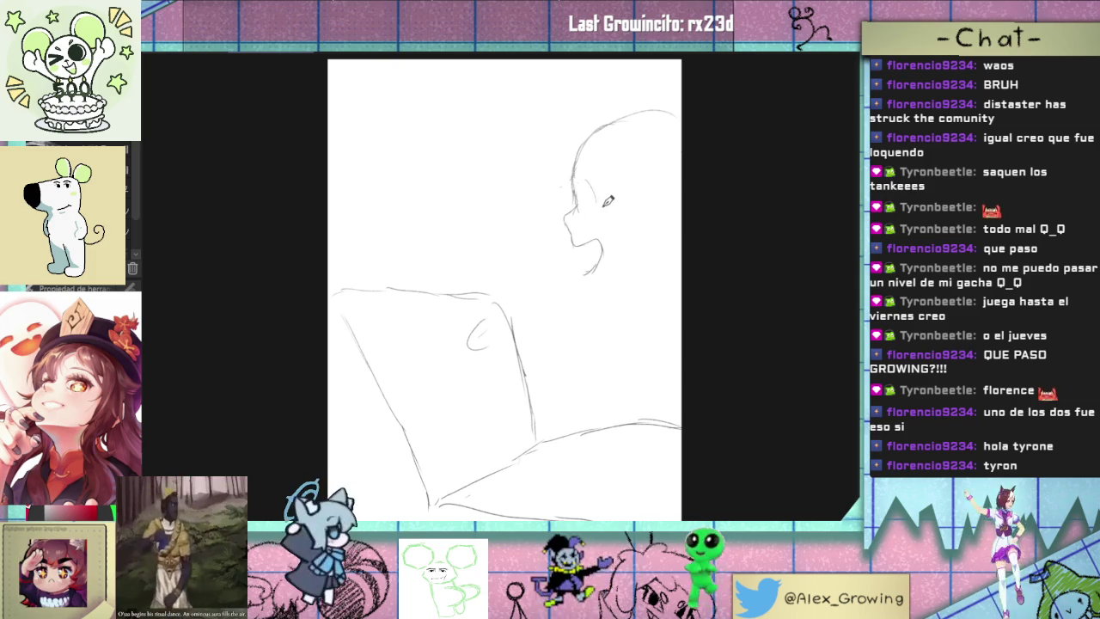
- Retry the chin curve several times, undo the attempts and the cushion curl, and lasso the head
{"action": "key", "text": "ctrl+z"}
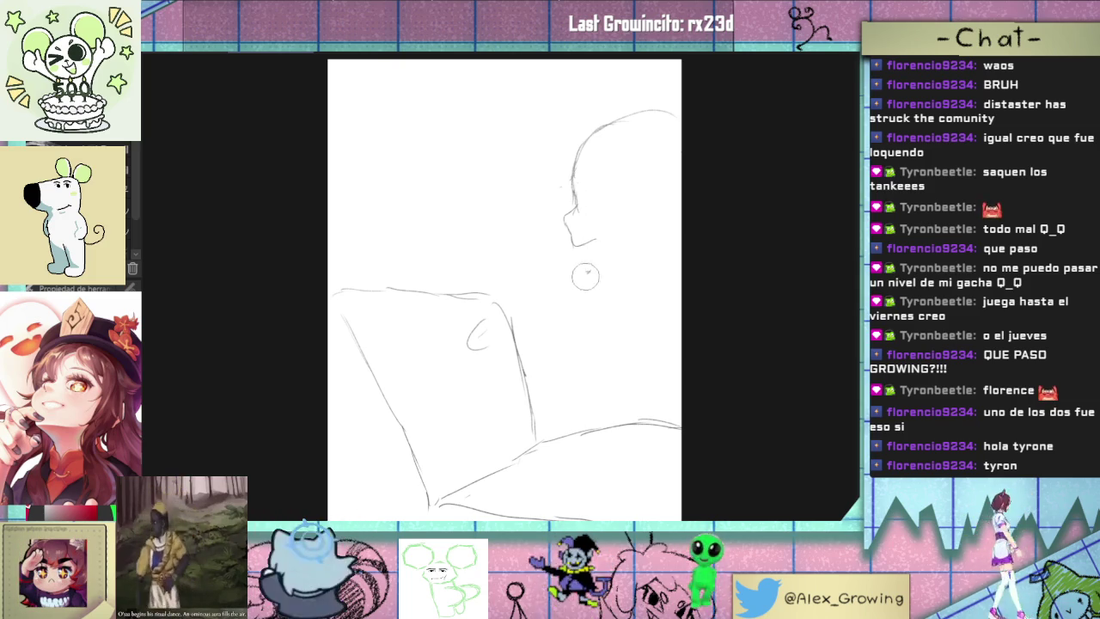
{"action": "left_click_drag", "start_coordinate": [601, 239], "coordinate": [590, 270]}
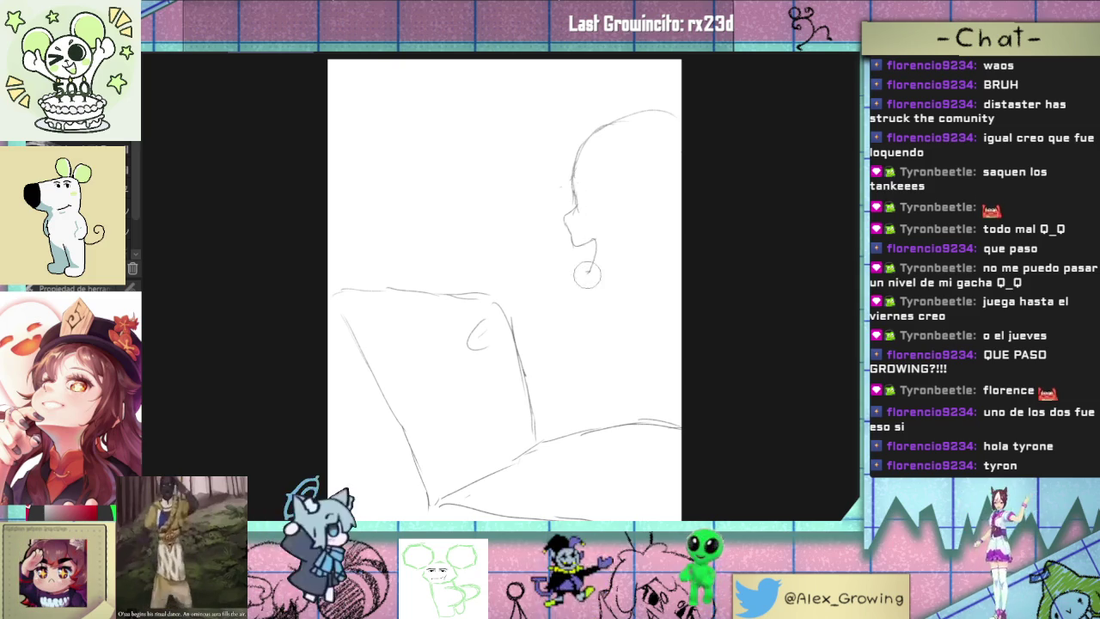
{"action": "key", "text": "ctrl+z"}
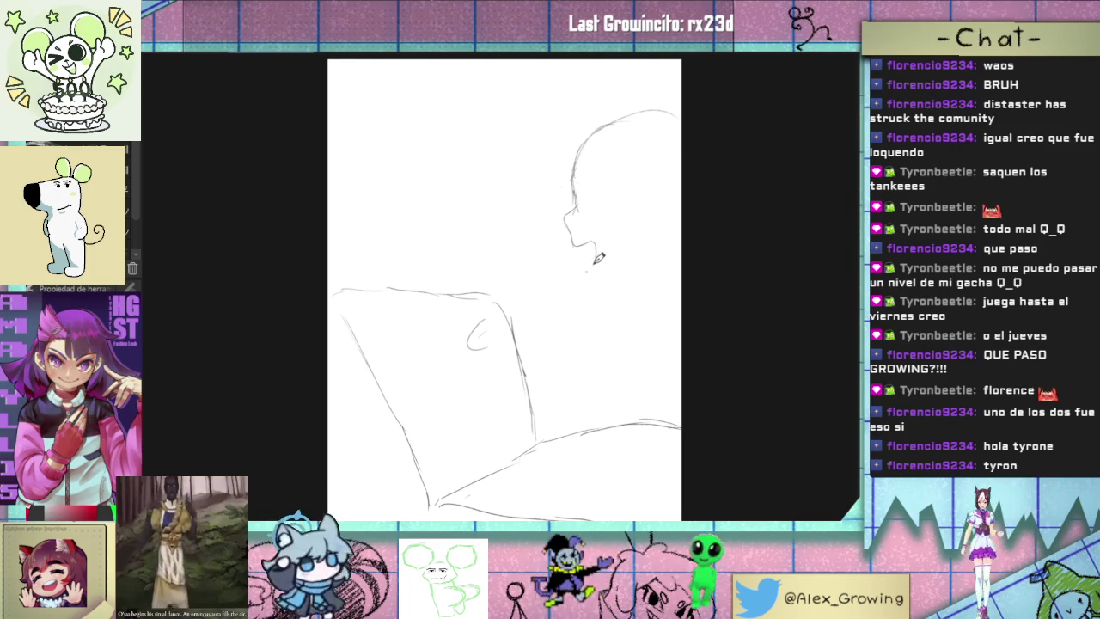
{"action": "left_click_drag", "start_coordinate": [591, 274], "coordinate": [608, 285]}
{"action": "key", "text": "ctrl+z"}
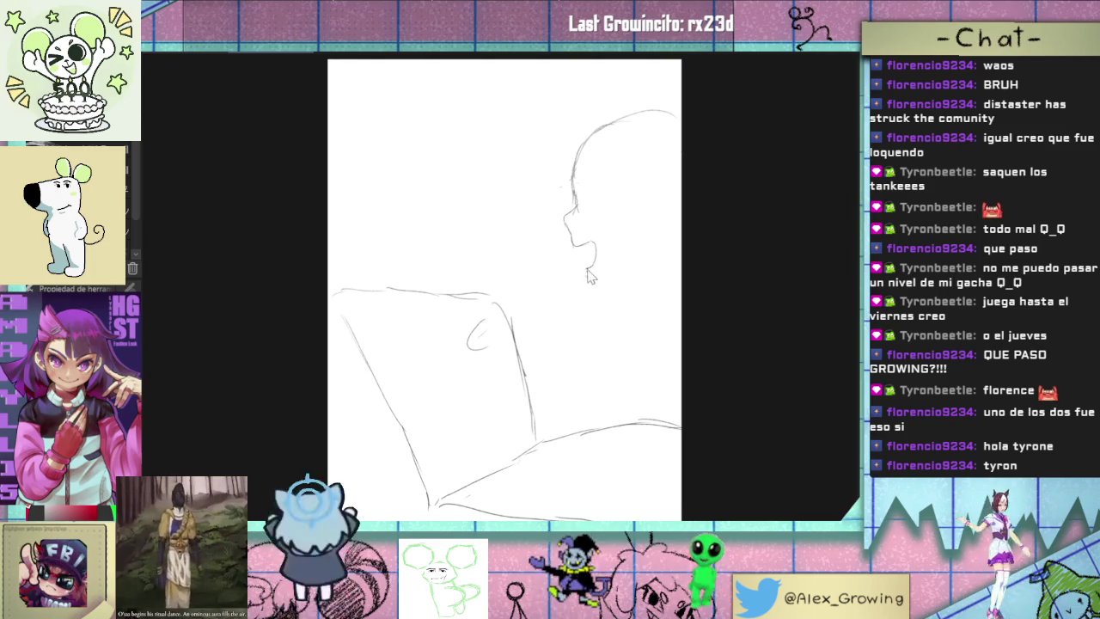
{"action": "left_click_drag", "start_coordinate": [588, 275], "coordinate": [619, 290]}
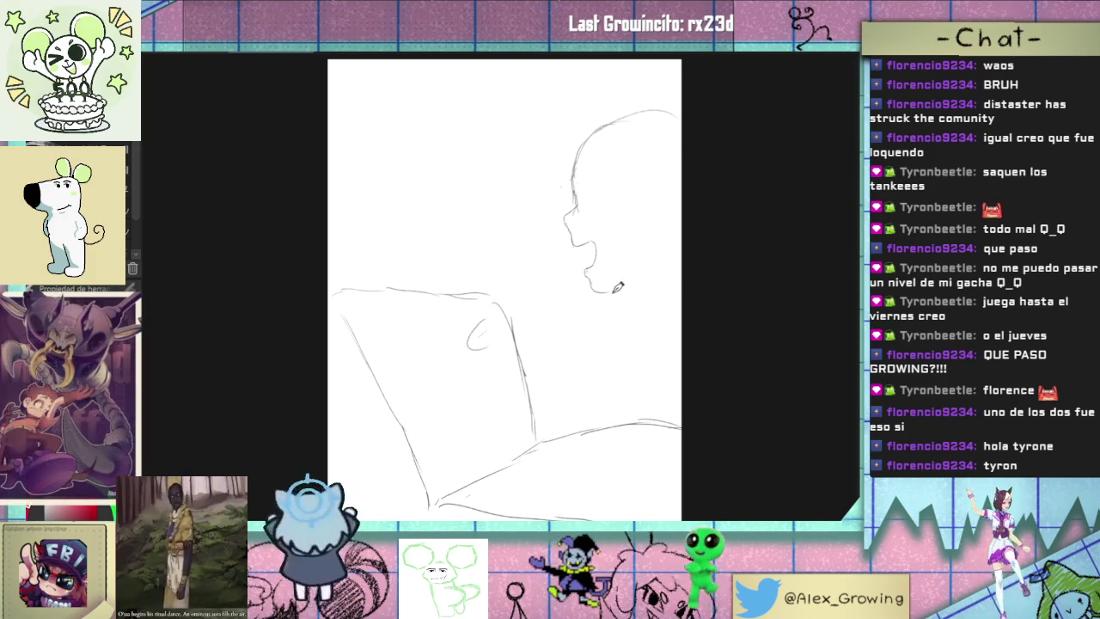
{"action": "key", "text": "ctrl+z"}
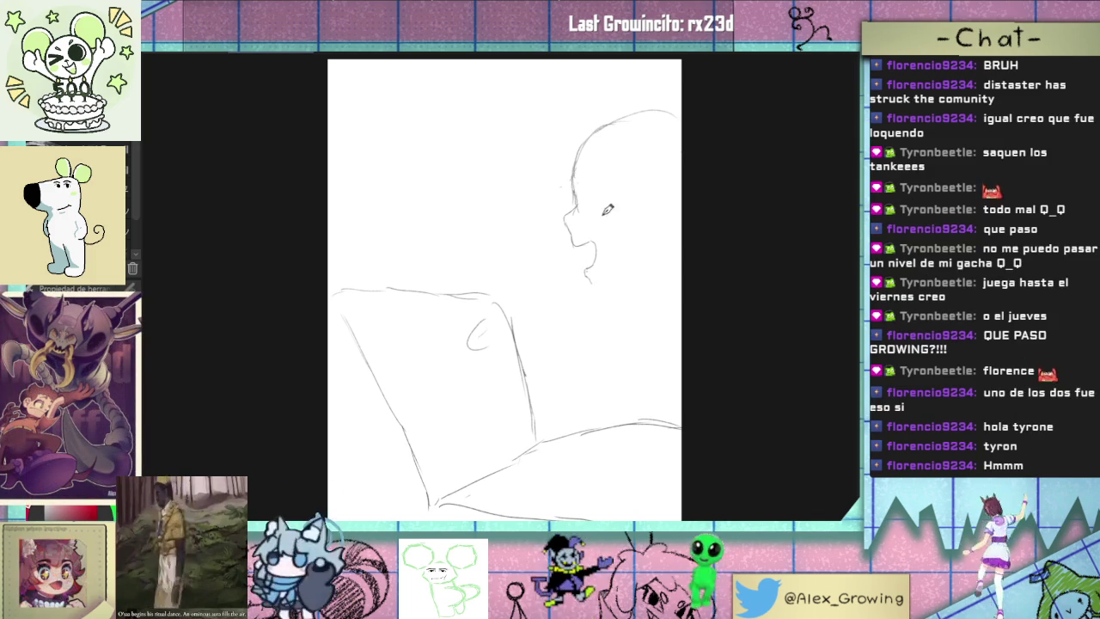
{"action": "left_click_drag", "start_coordinate": [591, 268], "coordinate": [596, 274]}
{"action": "key", "text": "ctrl+z"}
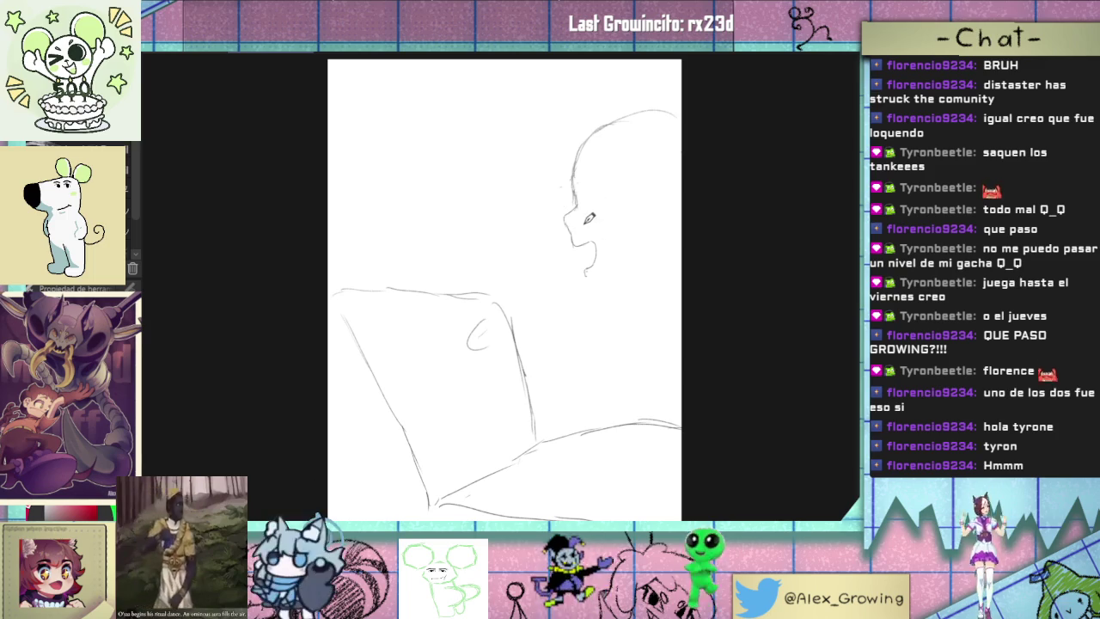
{"action": "key", "text": "ctrl+z"}
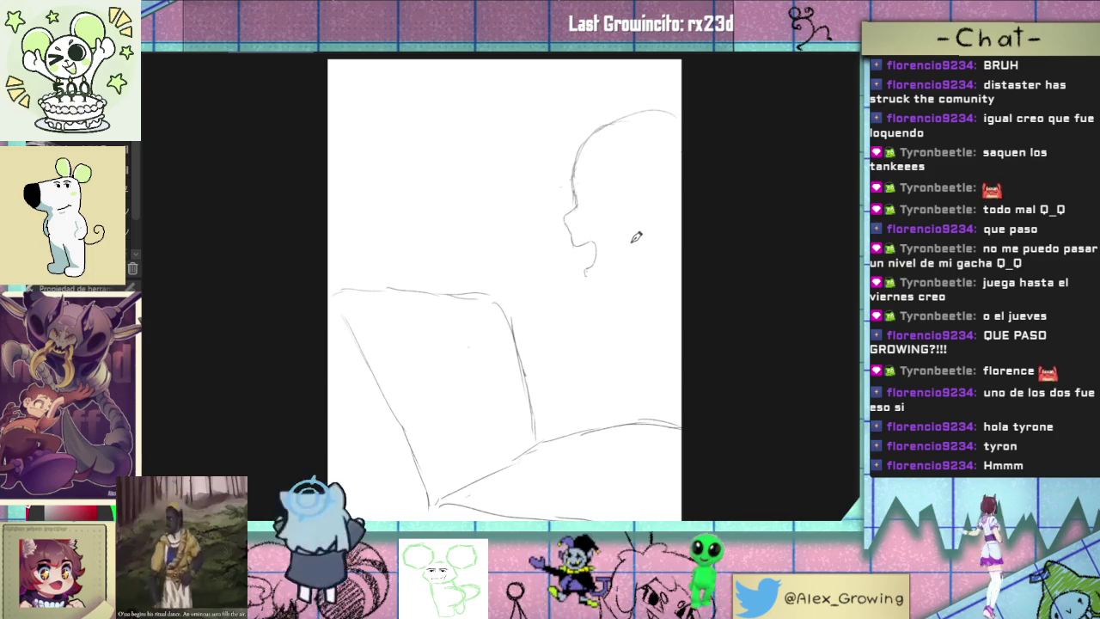
{"action": "left_click_drag", "start_coordinate": [589, 314], "coordinate": [719, 258]}
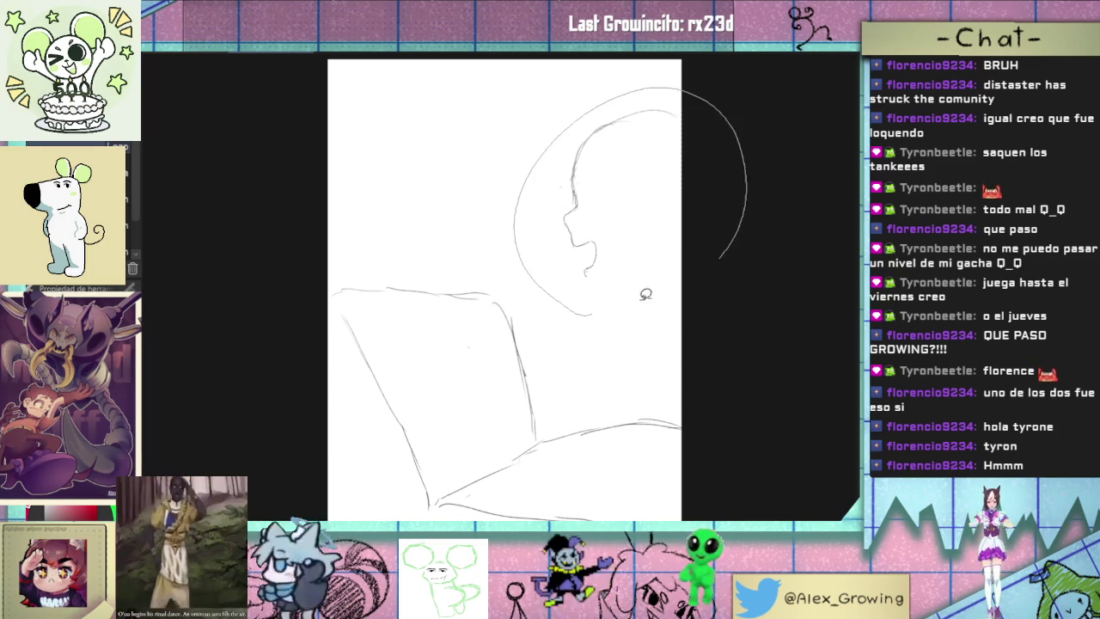
- Rotate and scale the lassoed head sketch and confirm the transform
{"action": "left_click", "coordinate": [642, 341]}
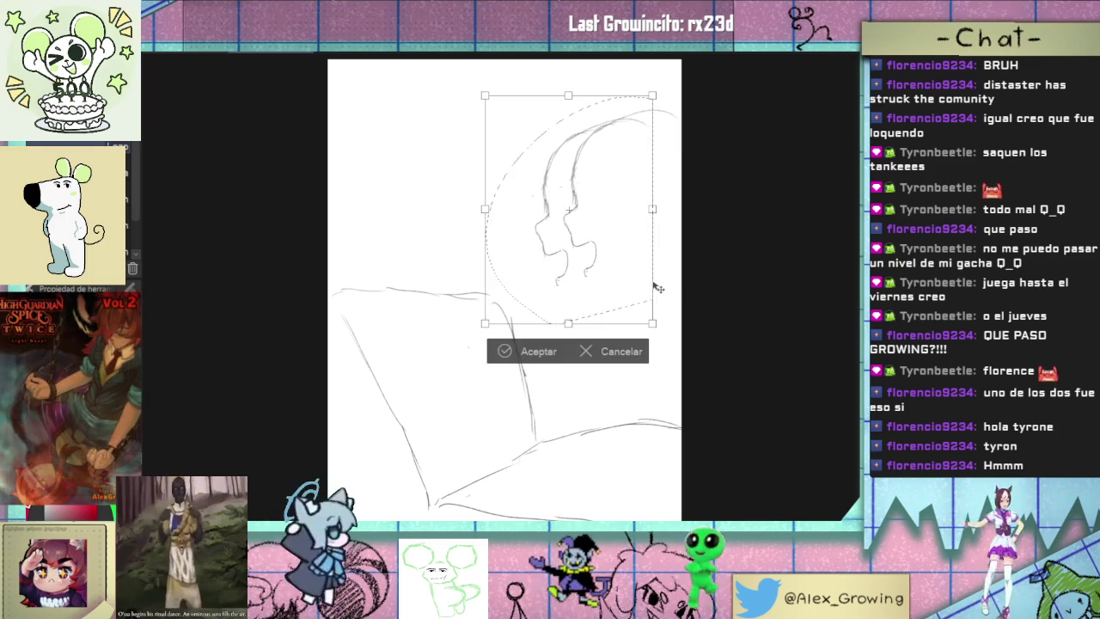
{"action": "mouse_move", "coordinate": [658, 288]}
{"action": "left_mouse_down"}
{"action": "mouse_move", "coordinate": [630, 300]}
{"action": "mouse_move", "coordinate": [620, 275]}
{"action": "mouse_move", "coordinate": [675, 311]}
{"action": "mouse_move", "coordinate": [624, 302]}
{"action": "mouse_move", "coordinate": [355, 444]}
{"action": "left_mouse_up"}
{"action": "left_click", "coordinate": [505, 358]}
{"action": "key", "text": "ctrl+d"}
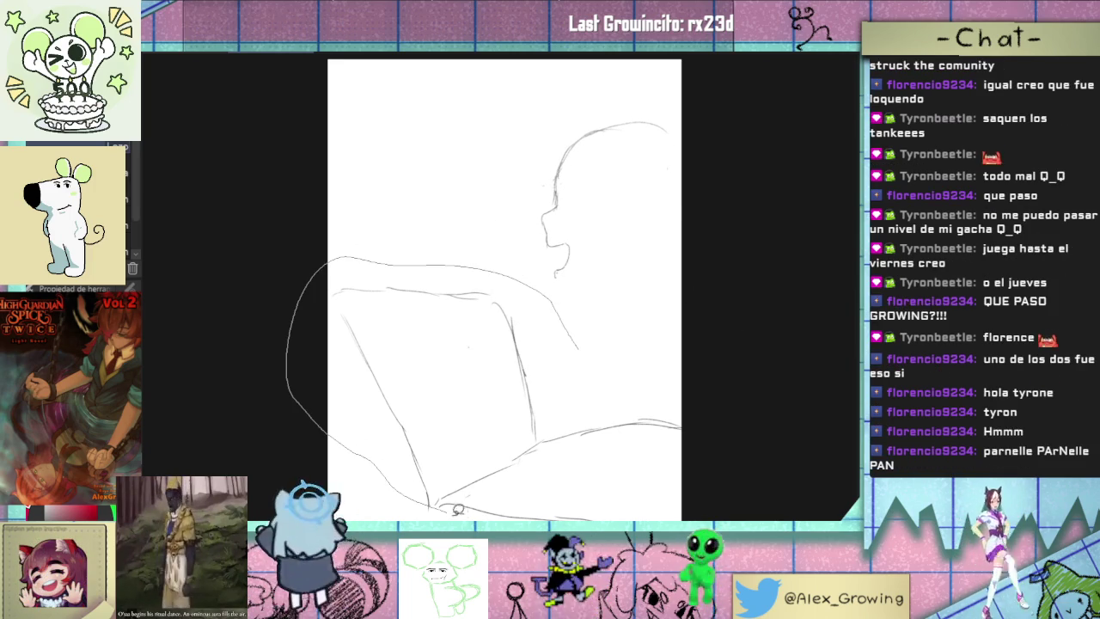
- Lasso the sofa sketch and move it slightly left and down
{"action": "left_click_drag", "start_coordinate": [453, 507], "coordinate": [675, 262]}
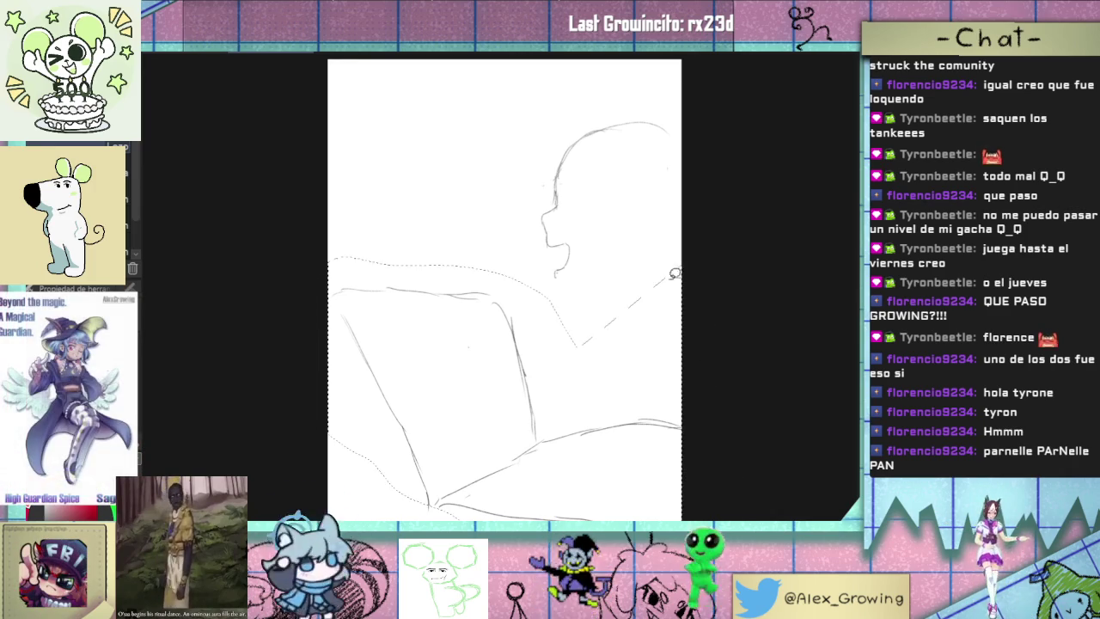
{"action": "key", "text": "ctrl+t"}
{"action": "left_click_drag", "start_coordinate": [579, 481], "coordinate": [560, 484]}
{"action": "scroll", "coordinate": [576, 444], "scroll_direction": "down", "scroll_amount": 2}
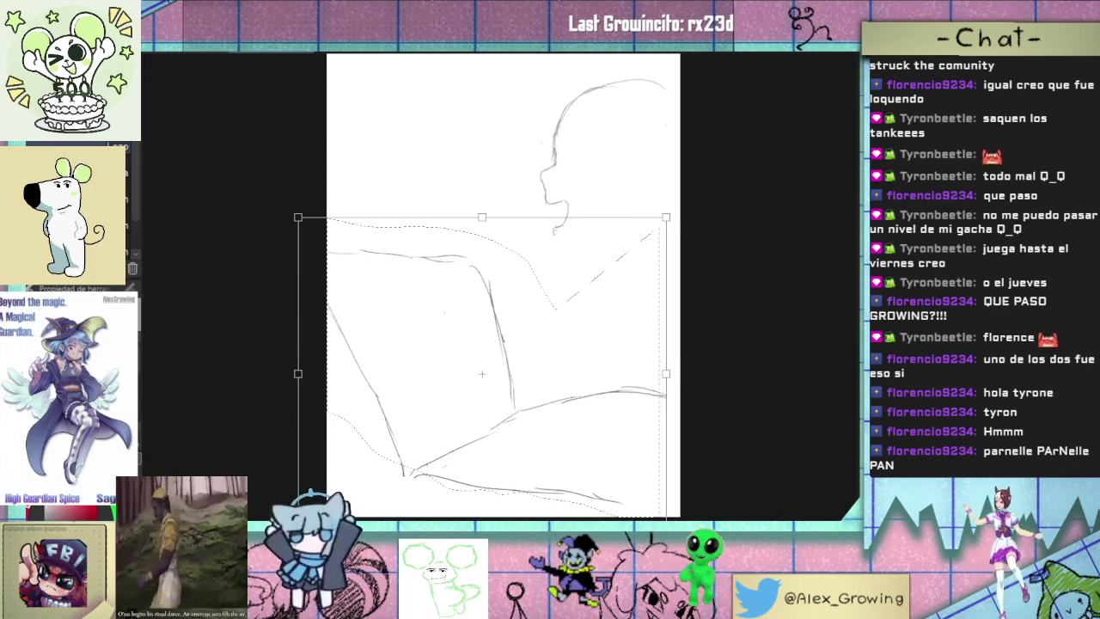
{"action": "left_click_drag", "start_coordinate": [576, 444], "coordinate": [561, 455]}
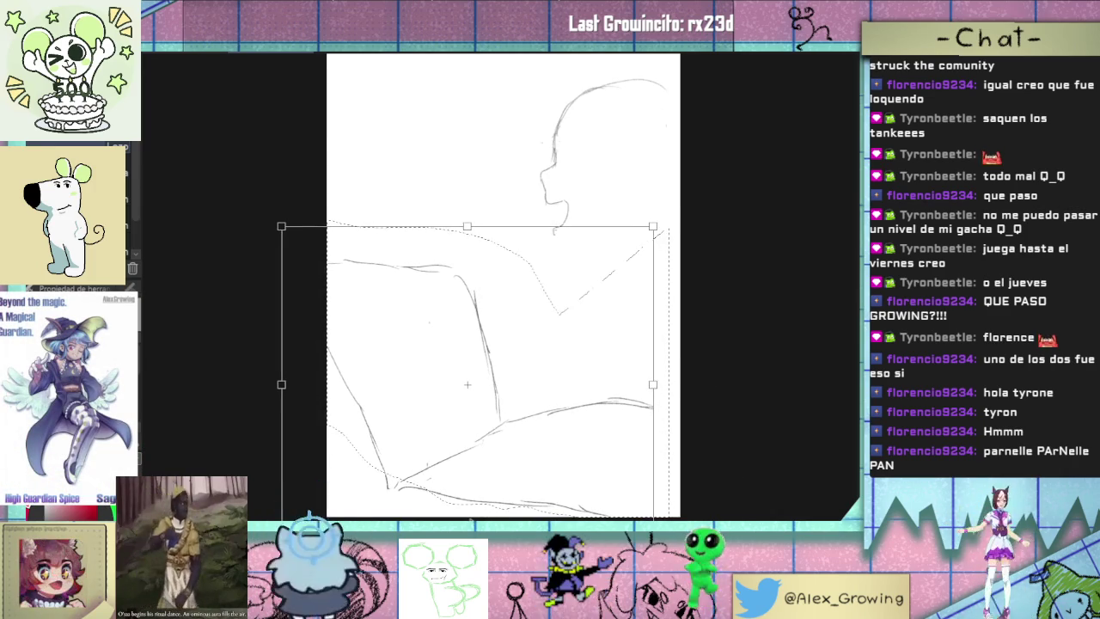
{"action": "key", "text": "Return"}
{"action": "key", "text": "ctrl+d"}
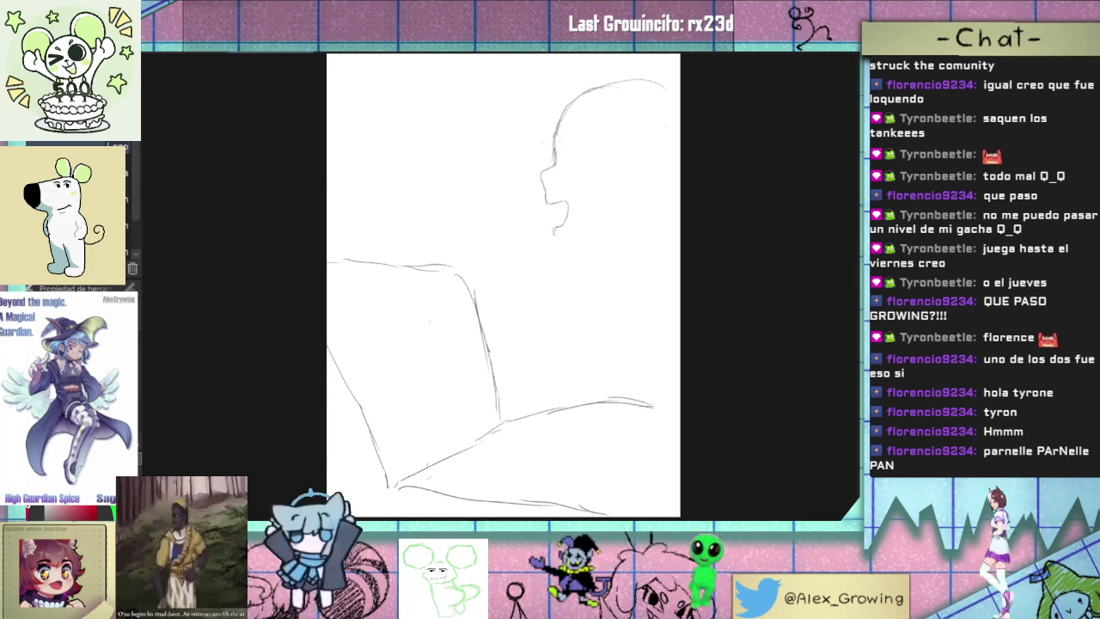
{"action": "scroll", "coordinate": [505, 283], "scroll_direction": "up", "scroll_amount": 2}
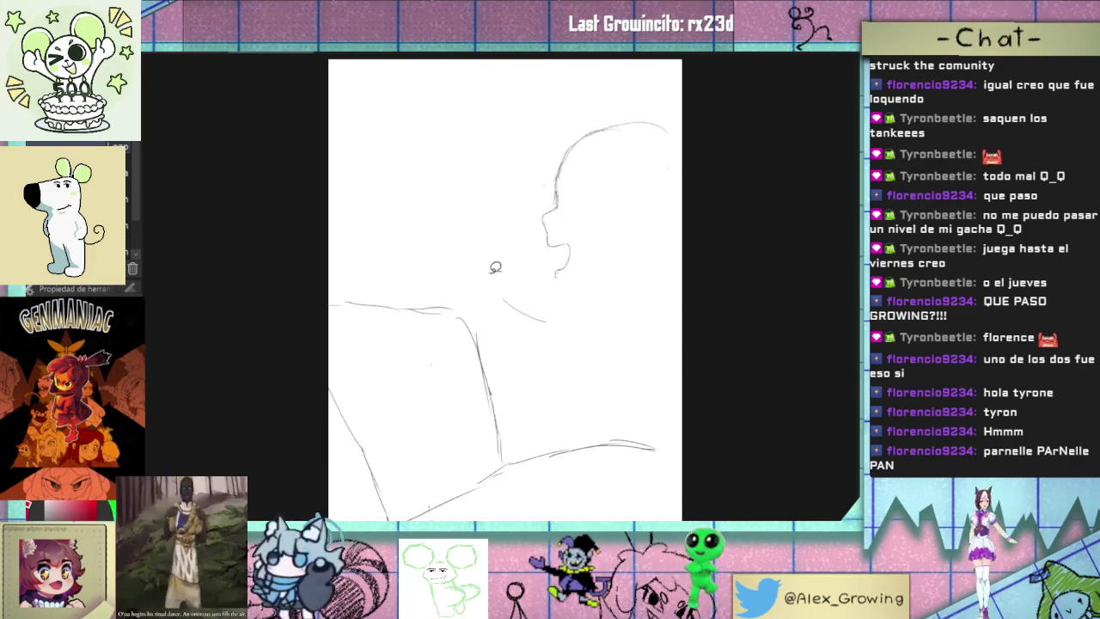
- Tilt the head slightly, shift it a little left, and add a short chin stroke
{"action": "key", "text": "ctrl+shift+d"}
{"action": "key", "text": "ctrl+t"}
{"action": "left_click_drag", "start_coordinate": [710, 263], "coordinate": [712, 250]}
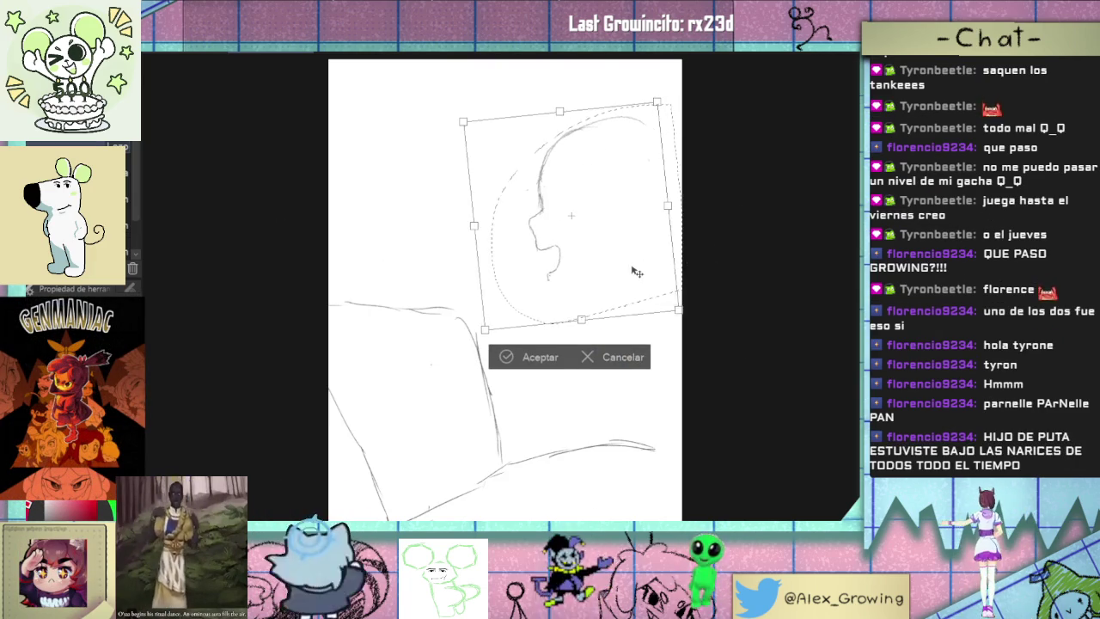
{"action": "left_click_drag", "start_coordinate": [654, 276], "coordinate": [633, 284]}
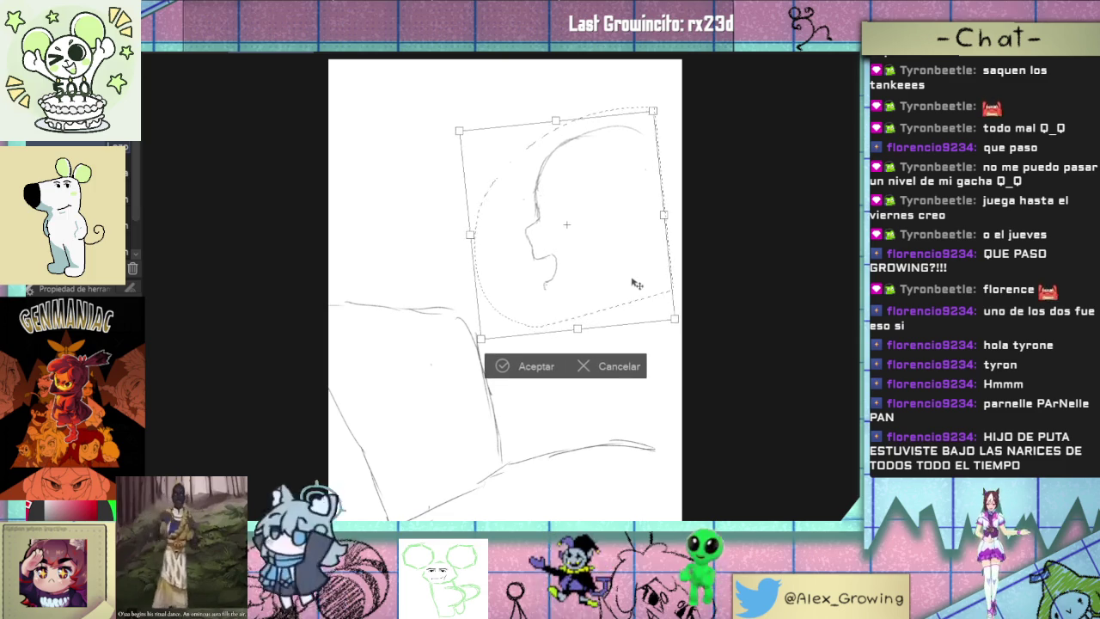
{"action": "left_click", "coordinate": [527, 360]}
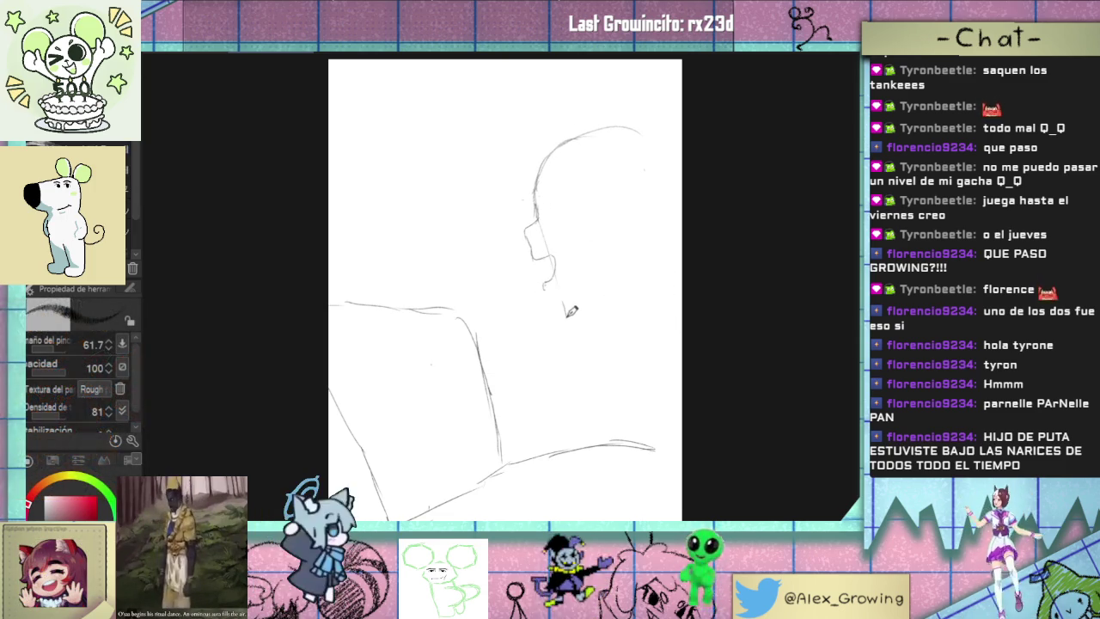
{"action": "left_click_drag", "start_coordinate": [561, 302], "coordinate": [564, 315]}
- Undo the trial chin, jawline and pupil strokes on the profile face
{"action": "key", "text": "ctrl+z"}
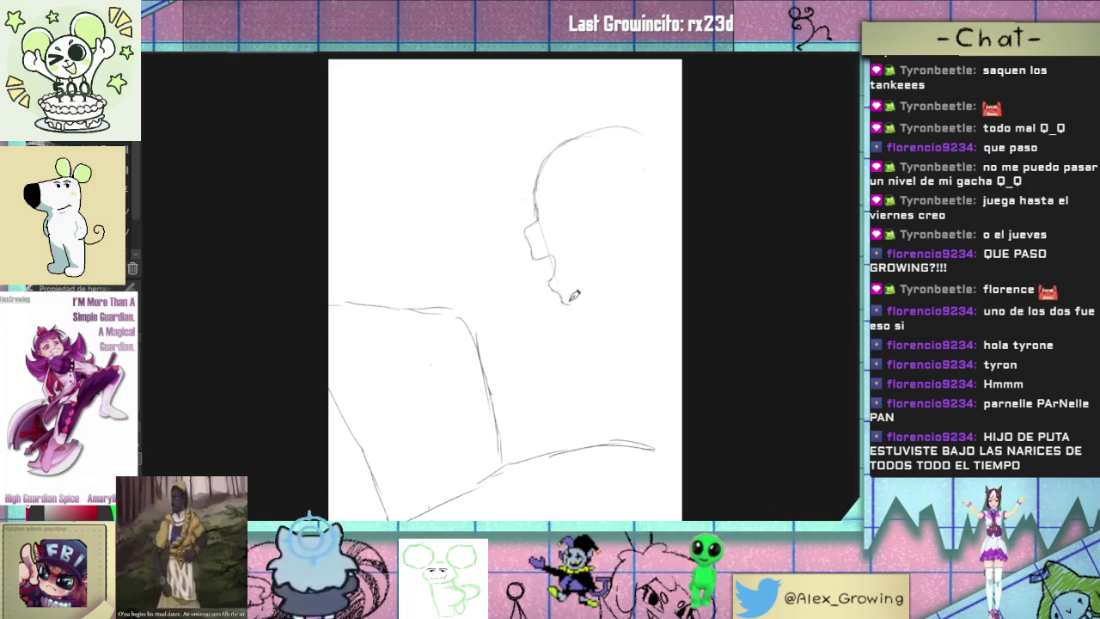
{"action": "left_click_drag", "start_coordinate": [559, 301], "coordinate": [612, 292]}
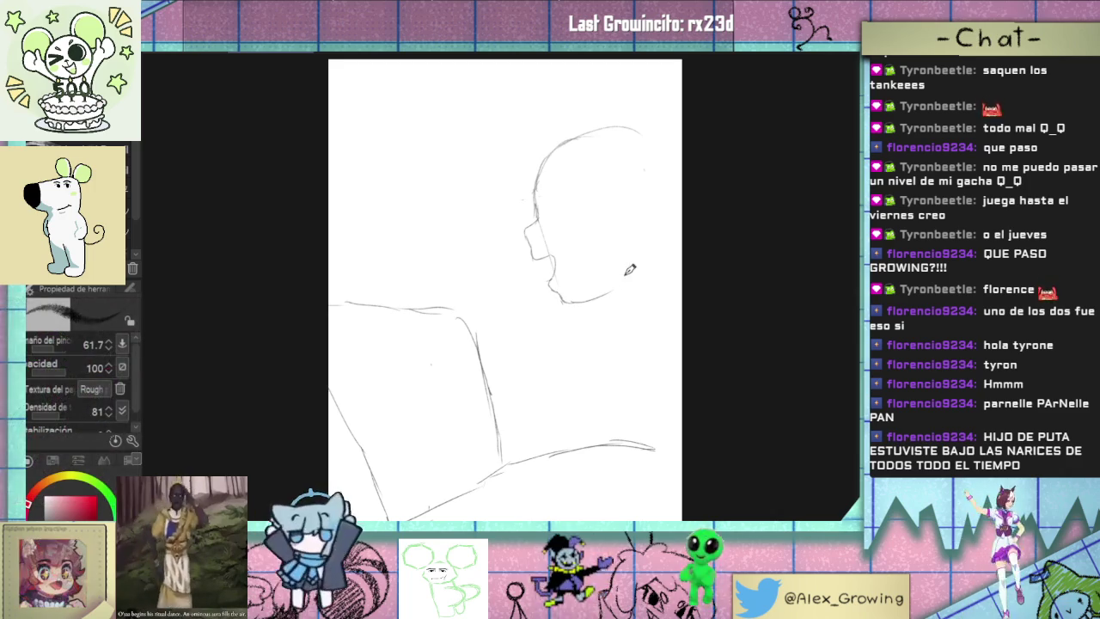
{"action": "key", "text": "ctrl+z"}
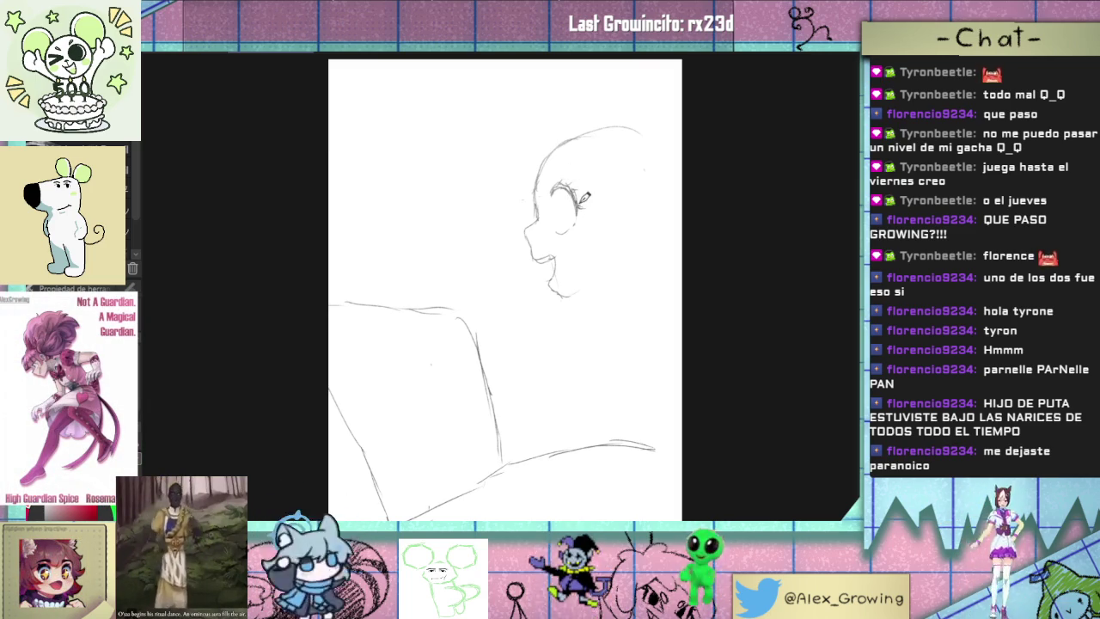
{"action": "left_click_drag", "start_coordinate": [560, 203], "coordinate": [567, 208]}
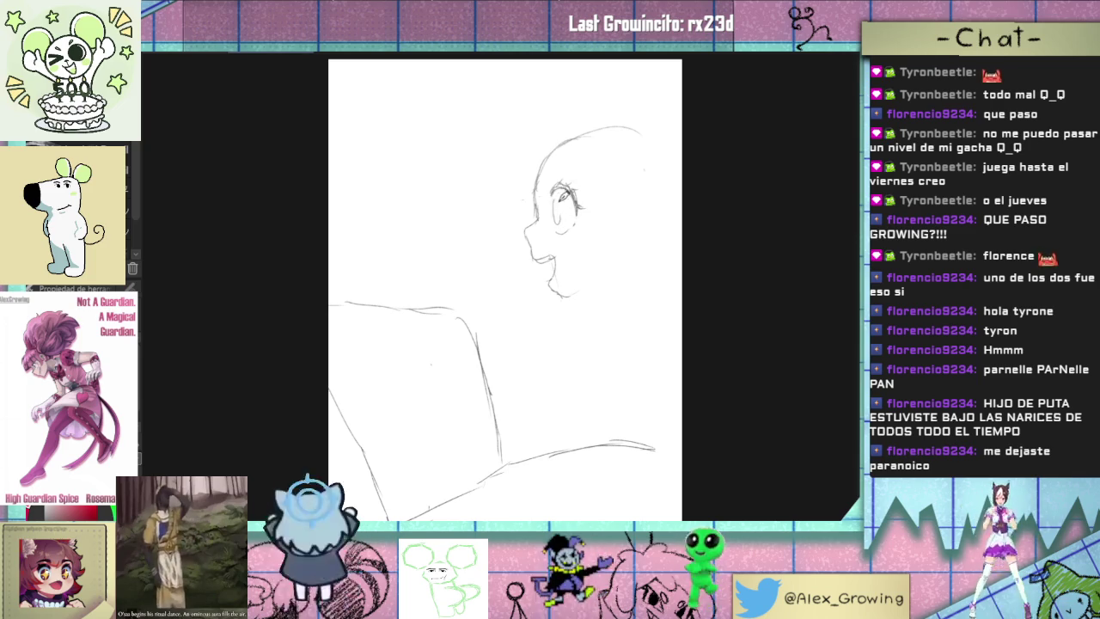
{"action": "key", "text": "ctrl+z"}
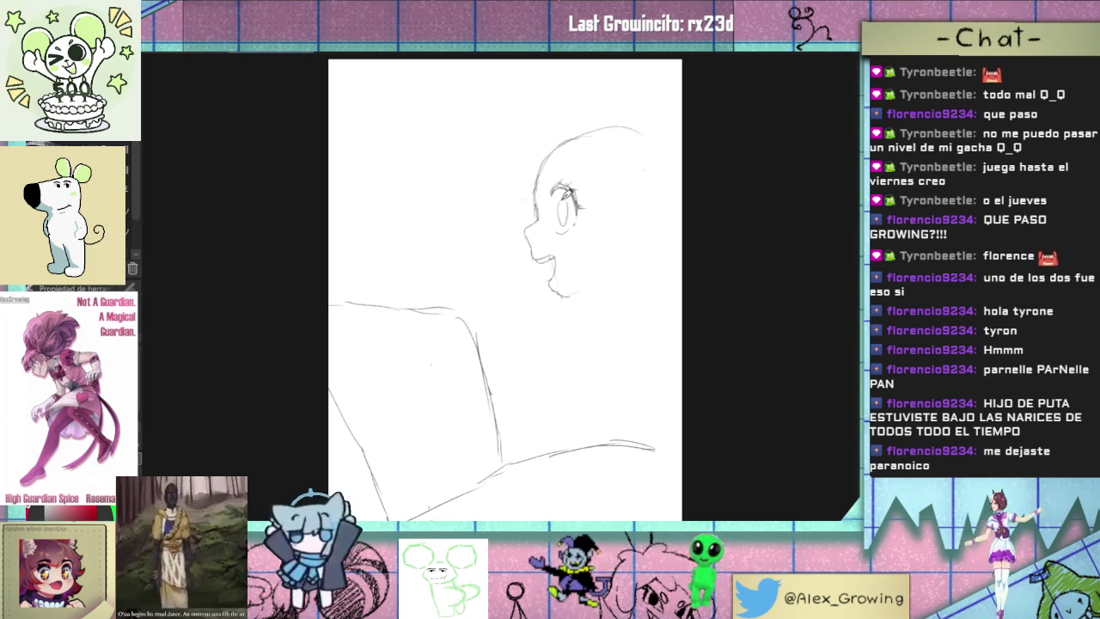
- Erase the profile face sketch and pencil a small curve for the first eye
{"action": "key", "text": "e"}
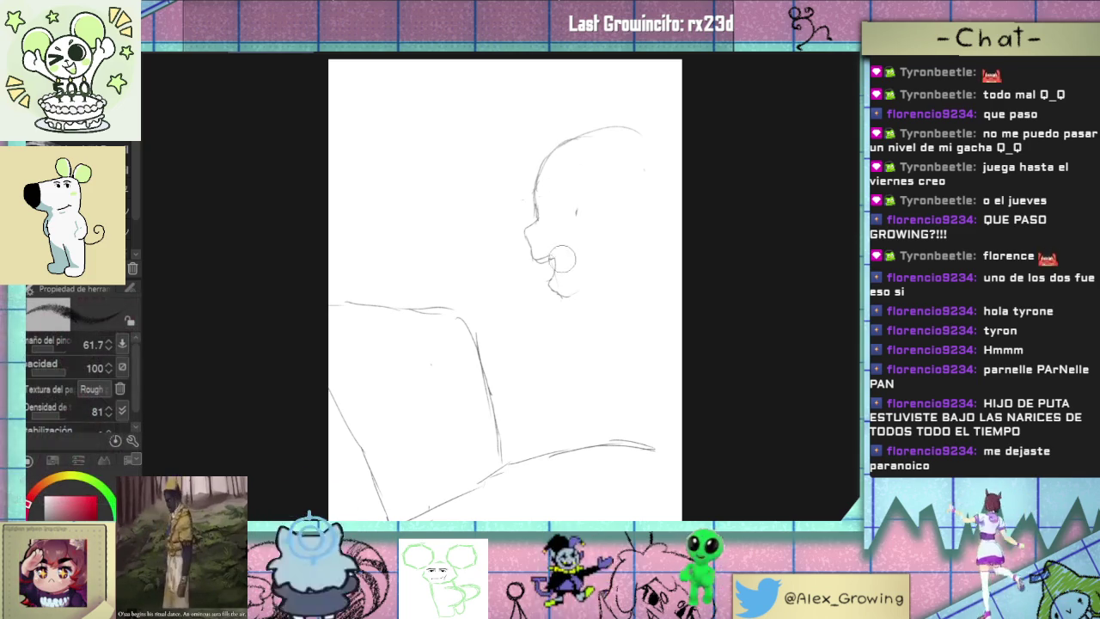
{"action": "left_click_drag", "start_coordinate": [579, 245], "coordinate": [555, 142]}
{"action": "key", "text": "p"}
{"action": "left_click_drag", "start_coordinate": [538, 224], "coordinate": [565, 231]}
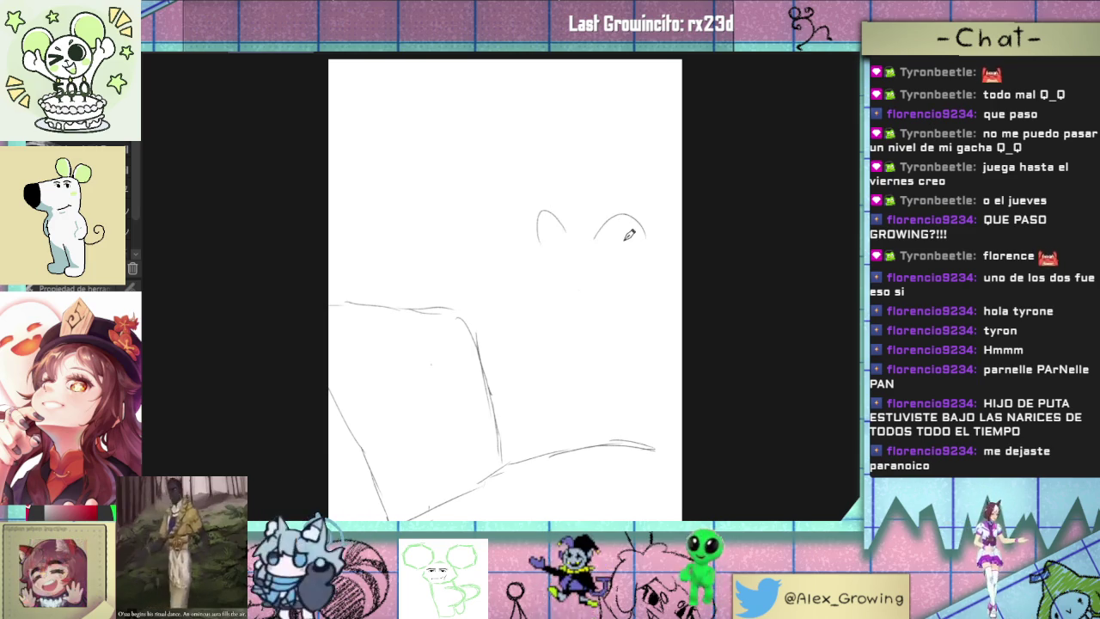
- Try a round right-eye outline and an inner arc, undoing both attempts
{"action": "mouse_move", "coordinate": [597, 237]}
{"action": "left_mouse_down"}
{"action": "mouse_move", "coordinate": [651, 254]}
{"action": "mouse_move", "coordinate": [653, 220]}
{"action": "mouse_move", "coordinate": [655, 230]}
{"action": "left_mouse_up"}
{"action": "key", "text": "ctrl+z"}
{"action": "key", "text": "ctrl+z"}
{"action": "key", "text": "ctrl+z"}
{"action": "key", "text": "ctrl+z"}
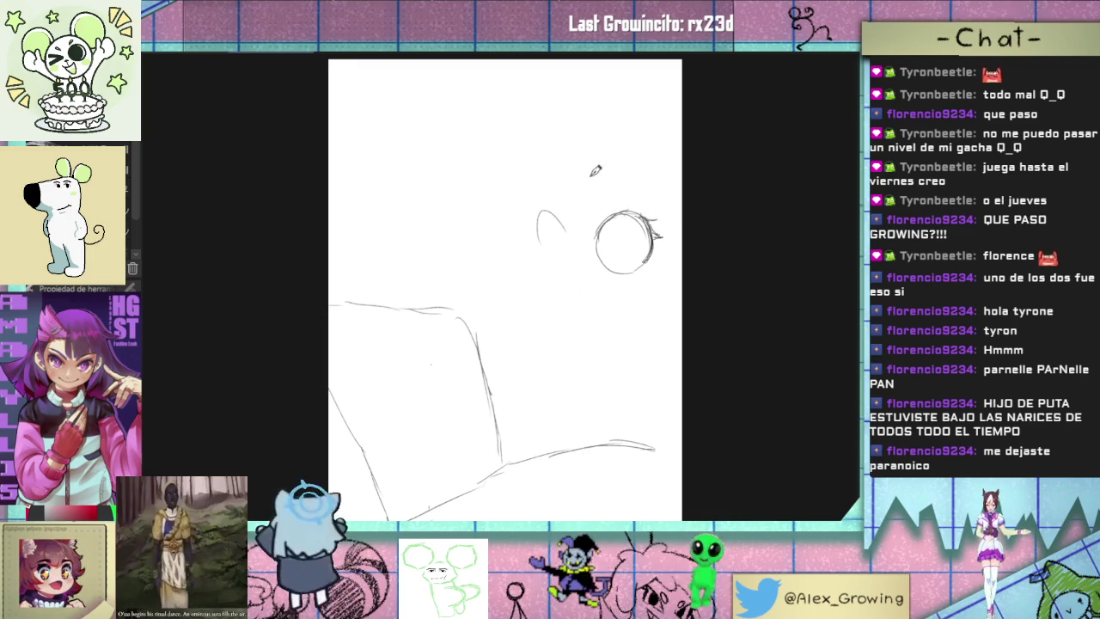
{"action": "left_click_drag", "start_coordinate": [657, 229], "coordinate": [646, 258]}
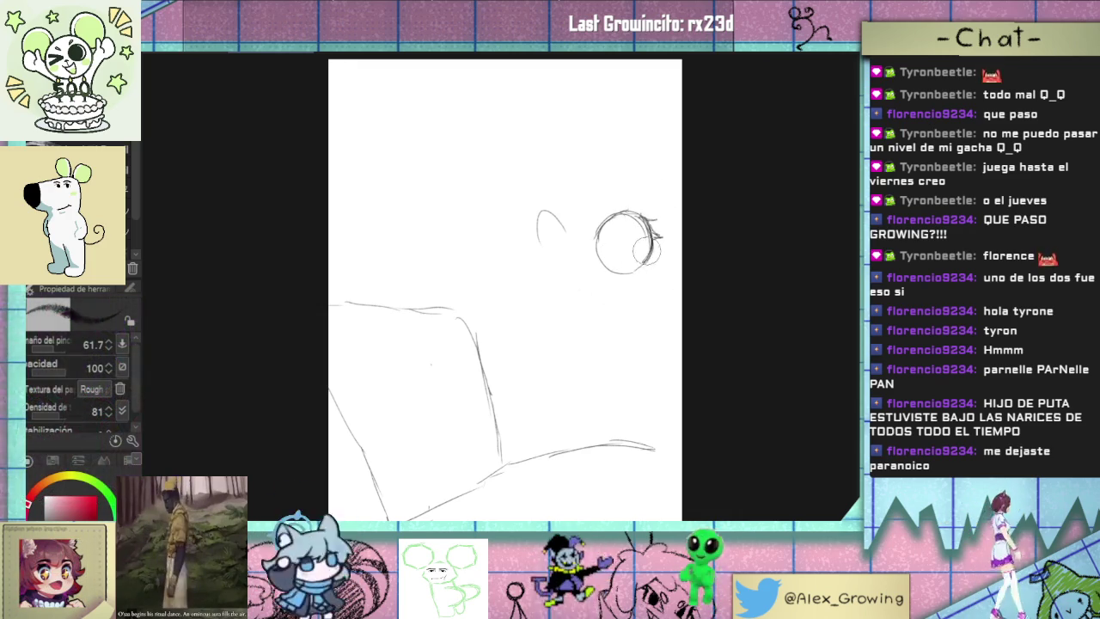
{"action": "key", "text": "ctrl+z"}
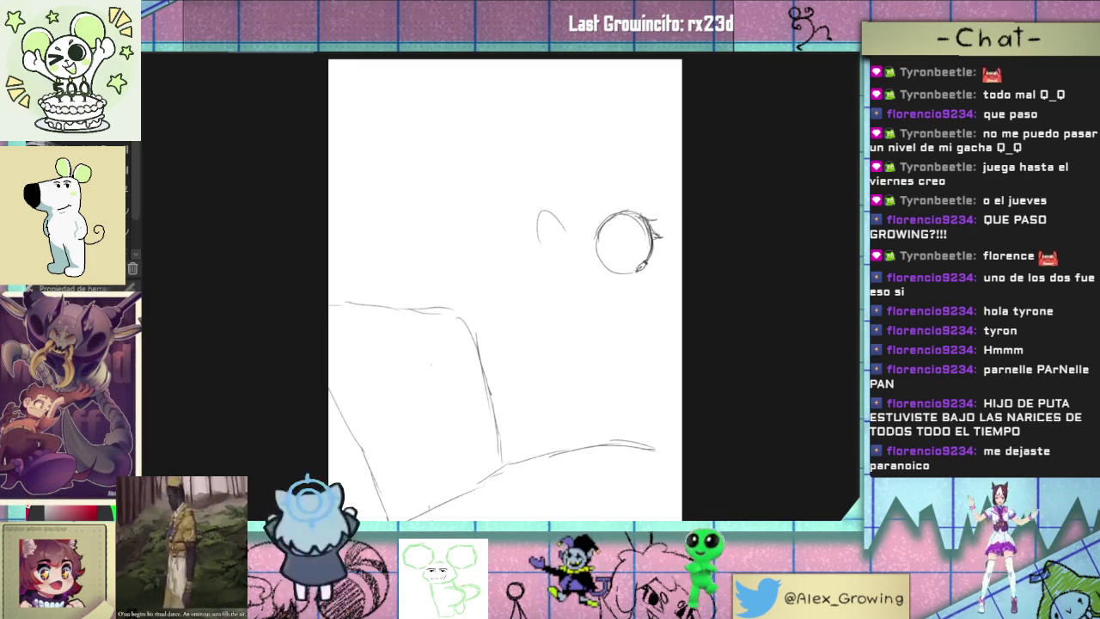
- Redraw the left eye as a closed oval and add small lash strokes
{"action": "left_click_drag", "start_coordinate": [538, 234], "coordinate": [562, 217]}
{"action": "key", "text": "ctrl+z"}
{"action": "mouse_move", "coordinate": [550, 255]}
{"action": "left_mouse_down"}
{"action": "mouse_move", "coordinate": [566, 217]}
{"action": "mouse_move", "coordinate": [541, 249]}
{"action": "mouse_move", "coordinate": [567, 215]}
{"action": "left_mouse_up"}
{"action": "left_click_drag", "start_coordinate": [543, 256], "coordinate": [560, 255]}
{"action": "key", "text": "ctrl+z"}
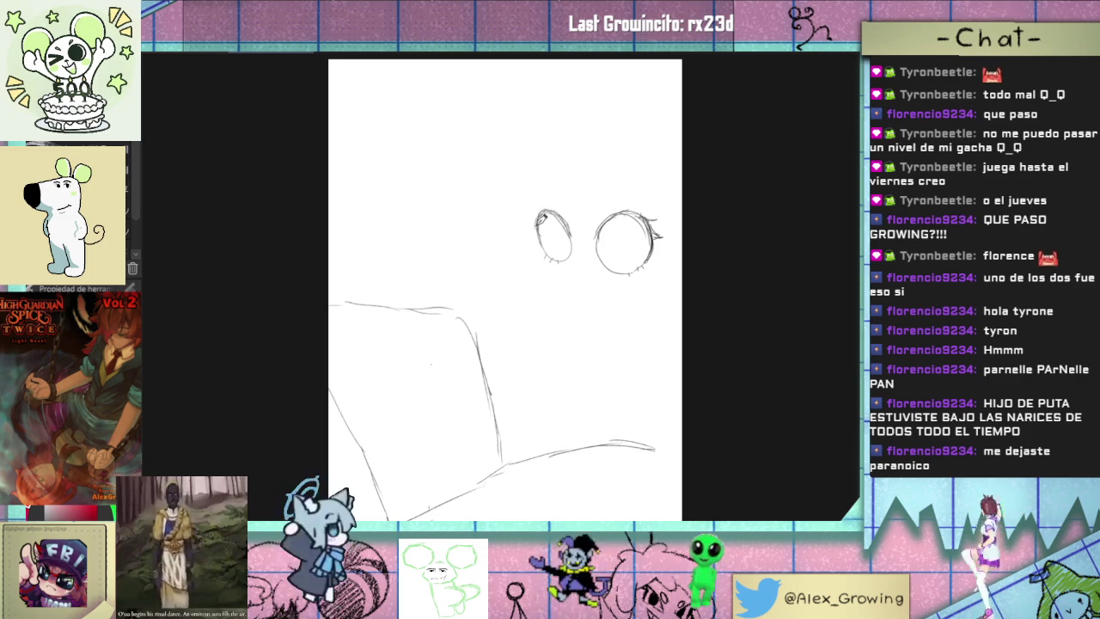
{"action": "key", "text": "ctrl+t"}
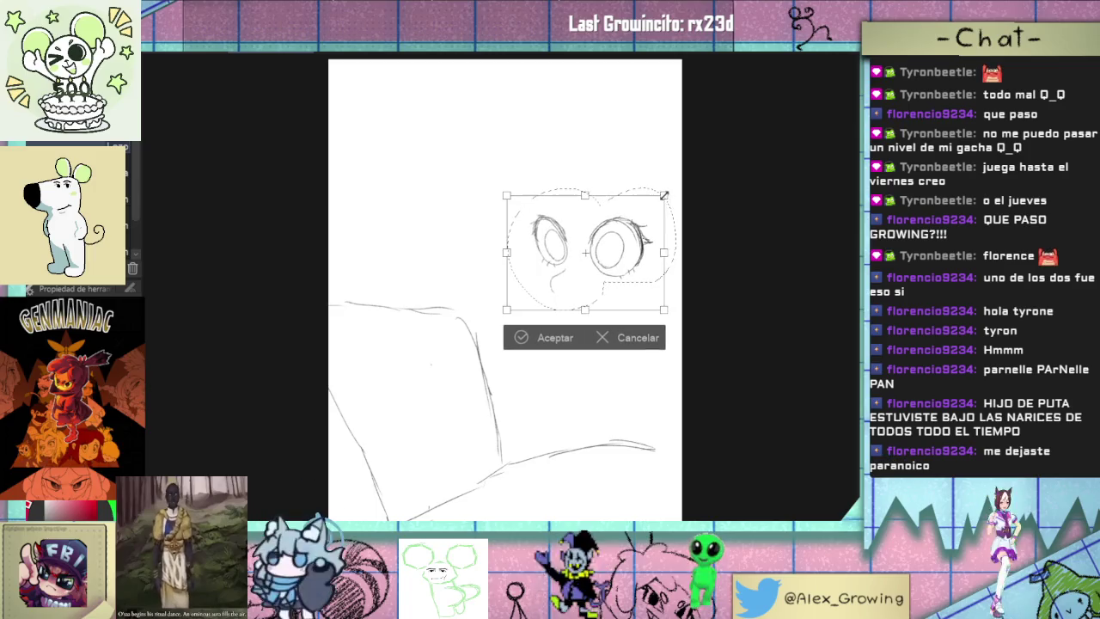
- Tilt the pair of eyes slightly, commit the rotation and deselect
{"action": "left_click_drag", "start_coordinate": [642, 238], "coordinate": [695, 177]}
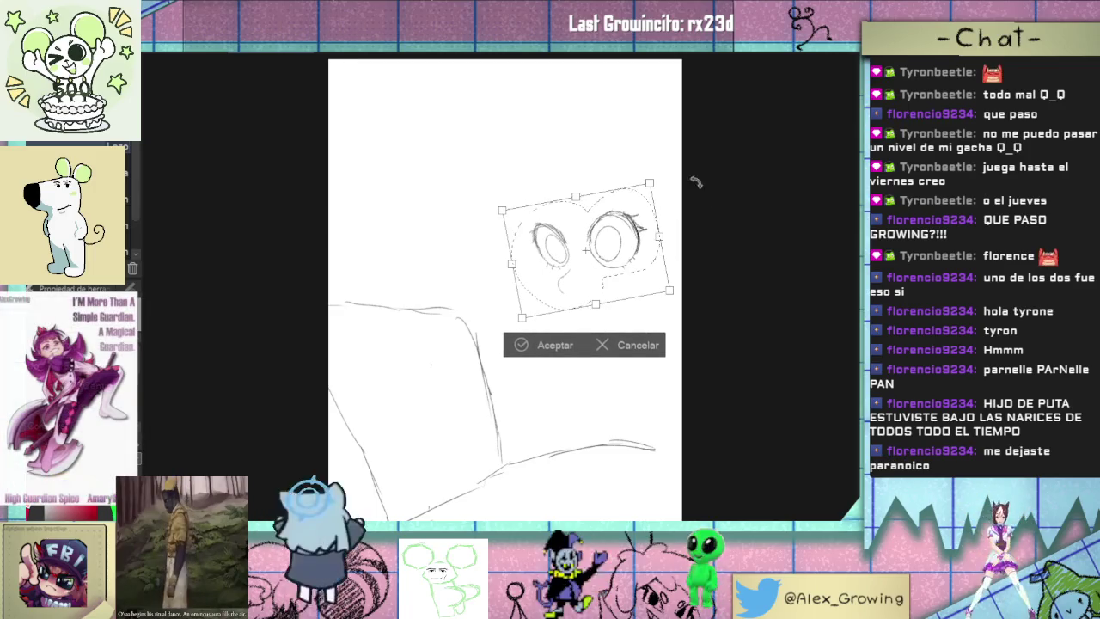
{"action": "left_click_drag", "start_coordinate": [658, 266], "coordinate": [692, 262]}
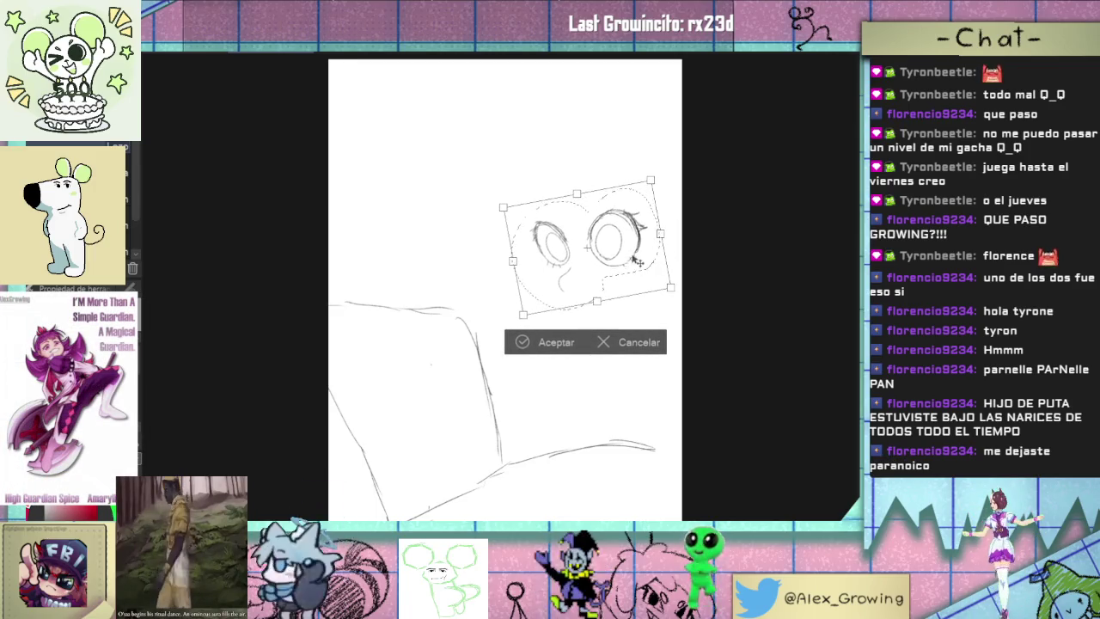
{"action": "left_click", "coordinate": [551, 339]}
{"action": "left_click", "coordinate": [432, 335]}
- Rough in the side and top of the head, settling on a flatter head-top arc
{"action": "left_click_drag", "start_coordinate": [529, 223], "coordinate": [538, 184]}
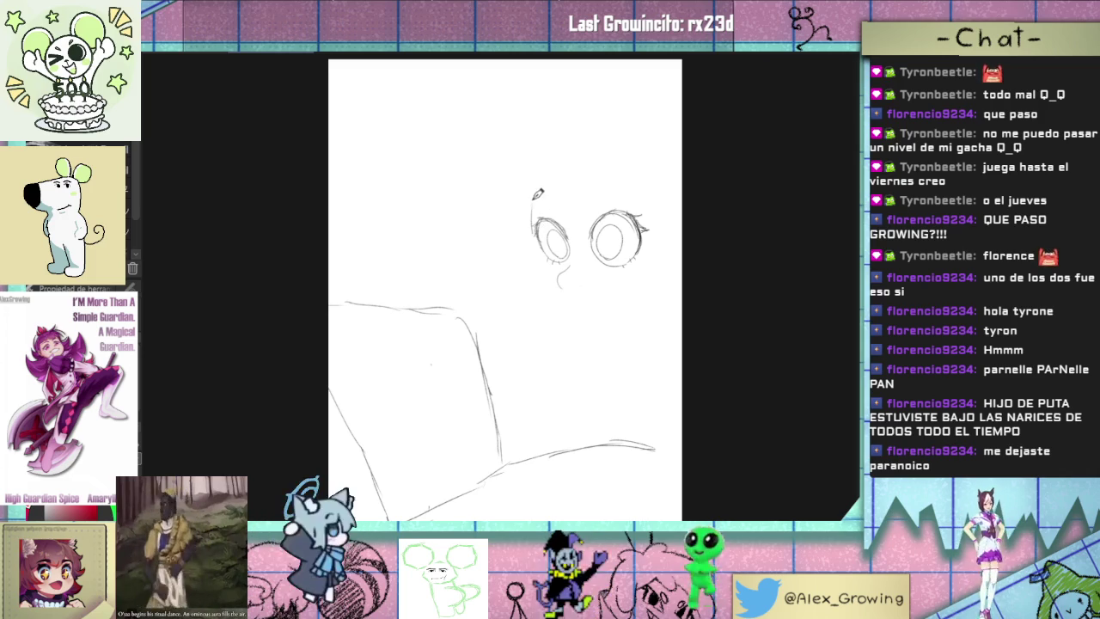
{"action": "left_click_drag", "start_coordinate": [539, 183], "coordinate": [551, 160]}
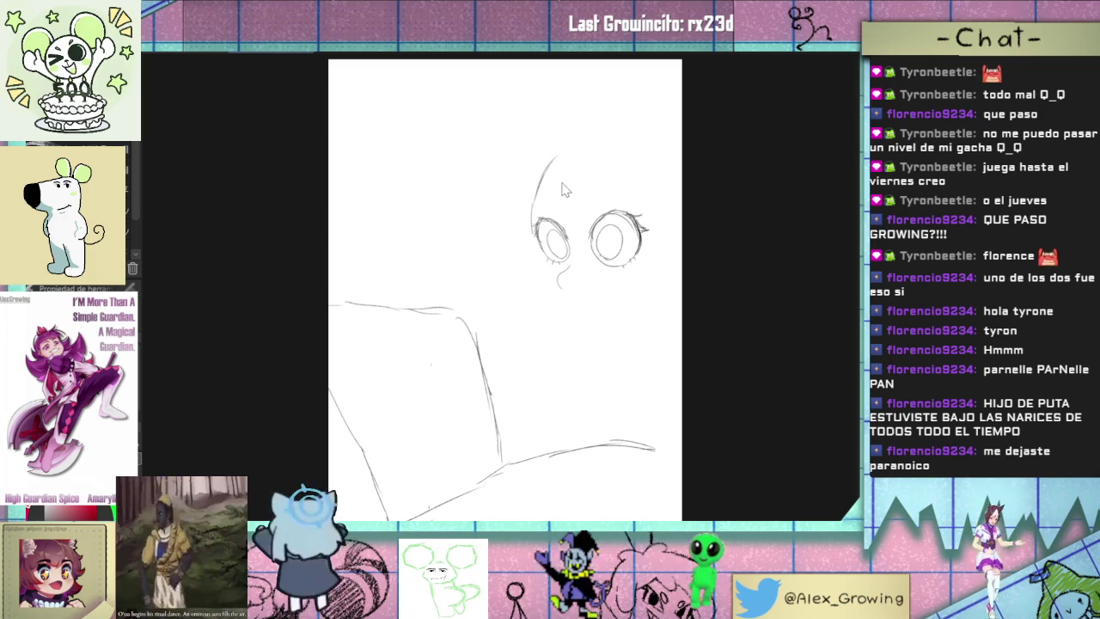
{"action": "left_click_drag", "start_coordinate": [553, 160], "coordinate": [625, 158]}
{"action": "key", "text": "ctrl+z"}
{"action": "key", "text": "ctrl+z"}
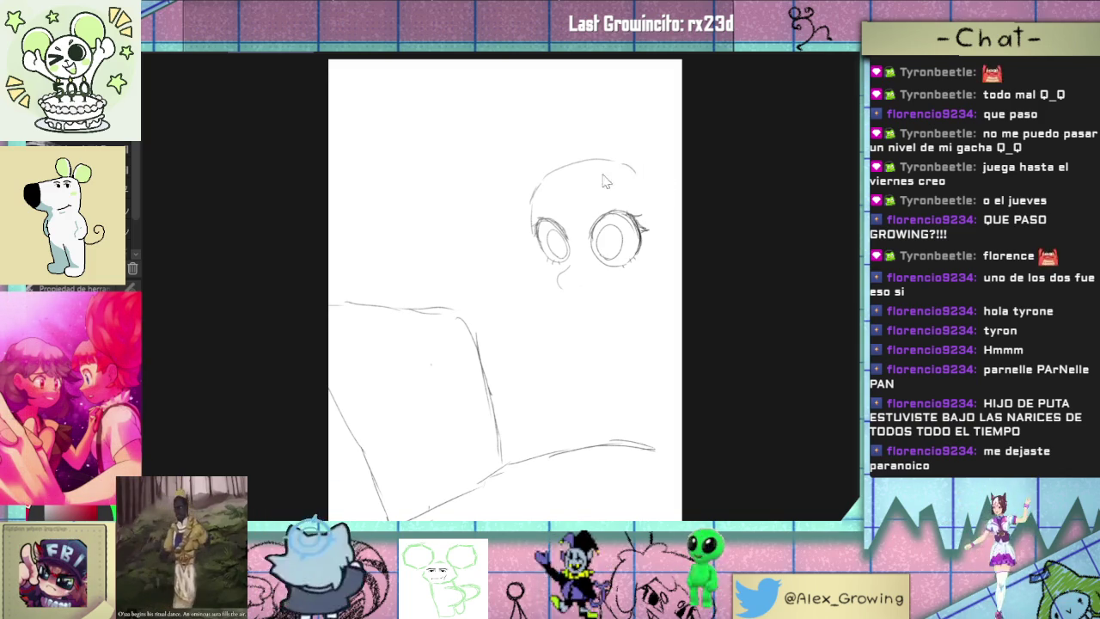
{"action": "left_click_drag", "start_coordinate": [533, 184], "coordinate": [651, 182]}
{"action": "key", "text": "ctrl+z"}
{"action": "left_click_drag", "start_coordinate": [534, 182], "coordinate": [651, 167]}
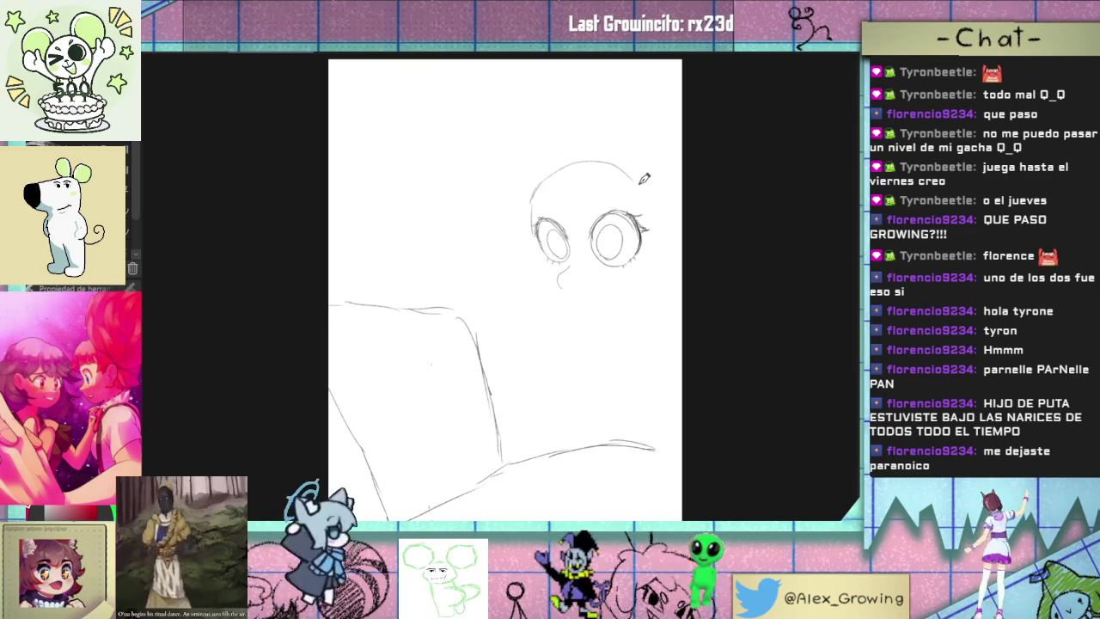
{"action": "key", "text": "ctrl+z"}
{"action": "mouse_move", "coordinate": [533, 185]}
{"action": "left_mouse_down"}
{"action": "mouse_move", "coordinate": [581, 171]}
{"action": "mouse_move", "coordinate": [646, 175]}
{"action": "left_mouse_up"}
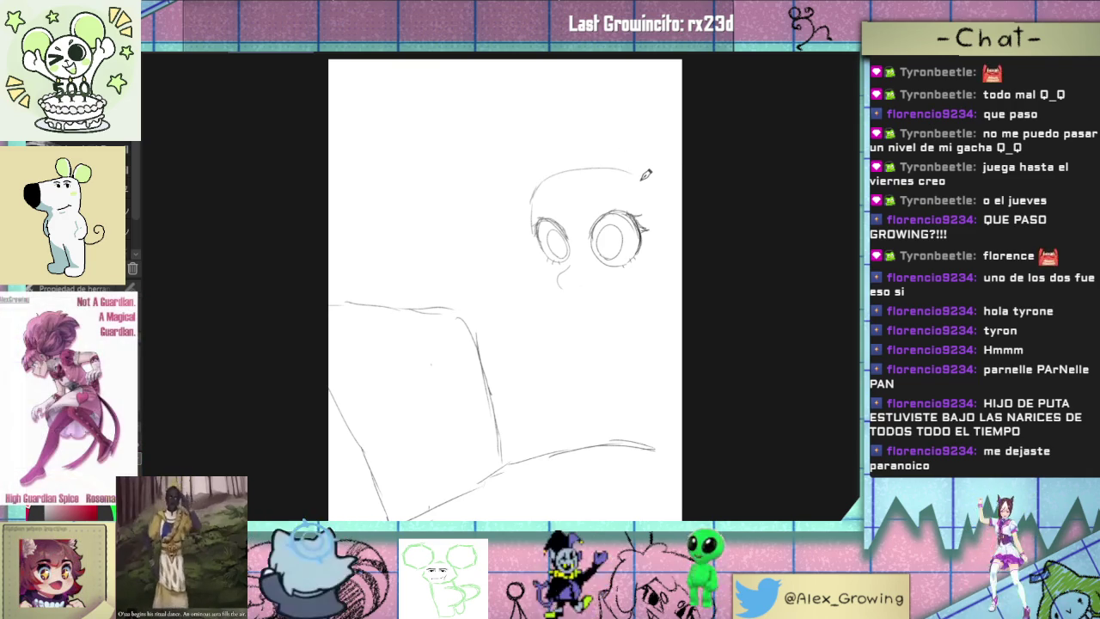
- Undo the head-top arc, then draw a brow and pupil for the right eye
{"action": "key", "text": "ctrl+z"}
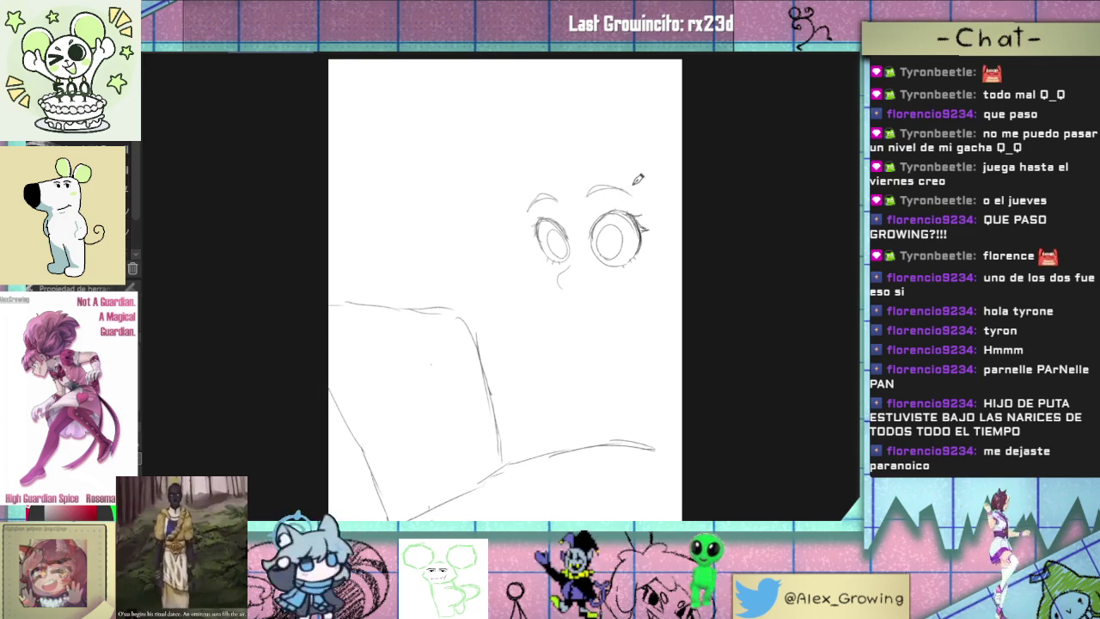
{"action": "mouse_move", "coordinate": [596, 193]}
{"action": "left_mouse_down"}
{"action": "mouse_move", "coordinate": [612, 183]}
{"action": "mouse_move", "coordinate": [646, 206]}
{"action": "left_mouse_up"}
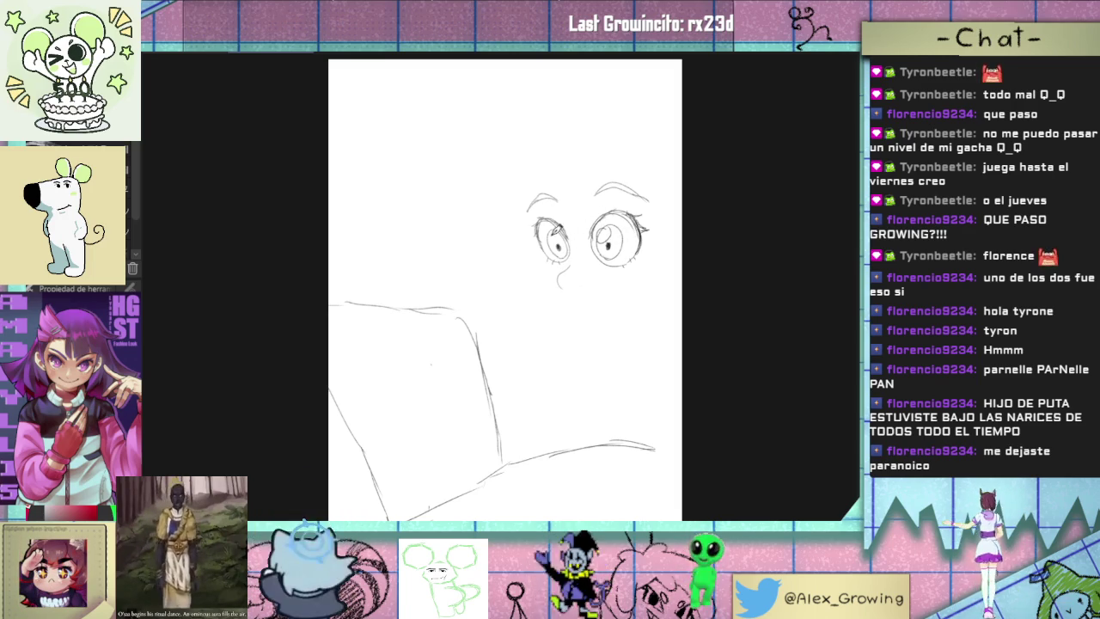
{"action": "left_click_drag", "start_coordinate": [619, 248], "coordinate": [628, 240]}
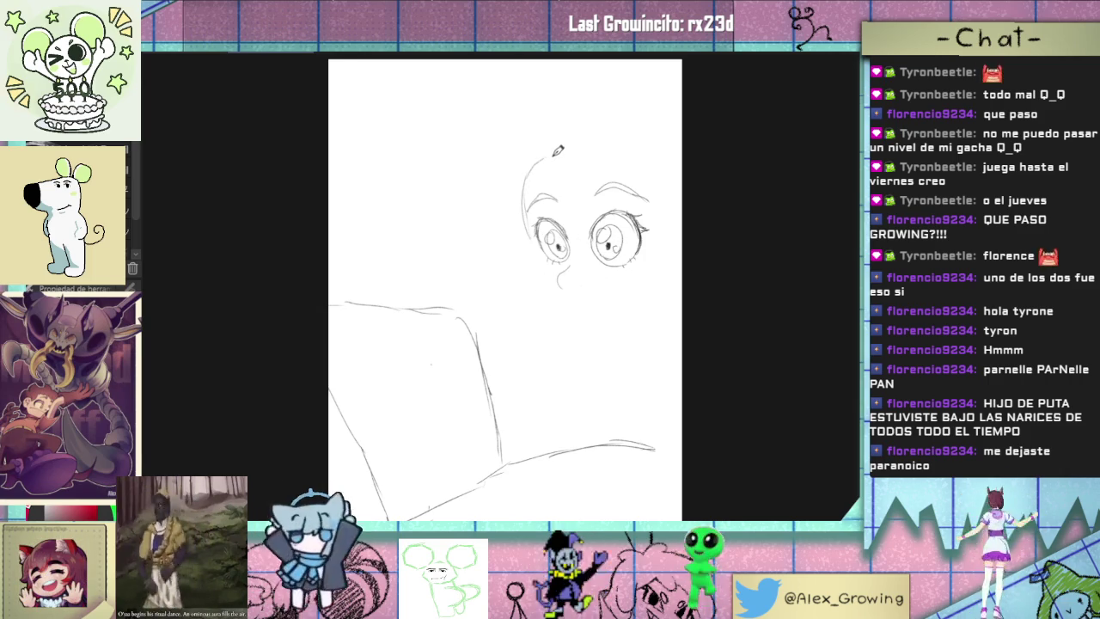
- Sketch the cheek and jawline curving under the left eye, undoing retries
{"action": "left_click_drag", "start_coordinate": [534, 228], "coordinate": [573, 304]}
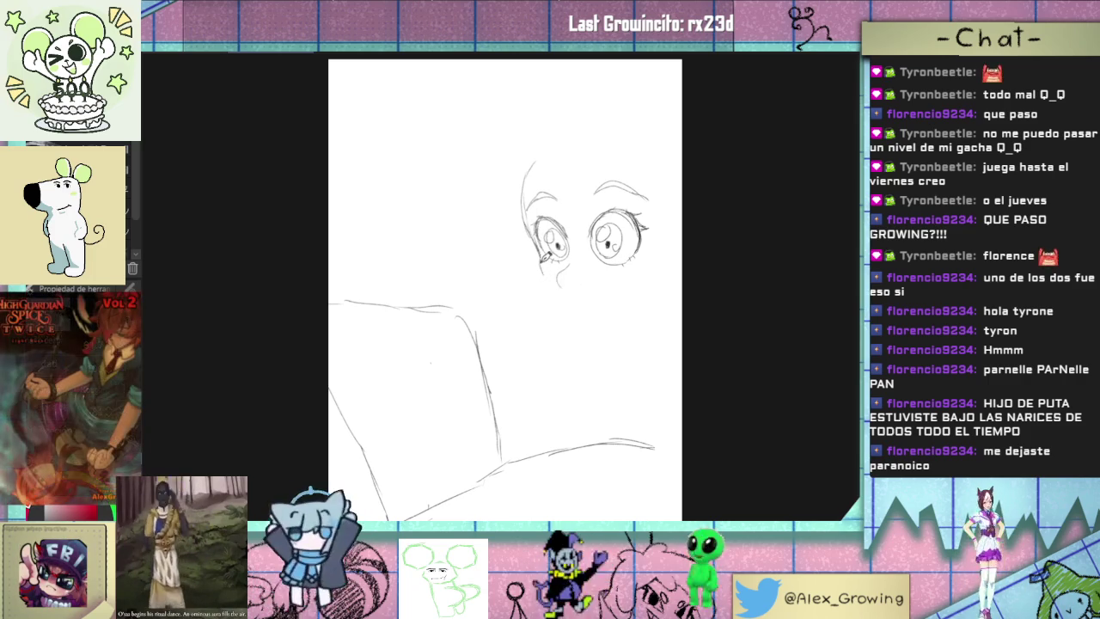
{"action": "key", "text": "ctrl+z"}
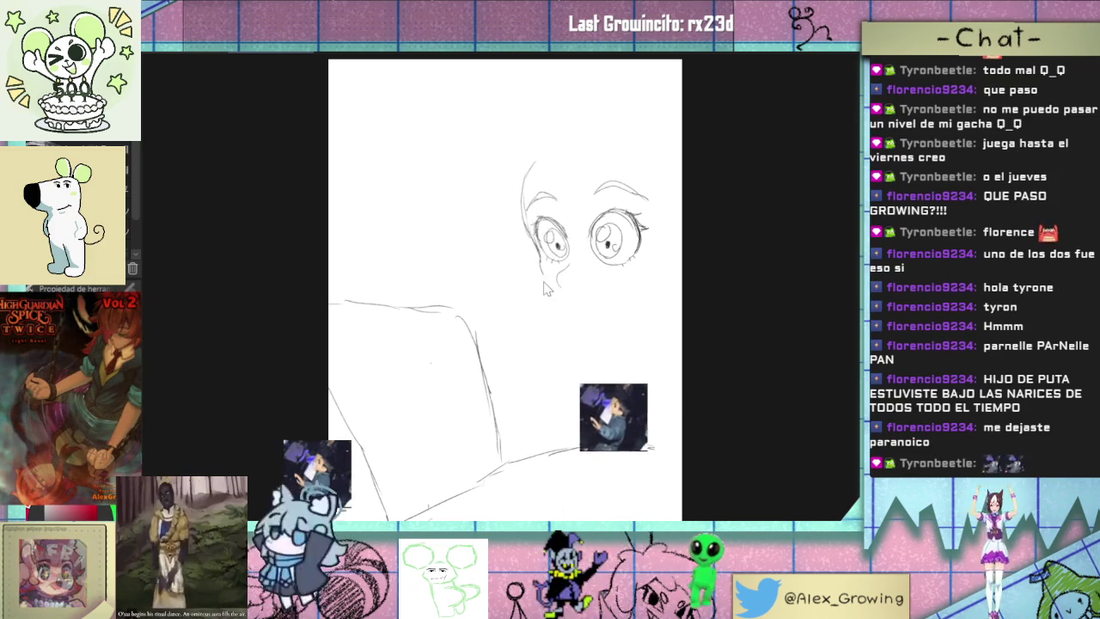
{"action": "left_click_drag", "start_coordinate": [540, 263], "coordinate": [576, 304]}
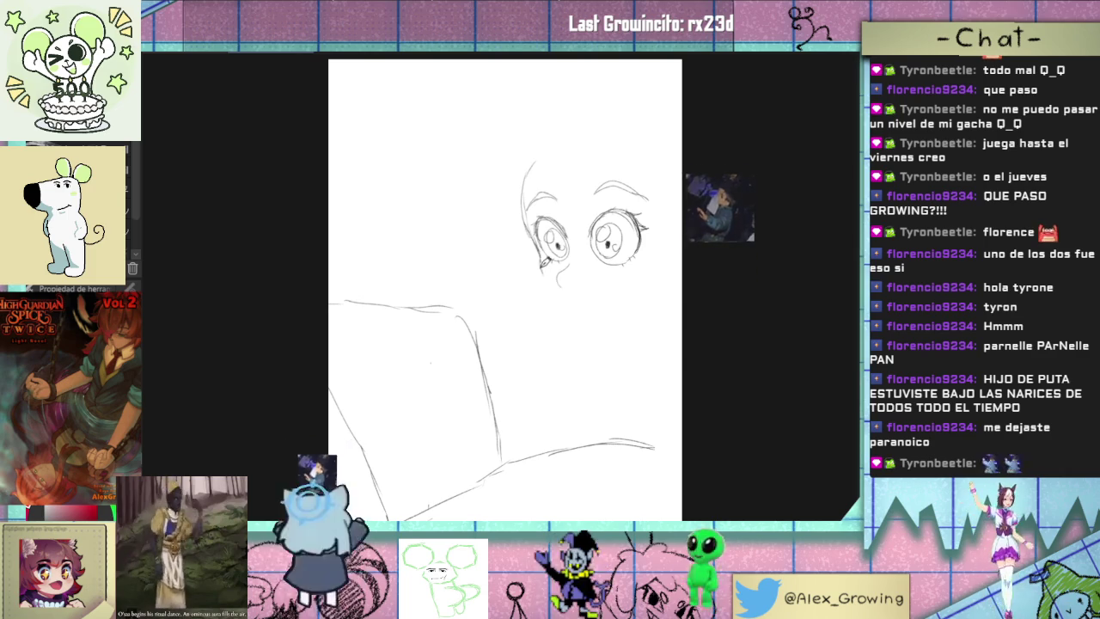
{"action": "key", "text": "ctrl+z"}
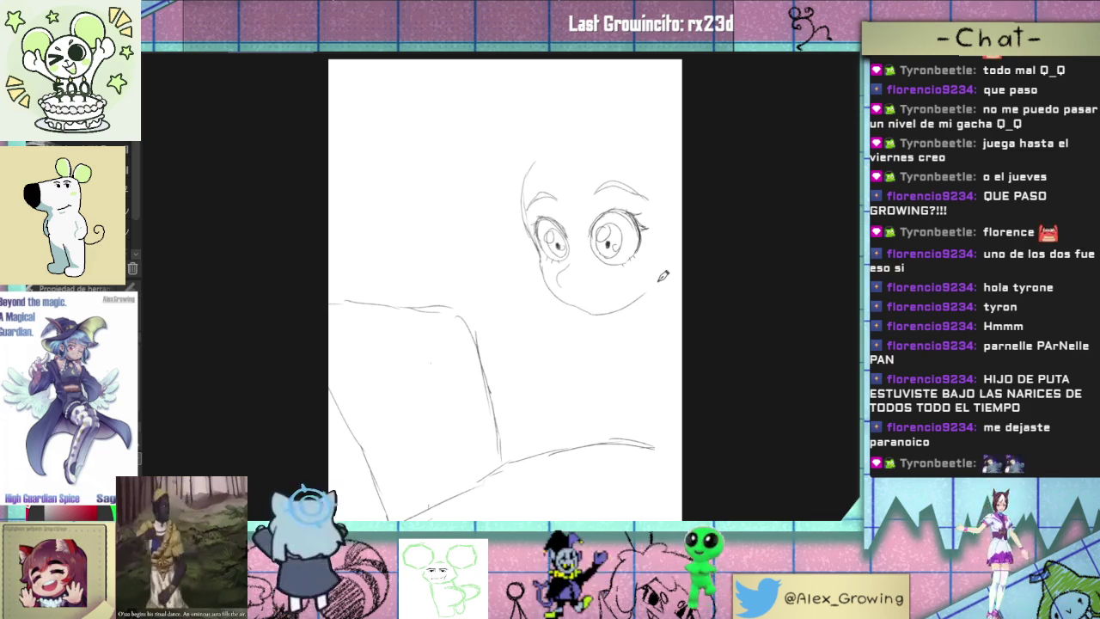
- Extend the jawline to the right, draw the mouth's top line, and tilt the view
{"action": "left_click_drag", "start_coordinate": [643, 294], "coordinate": [673, 268]}
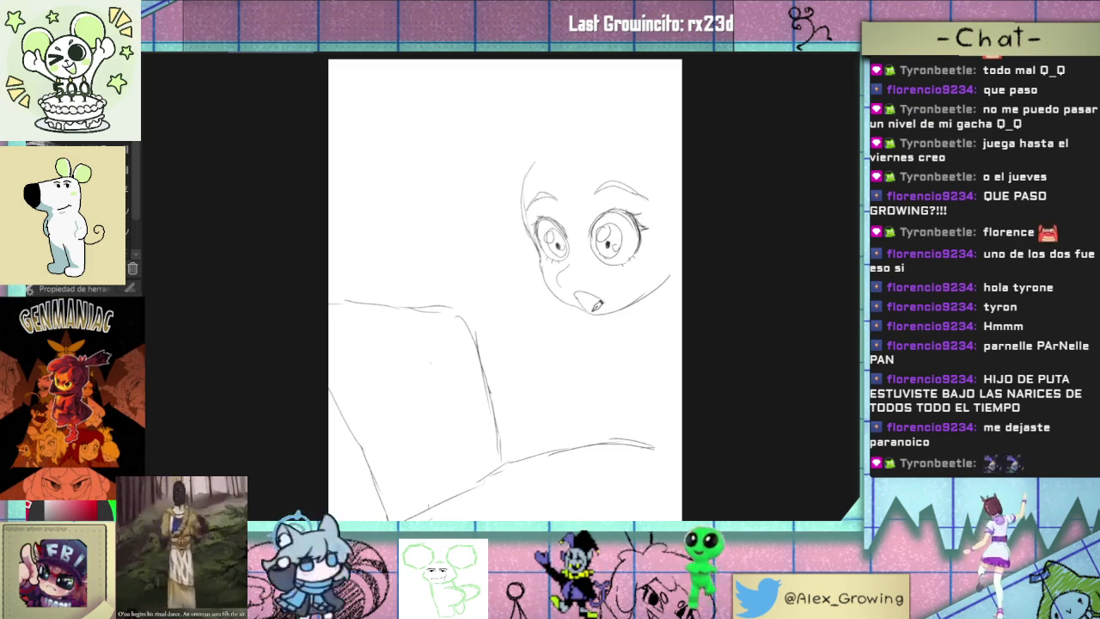
{"action": "mouse_move", "coordinate": [578, 294]}
{"action": "left_mouse_down"}
{"action": "mouse_move", "coordinate": [608, 296]}
{"action": "mouse_move", "coordinate": [605, 304]}
{"action": "left_mouse_up"}
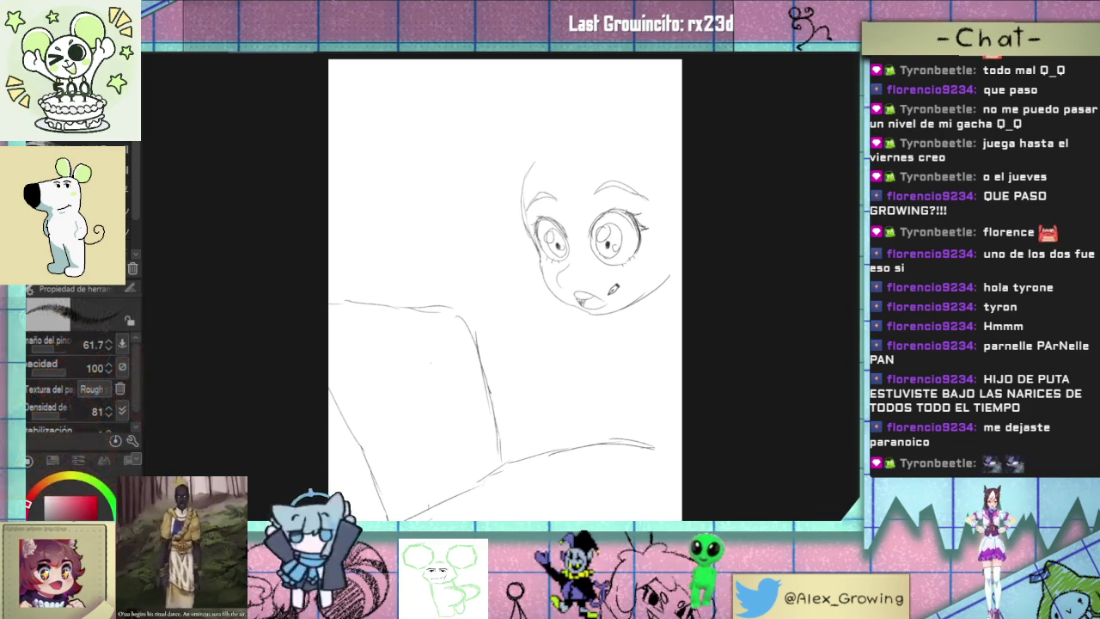
{"action": "left_click_drag", "start_coordinate": [639, 290], "coordinate": [553, 393]}
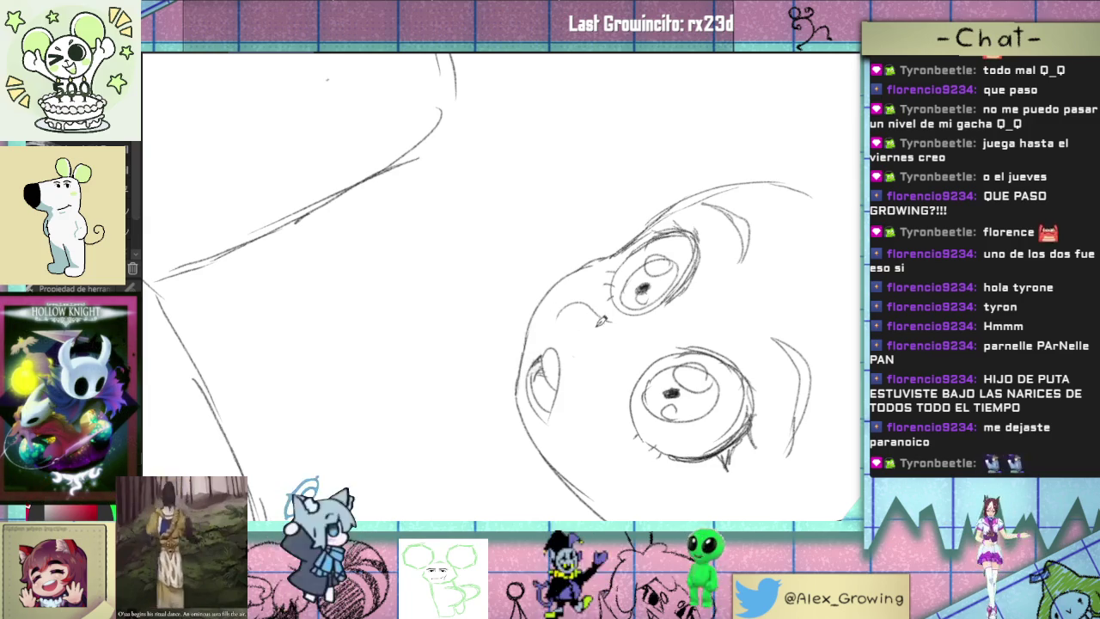
- Rotate the canvas view back upright and zoom out to show the whole page
{"action": "left_click_drag", "start_coordinate": [592, 323], "coordinate": [572, 341]}
{"action": "scroll", "coordinate": [572, 341], "scroll_direction": "up", "scroll_amount": 3}
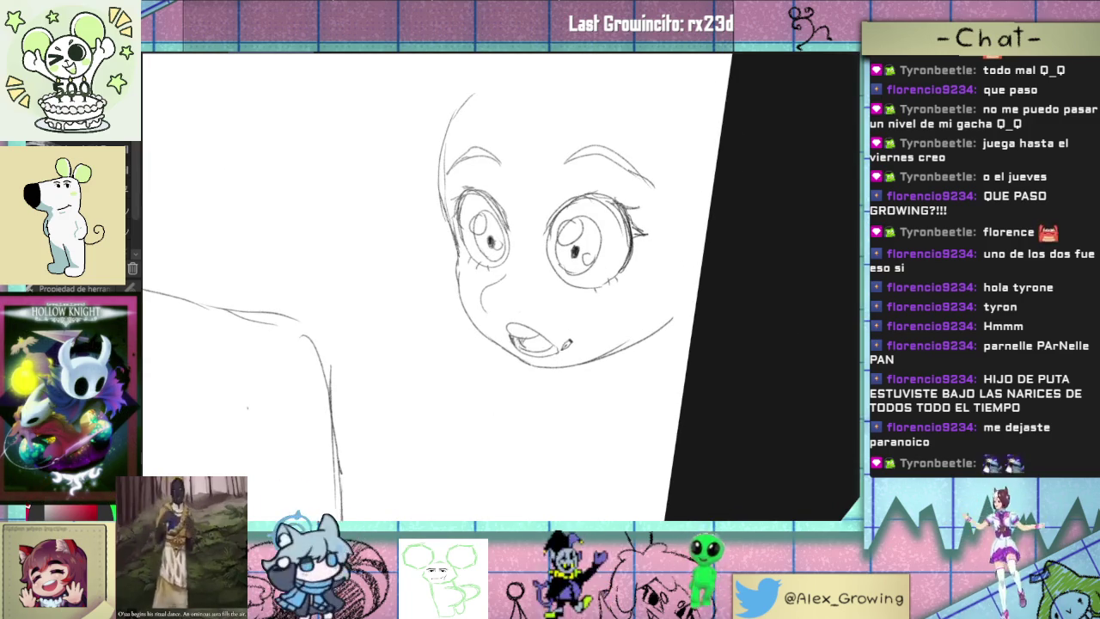
{"action": "left_click_drag", "start_coordinate": [554, 332], "coordinate": [559, 337]}
{"action": "scroll", "coordinate": [565, 341], "scroll_direction": "up", "scroll_amount": 3}
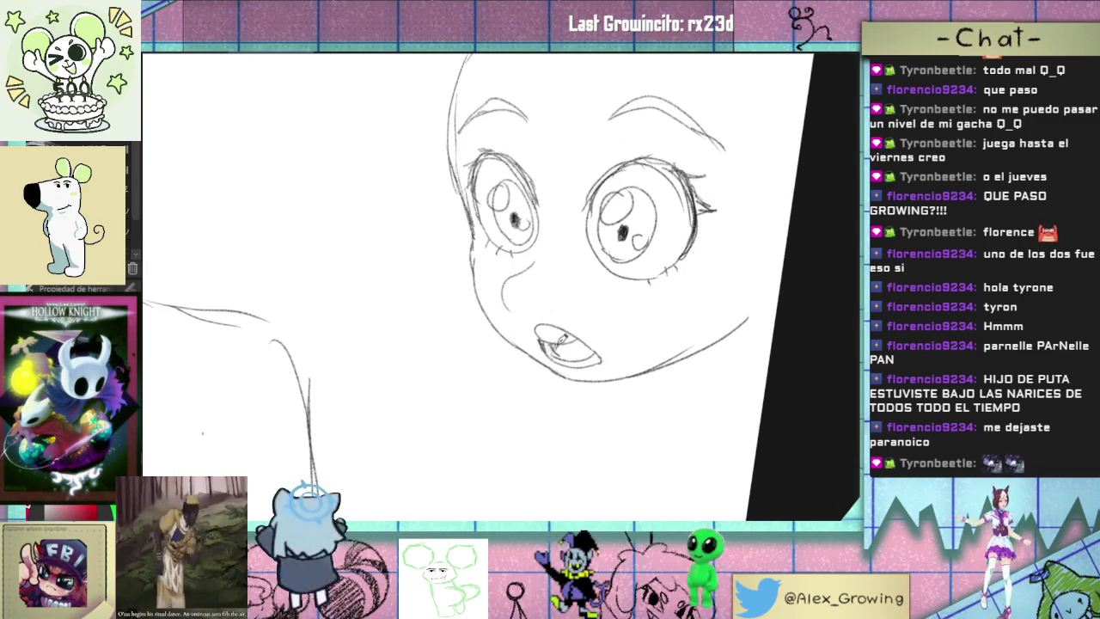
{"action": "scroll", "coordinate": [605, 335], "scroll_direction": "down", "scroll_amount": 3}
{"action": "mouse_move", "coordinate": [615, 324]}
{"action": "left_mouse_down"}
{"action": "mouse_move", "coordinate": [606, 335]}
{"action": "mouse_move", "coordinate": [593, 327]}
{"action": "left_mouse_up"}
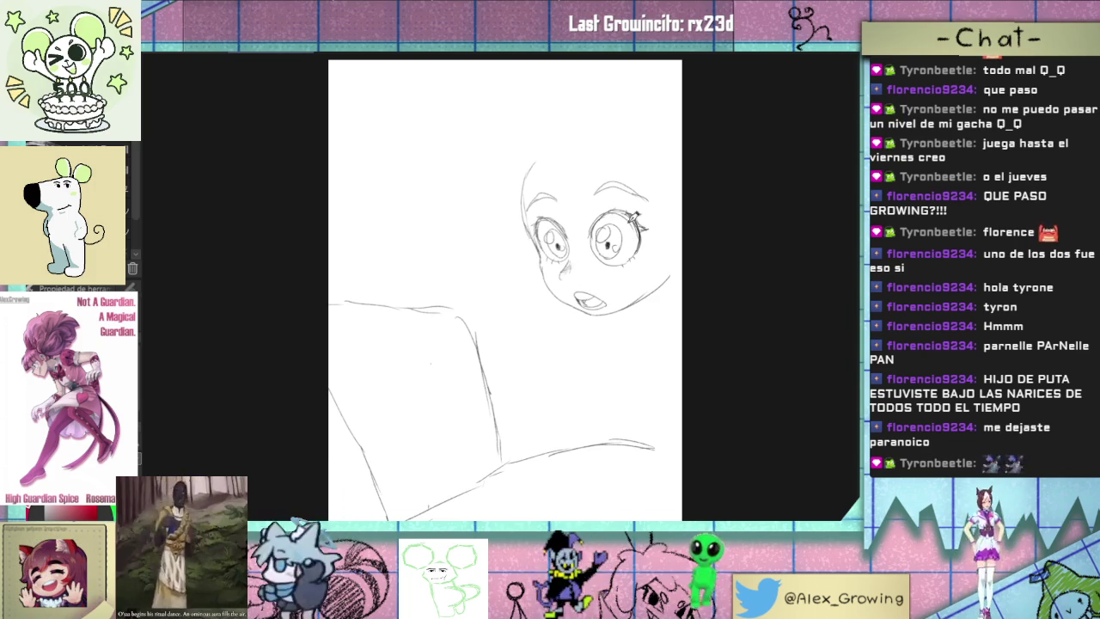
- Sketch curly hair along the top of the boy's head
{"action": "scroll", "coordinate": [653, 256], "scroll_direction": "up", "scroll_amount": 1}
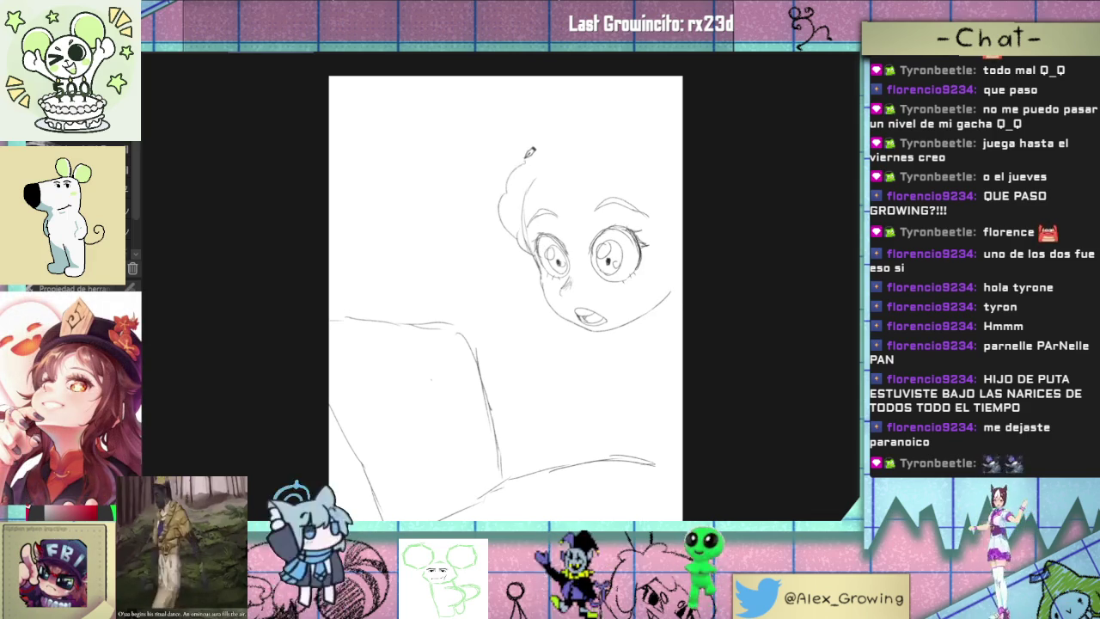
{"action": "mouse_move", "coordinate": [580, 117]}
{"action": "left_mouse_down"}
{"action": "mouse_move", "coordinate": [632, 109]}
{"action": "mouse_move", "coordinate": [683, 127]}
{"action": "left_mouse_up"}
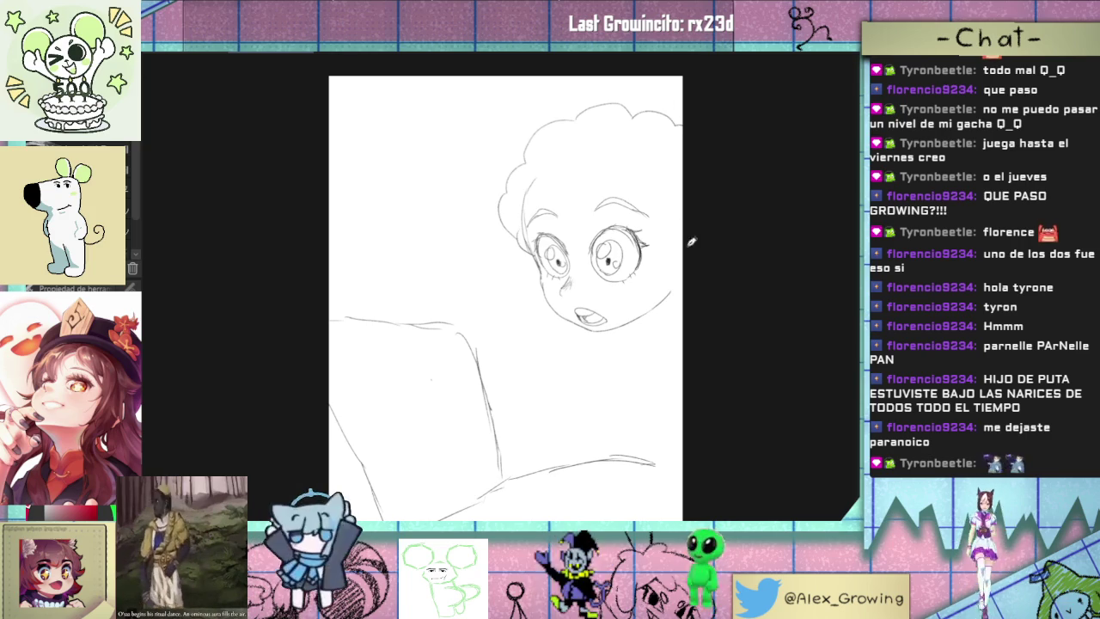
{"action": "scroll", "coordinate": [505, 293], "scroll_direction": "down", "scroll_amount": 1}
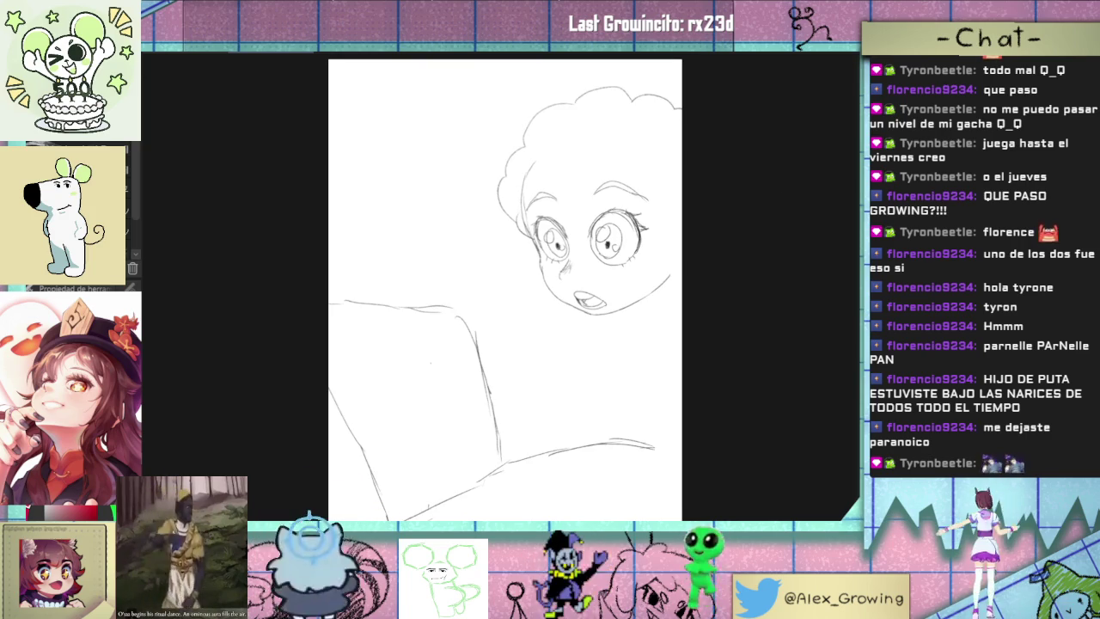
- Scale the whole sketch down slightly and nudge it right and down
{"action": "key", "text": "ctrl+t"}
{"action": "left_click_drag", "start_coordinate": [682, 80], "coordinate": [659, 114]}
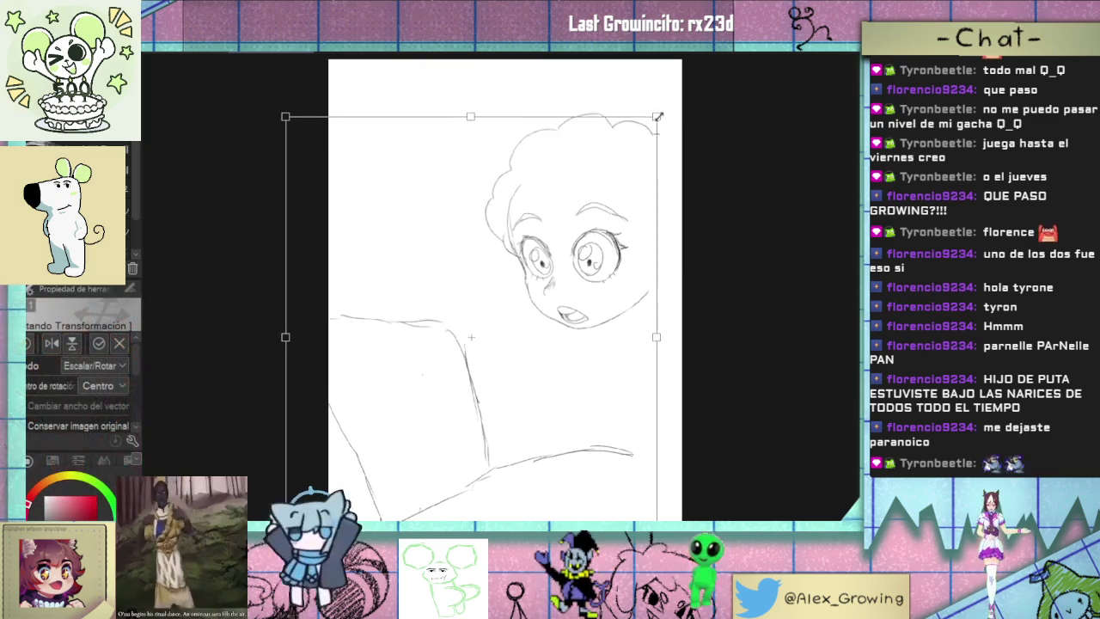
{"action": "left_click_drag", "start_coordinate": [619, 224], "coordinate": [625, 228]}
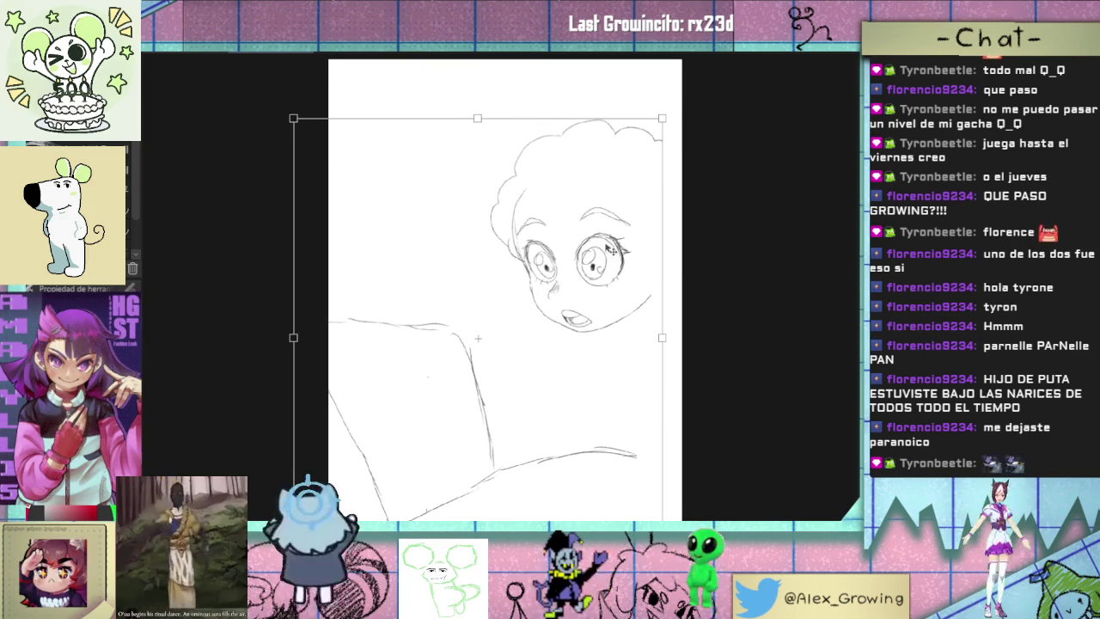
{"action": "key", "text": "Return"}
- Sketch a curve at the sofa edge and curled fingers at the sofa's right end
{"action": "left_click_drag", "start_coordinate": [386, 323], "coordinate": [416, 321]}
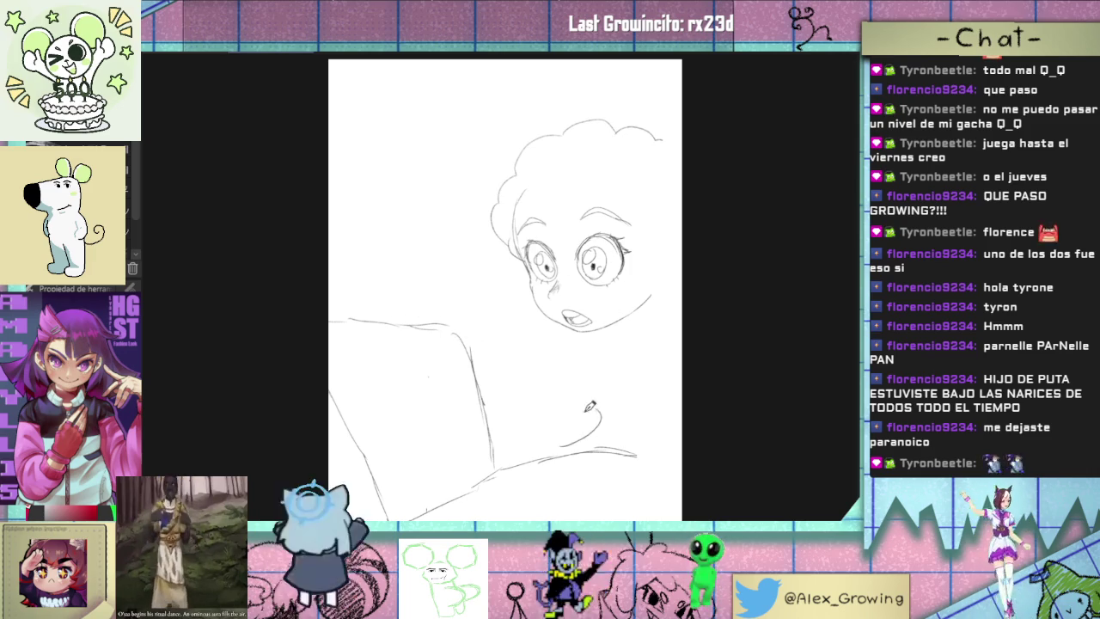
{"action": "left_click_drag", "start_coordinate": [606, 453], "coordinate": [637, 446]}
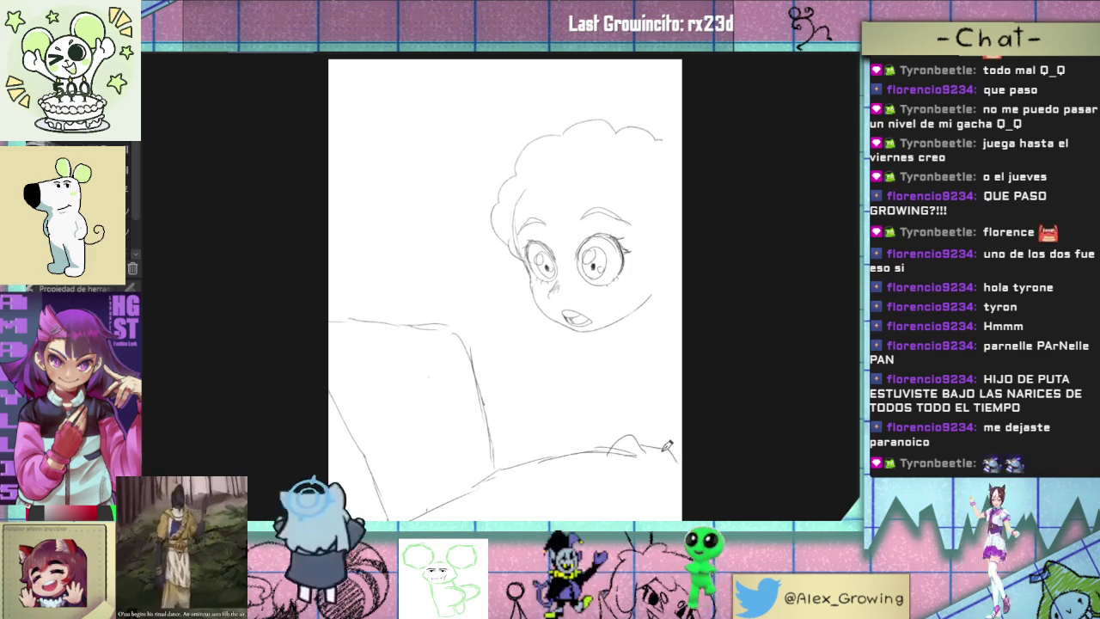
{"action": "left_click_drag", "start_coordinate": [614, 449], "coordinate": [598, 508]}
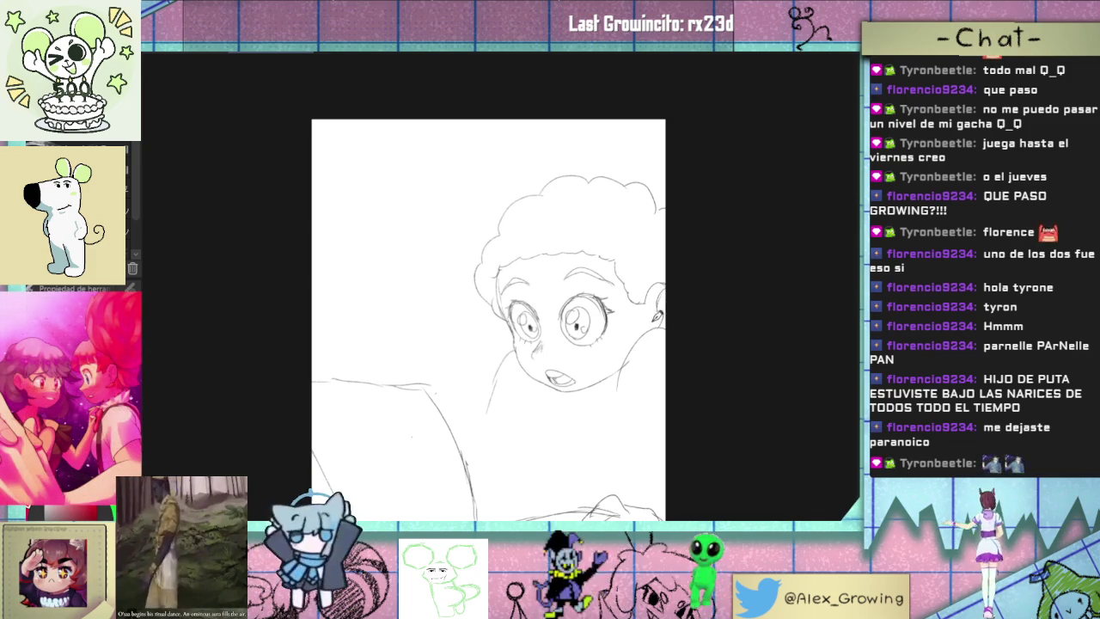
- Scroll the canvas down and back up to review the boy and sofa sketch
{"action": "scroll", "coordinate": [659, 318], "scroll_direction": "down", "scroll_amount": 3}
{"action": "scroll", "coordinate": [668, 299], "scroll_direction": "up", "scroll_amount": 2}
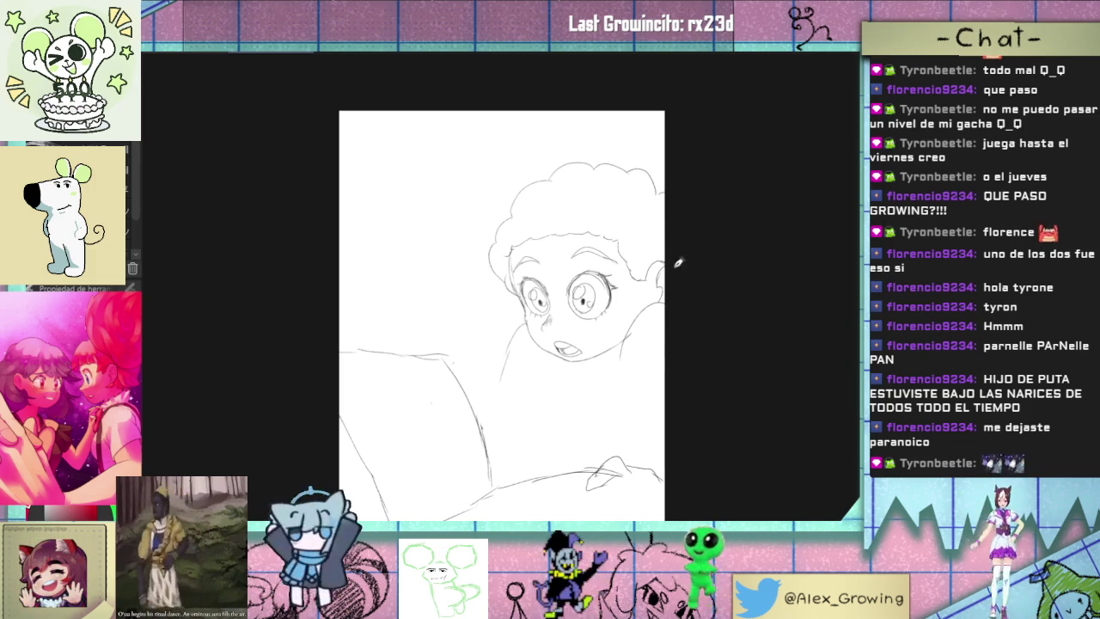
- Sketch a small loop on the left sofa edge and a short line along the jaw
{"action": "left_click_drag", "start_coordinate": [416, 371], "coordinate": [420, 350]}
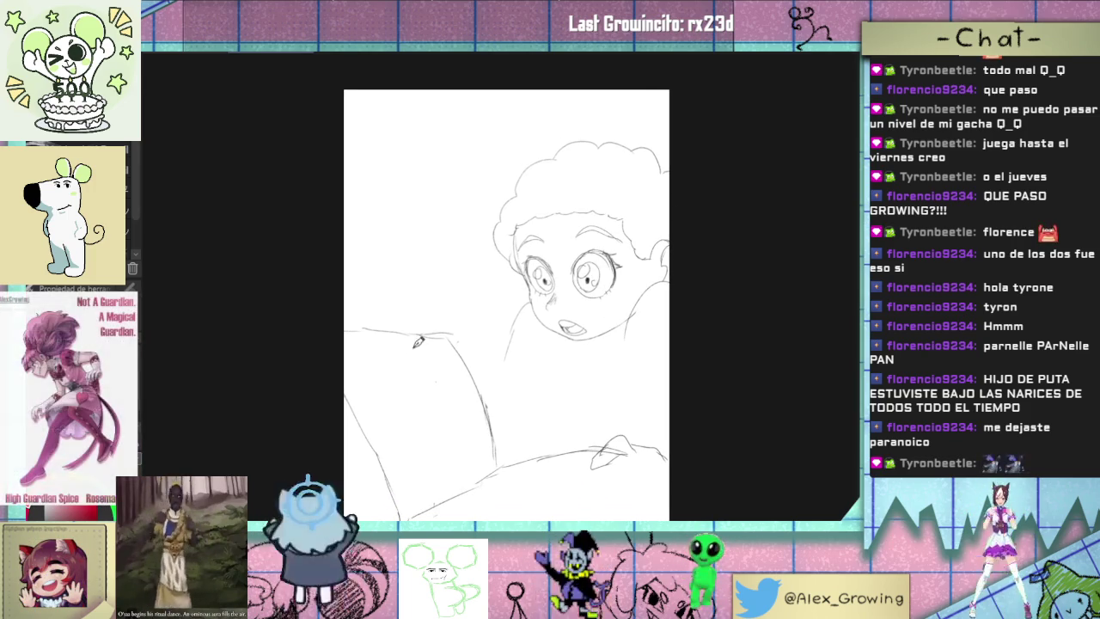
{"action": "left_click_drag", "start_coordinate": [397, 331], "coordinate": [416, 337]}
{"action": "key", "text": "e"}
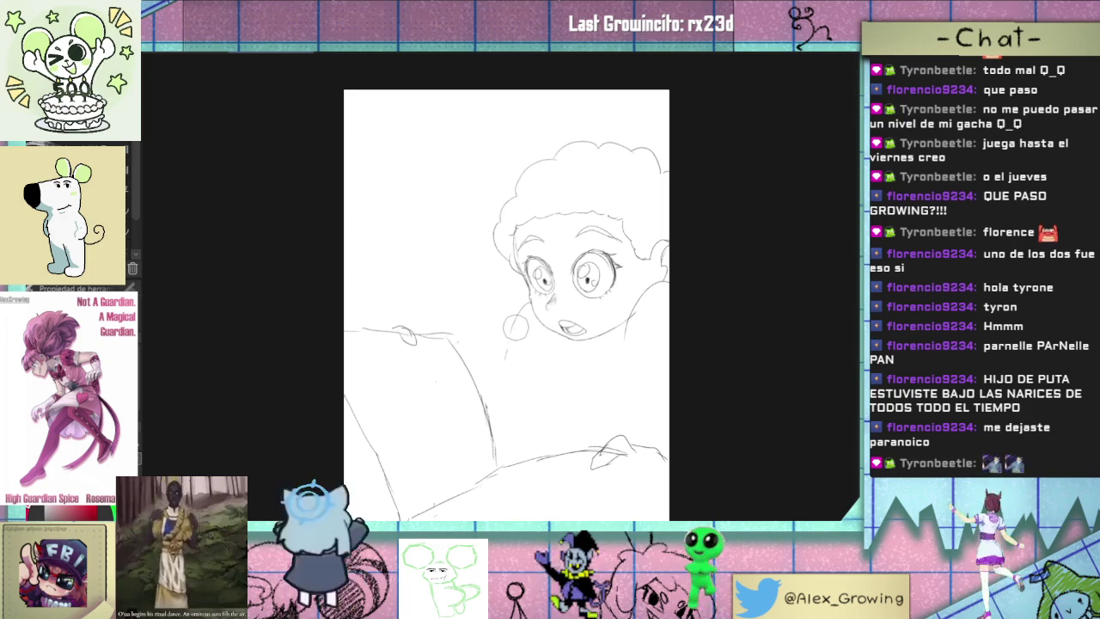
{"action": "left_click_drag", "start_coordinate": [528, 304], "coordinate": [502, 327]}
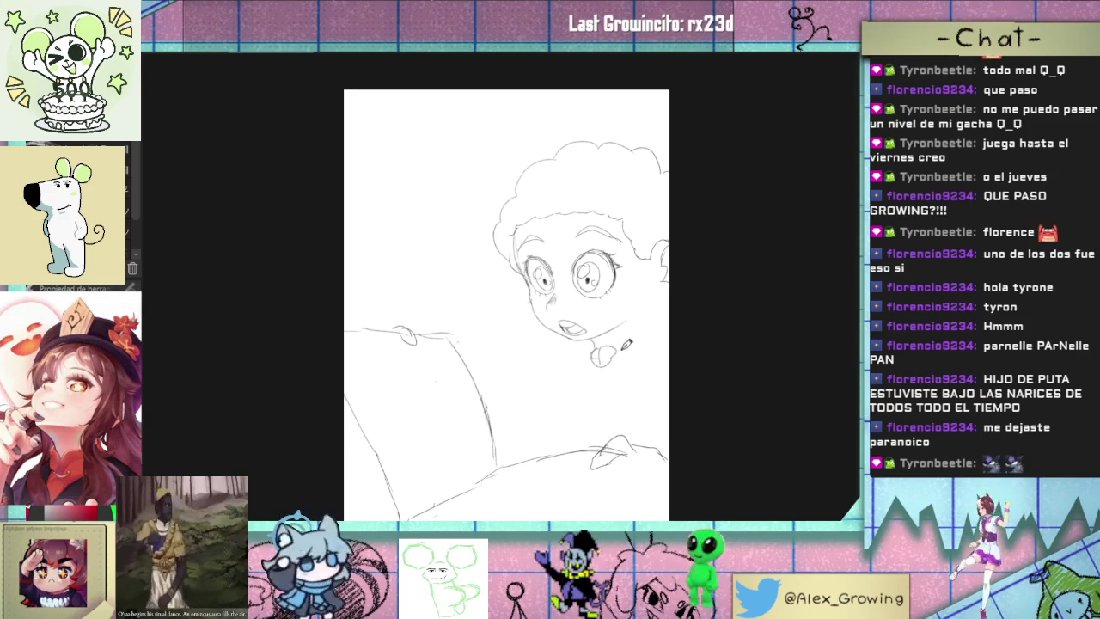
- Draw the neck lines and mark the collar below the chin
{"action": "left_click_drag", "start_coordinate": [591, 364], "coordinate": [574, 397]}
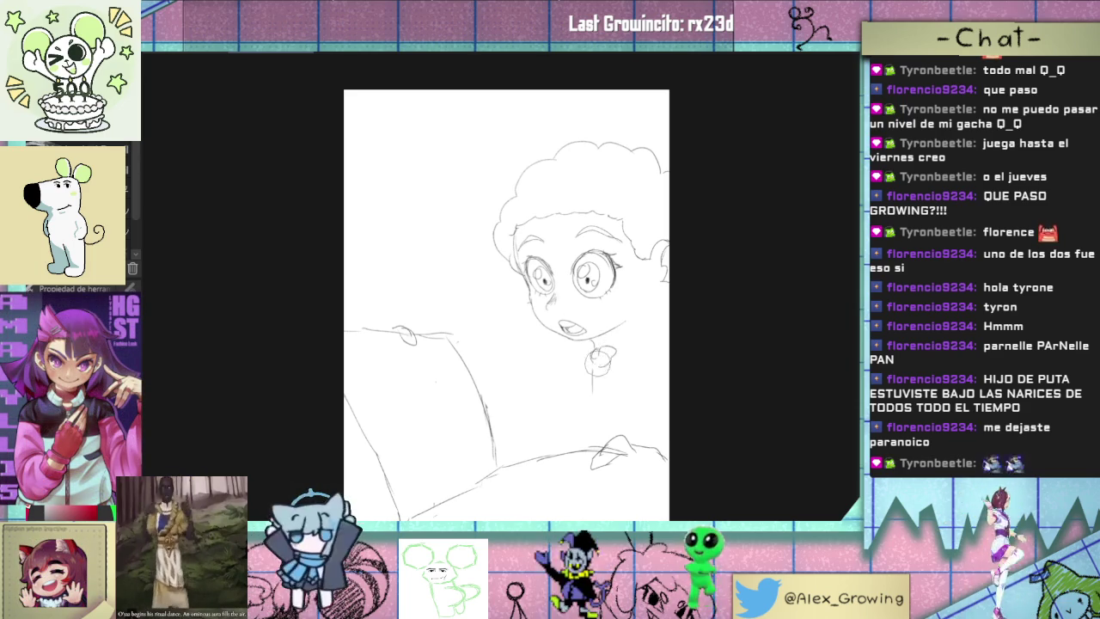
{"action": "left_click_drag", "start_coordinate": [593, 350], "coordinate": [612, 359]}
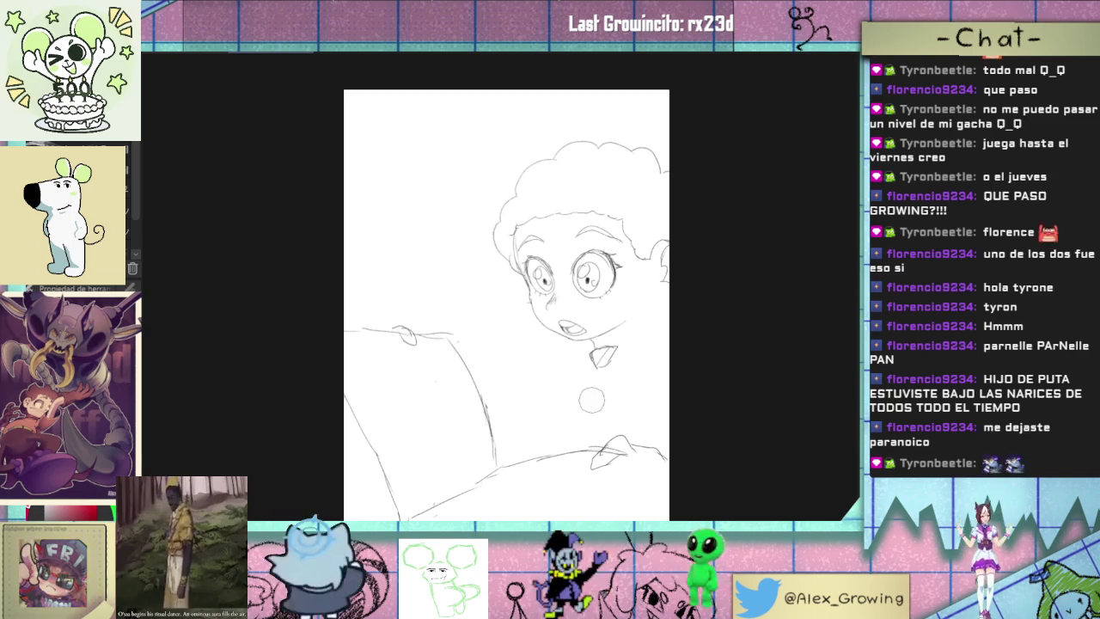
{"action": "left_click_drag", "start_coordinate": [599, 372], "coordinate": [585, 400]}
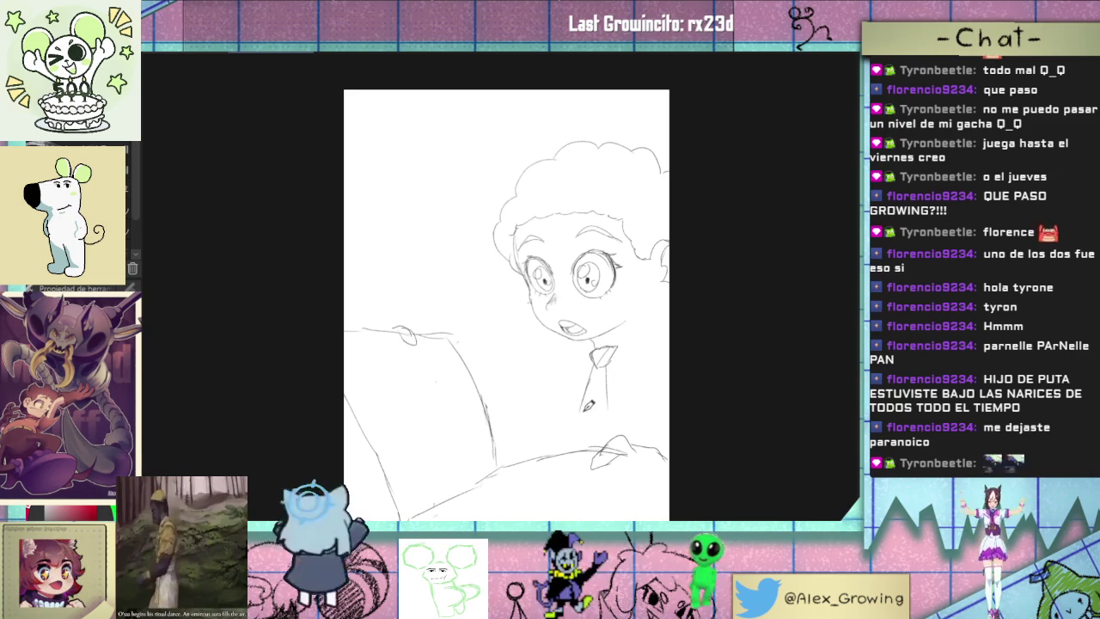
- Draw the necktie below the collar, redrawing it after an undo
{"action": "left_click_drag", "start_coordinate": [607, 402], "coordinate": [596, 421]}
{"action": "key", "text": "ctrl+z"}
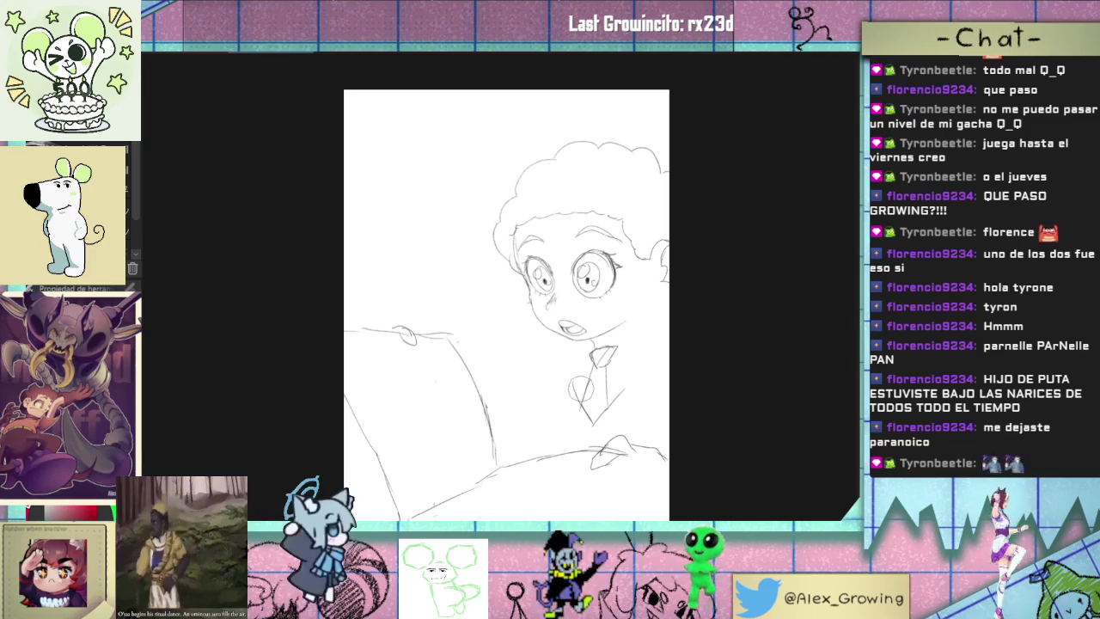
{"action": "mouse_move", "coordinate": [595, 349]}
{"action": "left_mouse_down"}
{"action": "mouse_move", "coordinate": [574, 386]}
{"action": "mouse_move", "coordinate": [582, 409]}
{"action": "left_mouse_up"}
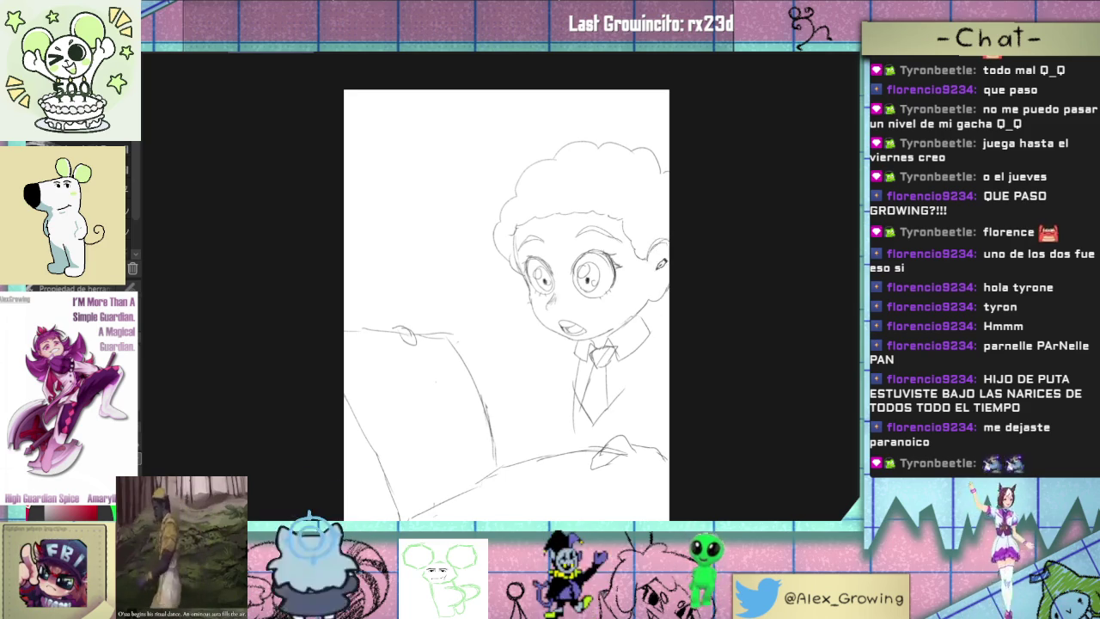
- Add a curve for the right ear, extend the shoulder toward the arm, and select the left eye
{"action": "left_click_drag", "start_coordinate": [679, 238], "coordinate": [643, 258]}
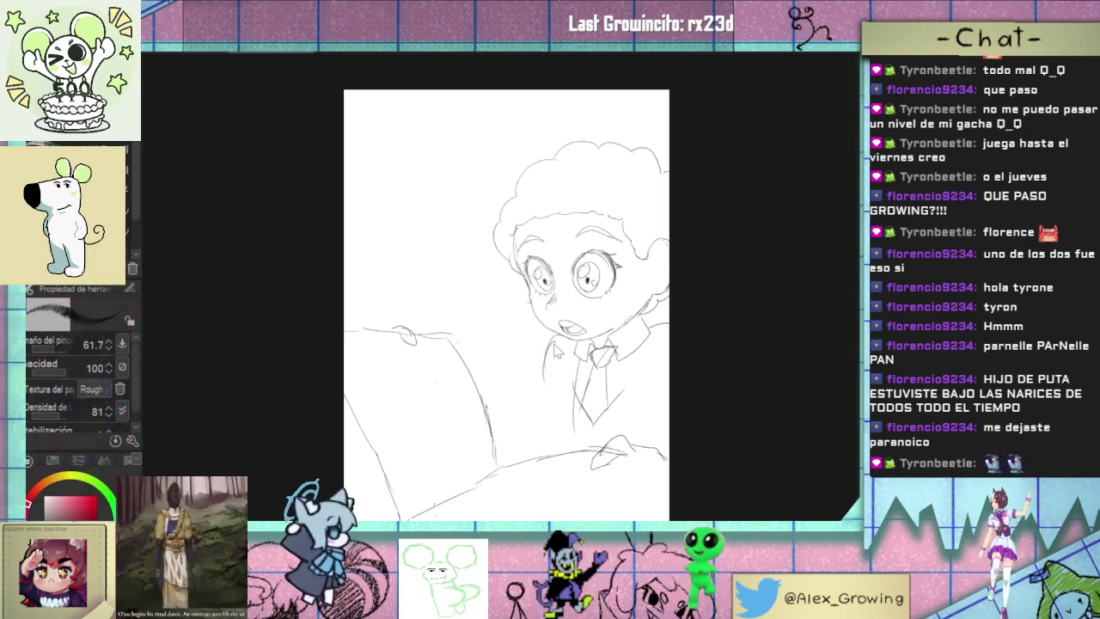
{"action": "left_click_drag", "start_coordinate": [544, 379], "coordinate": [528, 410]}
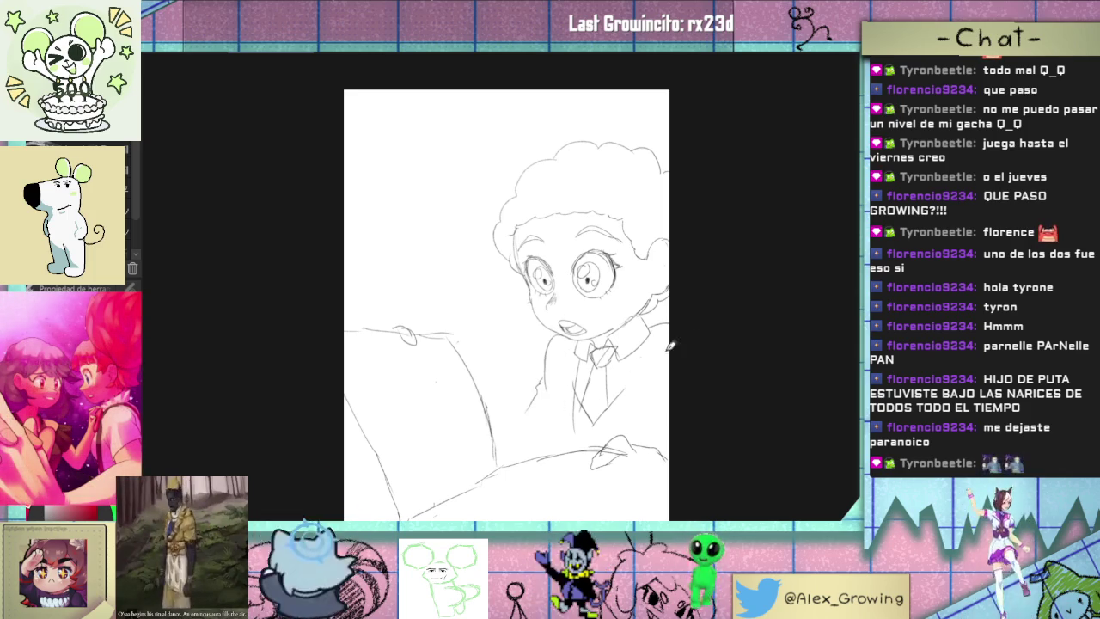
{"action": "scroll", "coordinate": [590, 272], "scroll_direction": "up", "scroll_amount": 2}
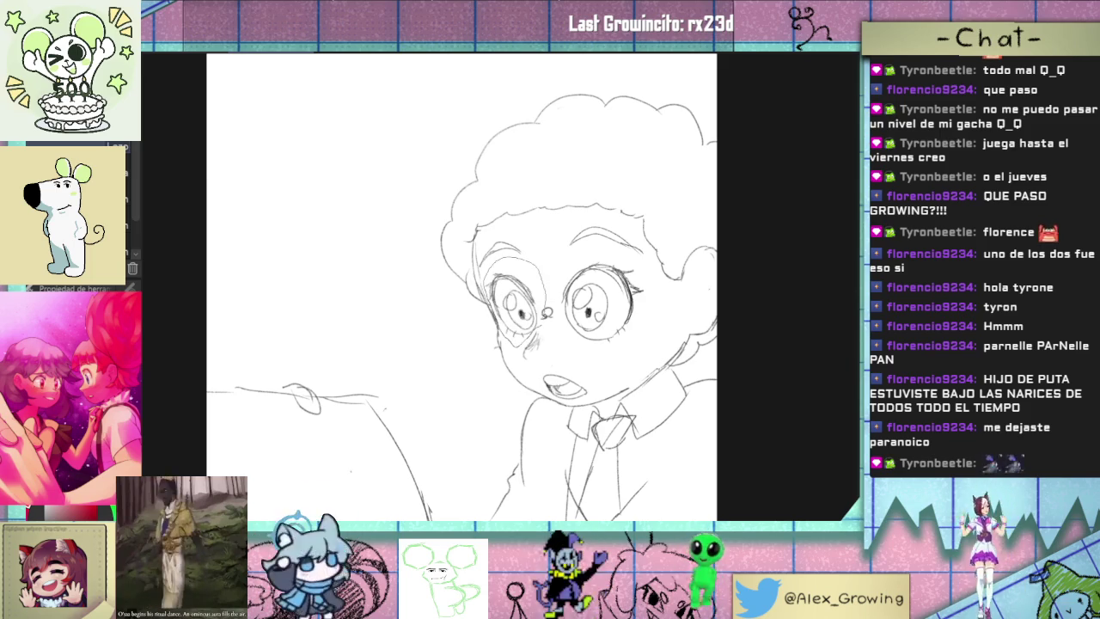
{"action": "left_click_drag", "start_coordinate": [546, 313], "coordinate": [543, 319]}
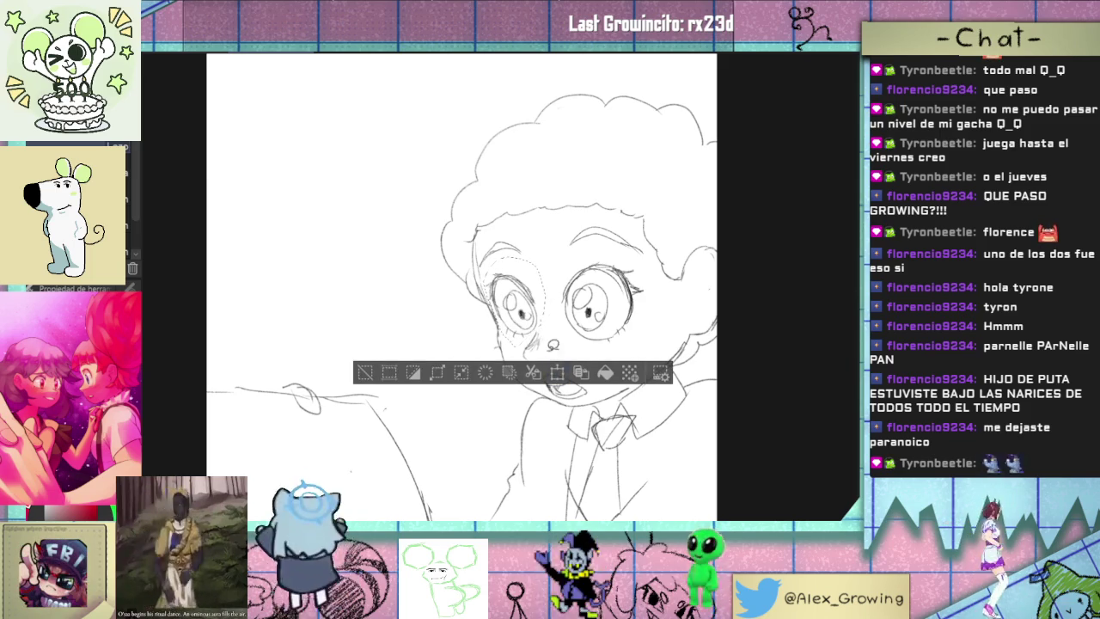
- Cancel the left-eye transform, deselect it, and mirror the view to check proportions
{"action": "left_click", "coordinate": [556, 372]}
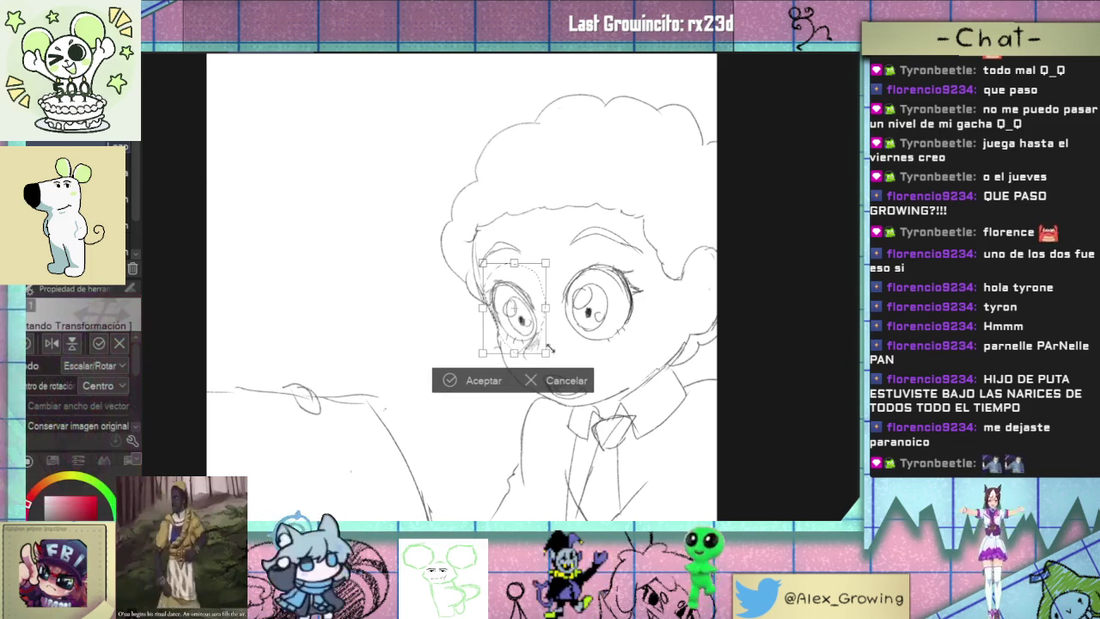
{"action": "left_click", "coordinate": [550, 381]}
{"action": "key", "text": "ctrl+d"}
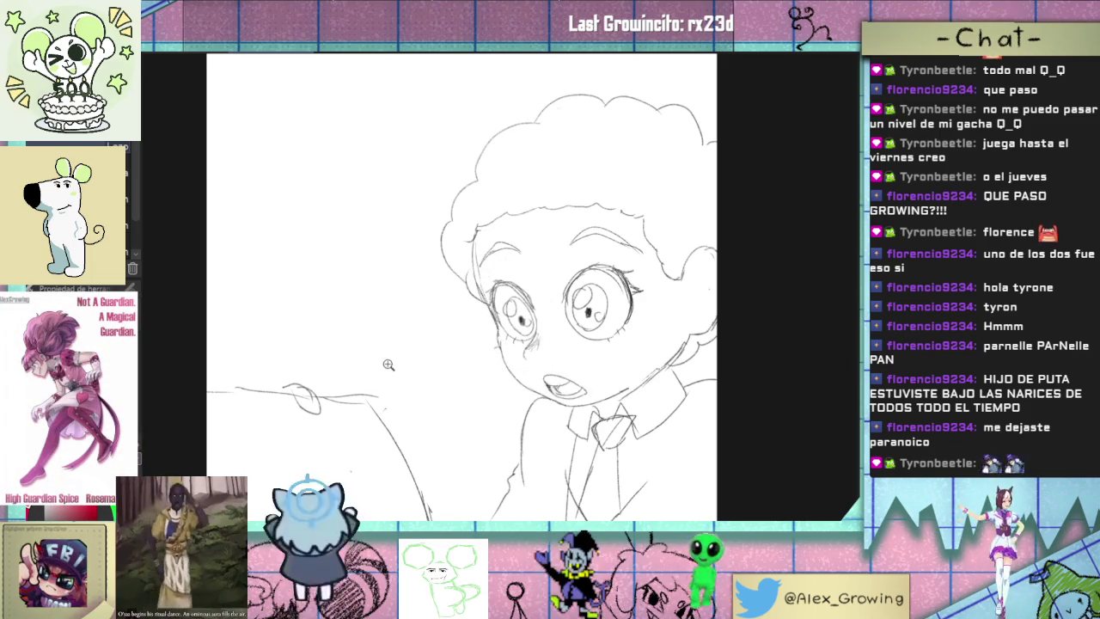
{"action": "scroll", "coordinate": [637, 344], "scroll_direction": "down", "scroll_amount": 3}
{"action": "scroll", "coordinate": [636, 345], "scroll_direction": "up", "scroll_amount": 2}
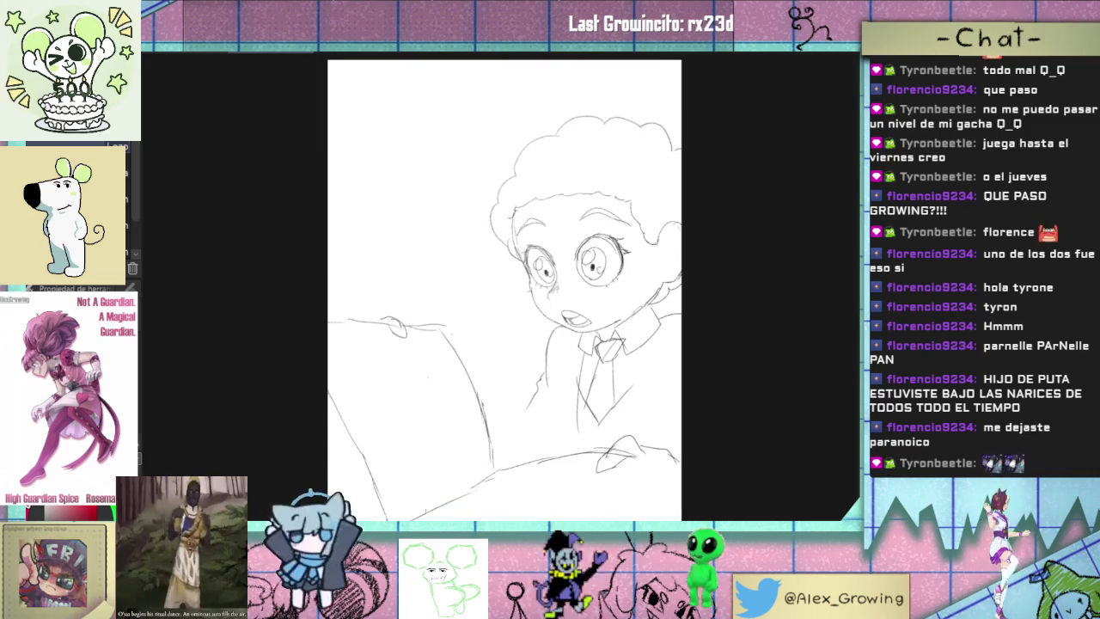
{"action": "key", "text": "h"}
{"action": "key", "text": "h"}
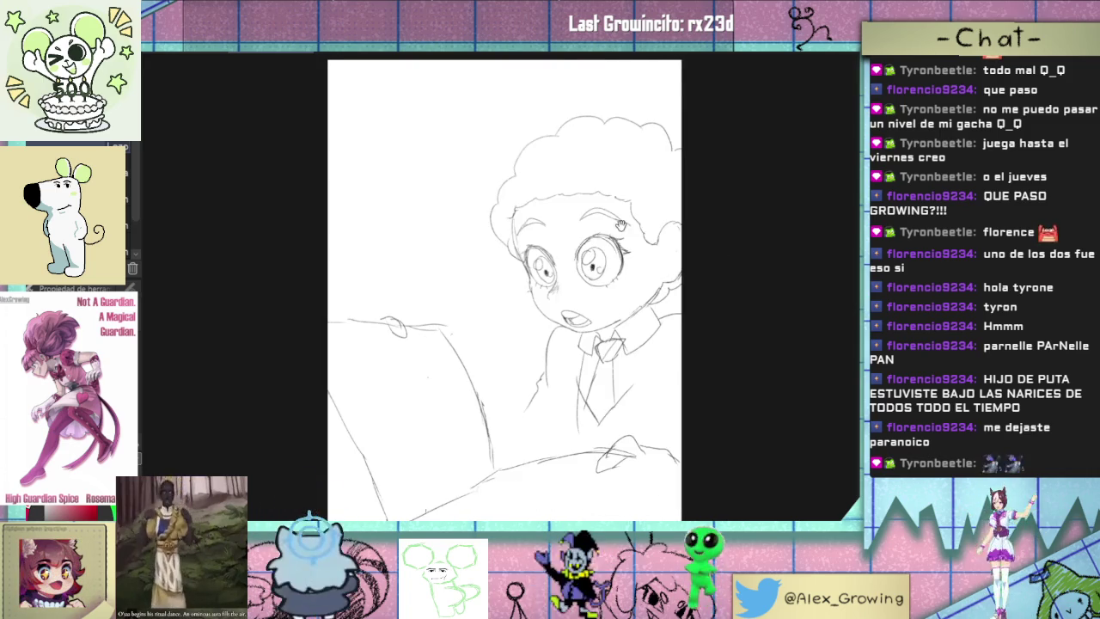
{"action": "scroll", "coordinate": [626, 217], "scroll_direction": "up", "scroll_amount": 2}
- Lasso the right eye and shift it slightly up and to the right, then deselect
{"action": "left_click_drag", "start_coordinate": [601, 326], "coordinate": [593, 328]}
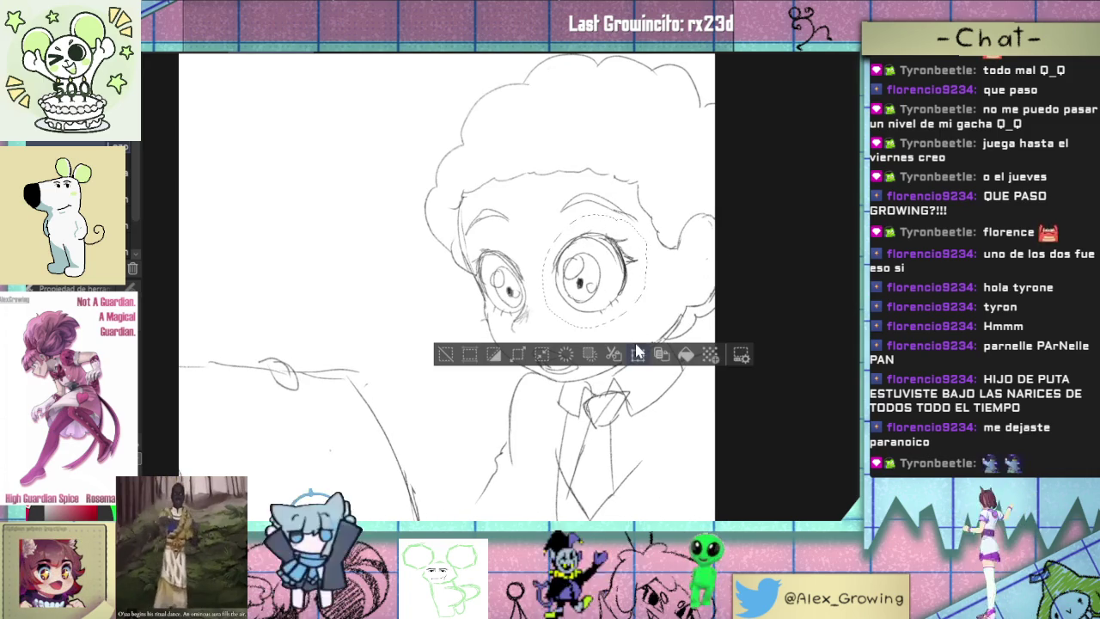
{"action": "left_click", "coordinate": [639, 354]}
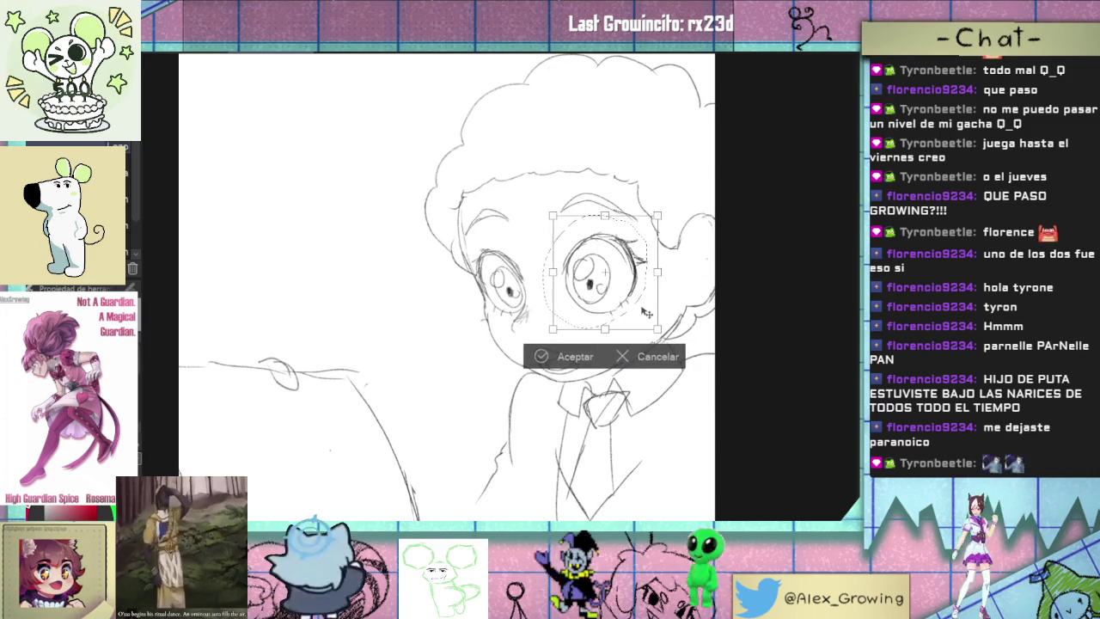
{"action": "left_click_drag", "start_coordinate": [637, 313], "coordinate": [642, 307]}
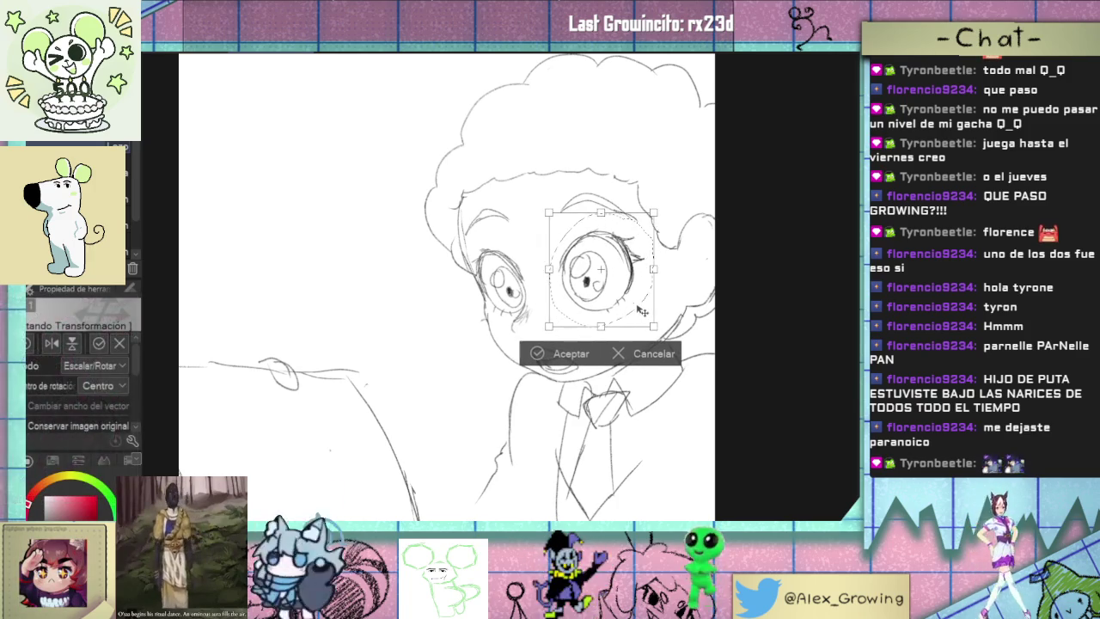
{"action": "left_click", "coordinate": [559, 355]}
{"action": "left_click", "coordinate": [458, 355]}
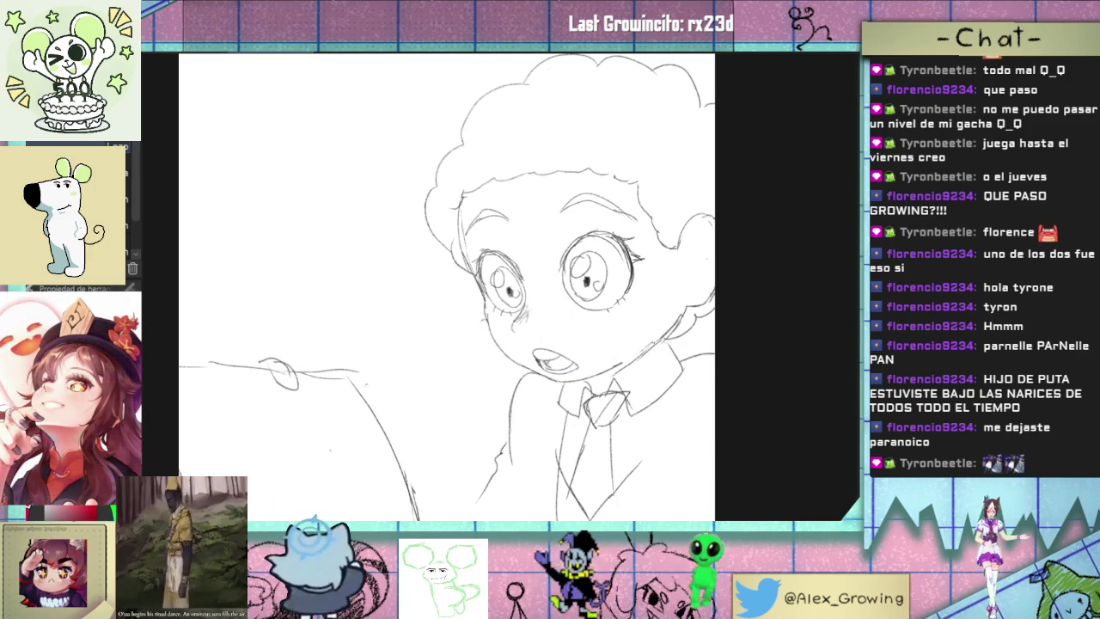
- Reselect the right eye, tweak its shape and position, and mirror the view to check
{"action": "scroll", "coordinate": [628, 254], "scroll_direction": "up", "scroll_amount": 3}
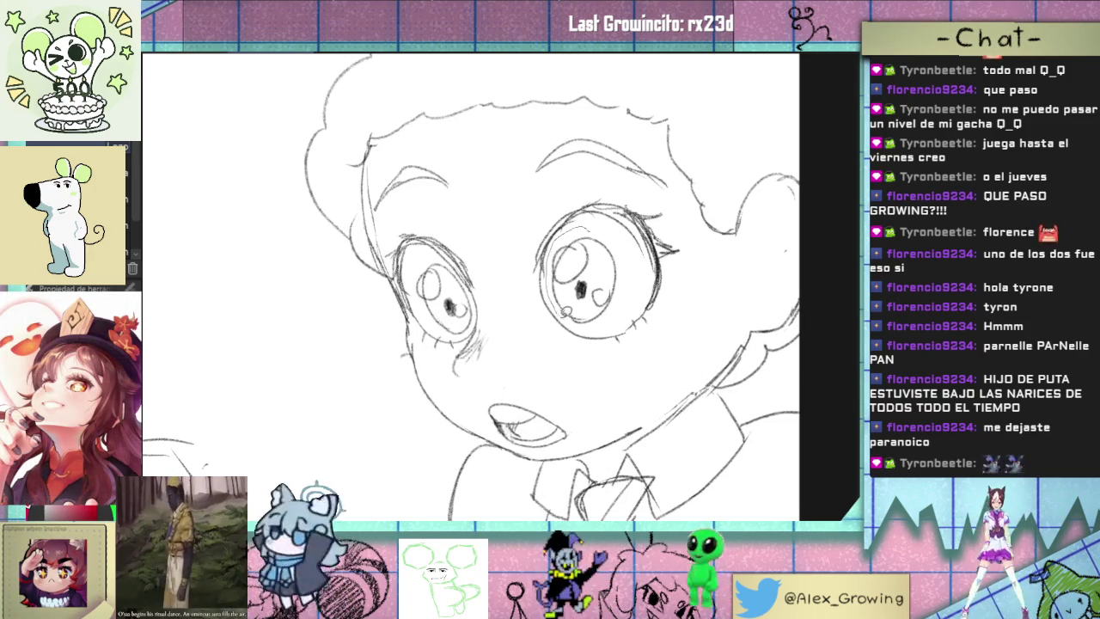
{"action": "key", "text": "ctrl+shift+d"}
{"action": "key", "text": "ctrl+t"}
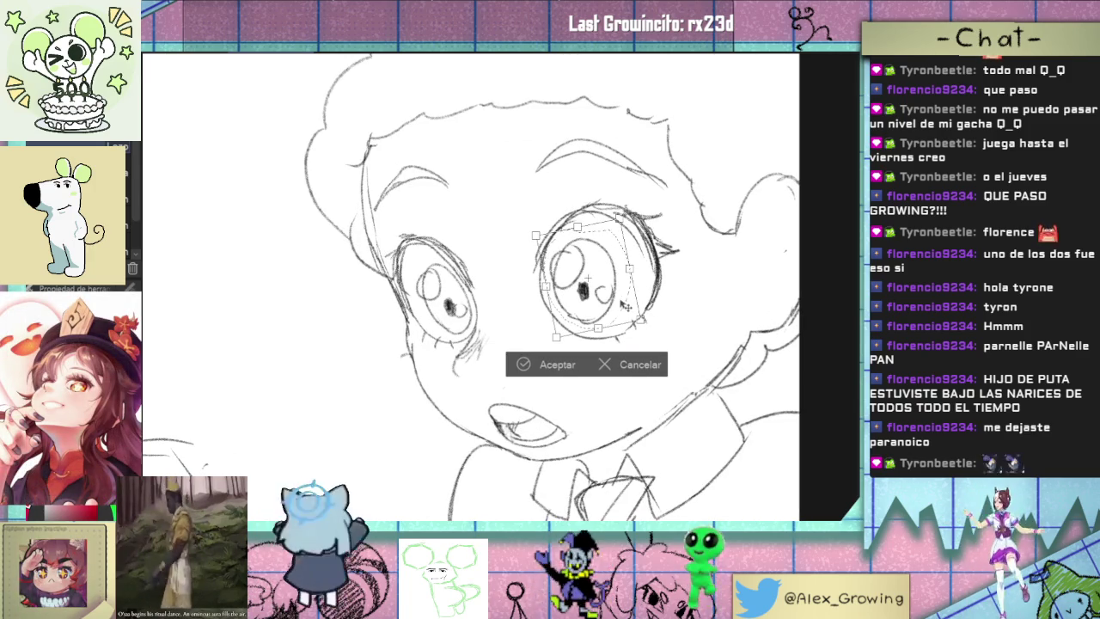
{"action": "left_click_drag", "start_coordinate": [622, 305], "coordinate": [618, 299]}
{"action": "left_click", "coordinate": [549, 364]}
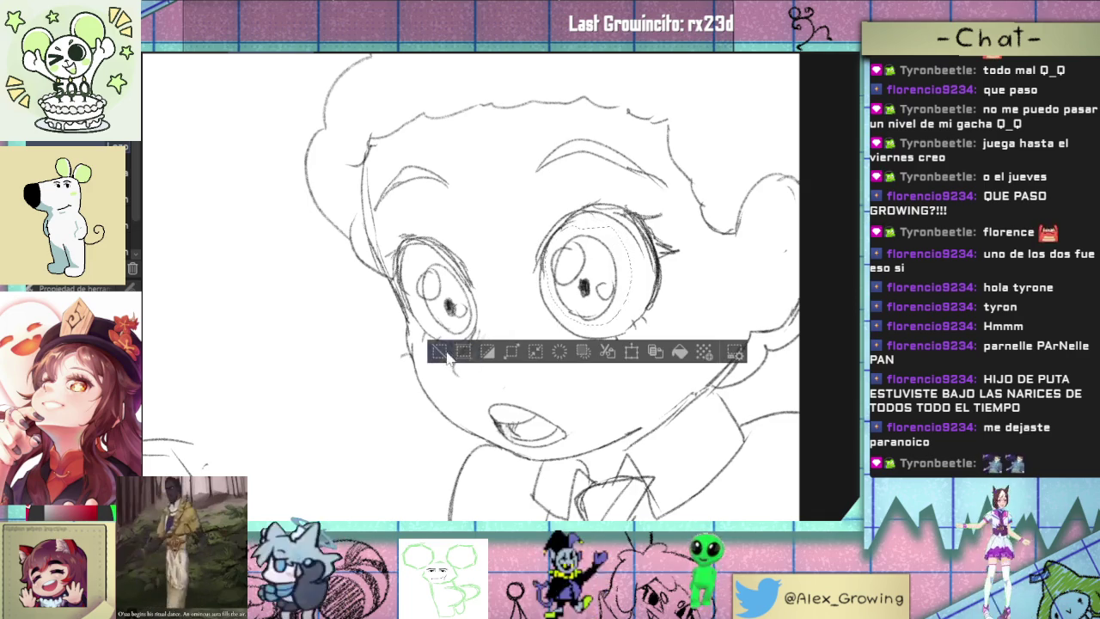
{"action": "scroll", "coordinate": [528, 361], "scroll_direction": "down", "scroll_amount": 3}
{"action": "scroll", "coordinate": [566, 362], "scroll_direction": "down", "scroll_amount": 2}
{"action": "scroll", "coordinate": [566, 362], "scroll_direction": "down", "scroll_amount": 1}
{"action": "scroll", "coordinate": [565, 362], "scroll_direction": "up", "scroll_amount": 1}
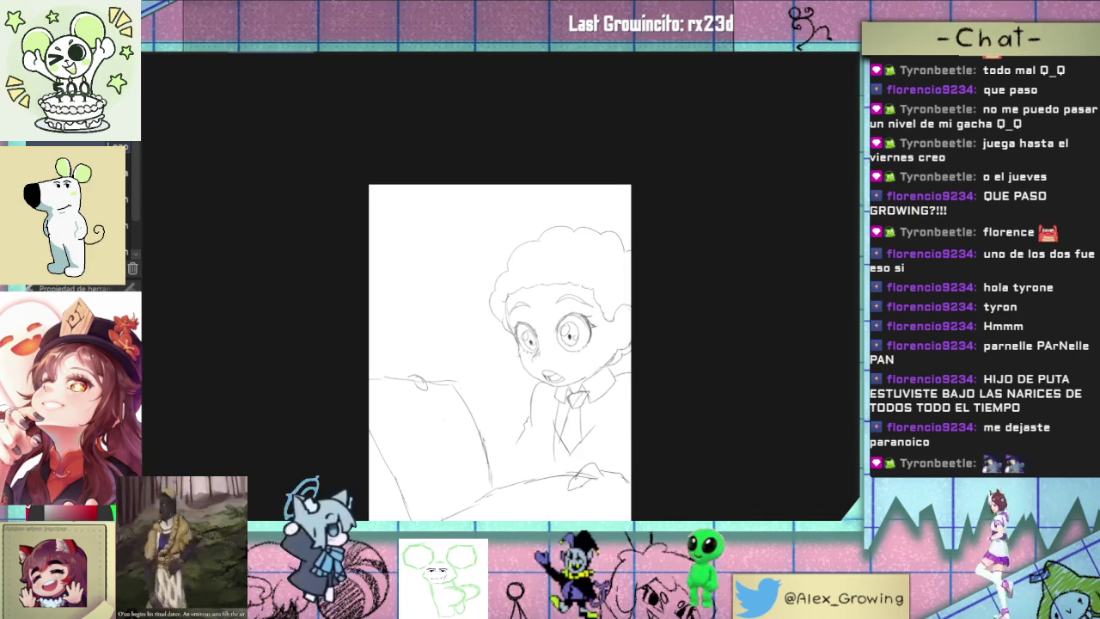
{"action": "key", "text": "h"}
{"action": "scroll", "coordinate": [505, 292], "scroll_direction": "up", "scroll_amount": 1}
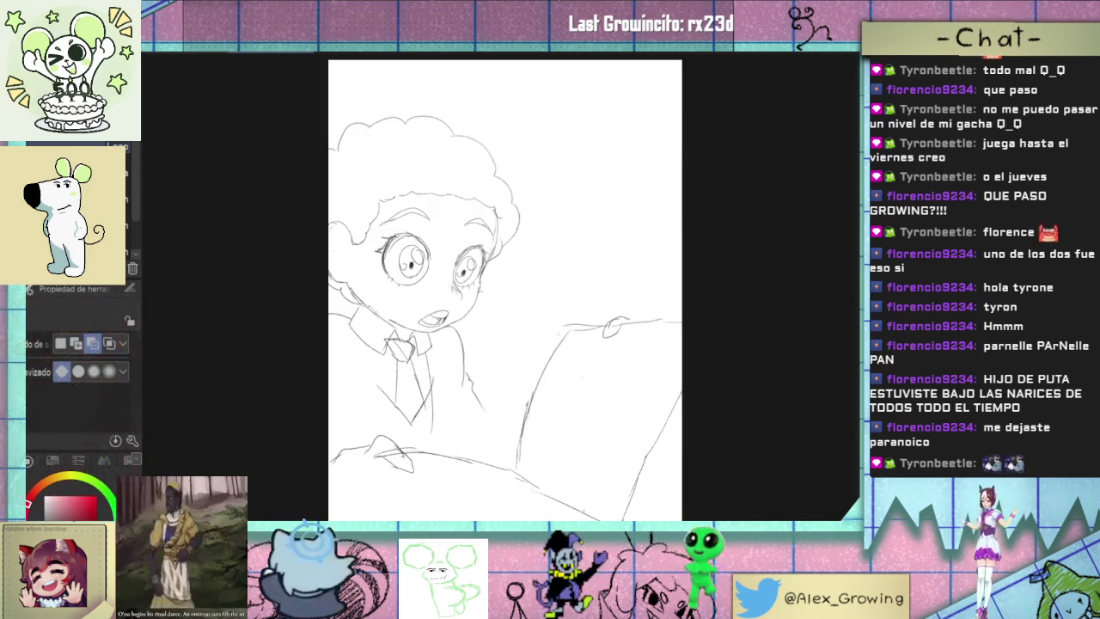
- Unflip the view, sketch the shirt line left of the tie, and start the hand's finger lines
{"action": "key", "text": "h"}
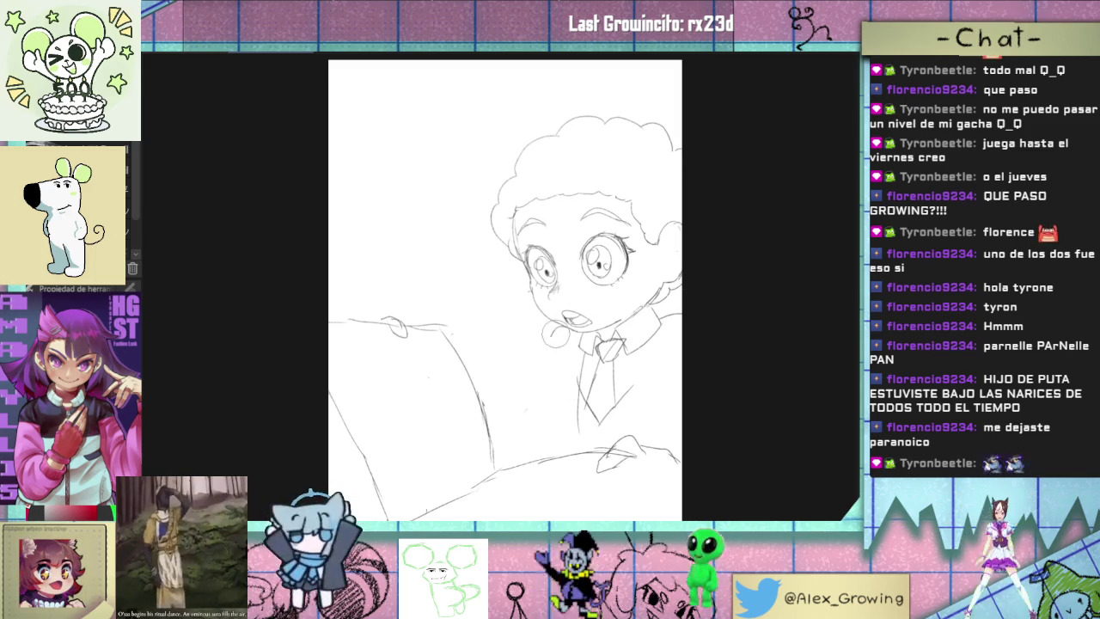
{"action": "left_click_drag", "start_coordinate": [552, 342], "coordinate": [529, 387]}
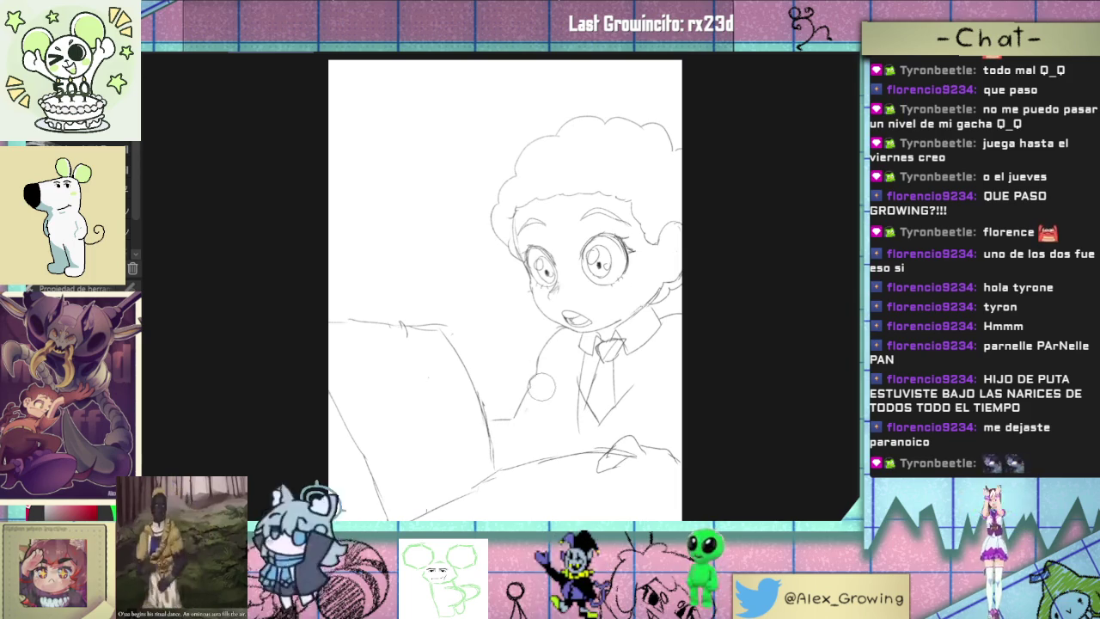
{"action": "scroll", "coordinate": [635, 451], "scroll_direction": "down", "scroll_amount": 1}
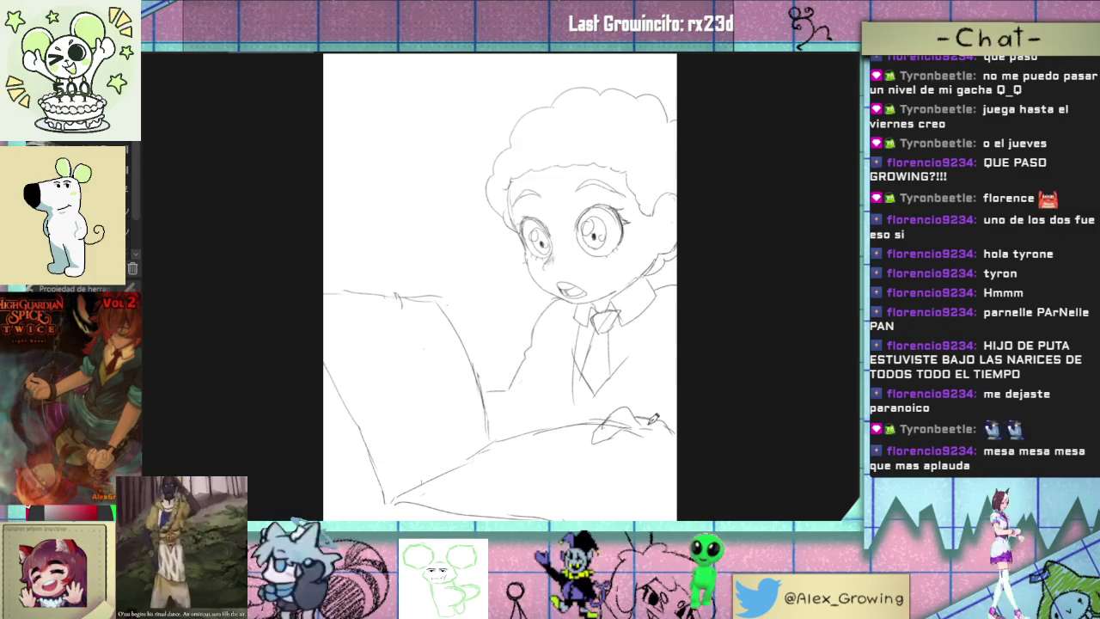
{"action": "left_click_drag", "start_coordinate": [636, 429], "coordinate": [614, 463]}
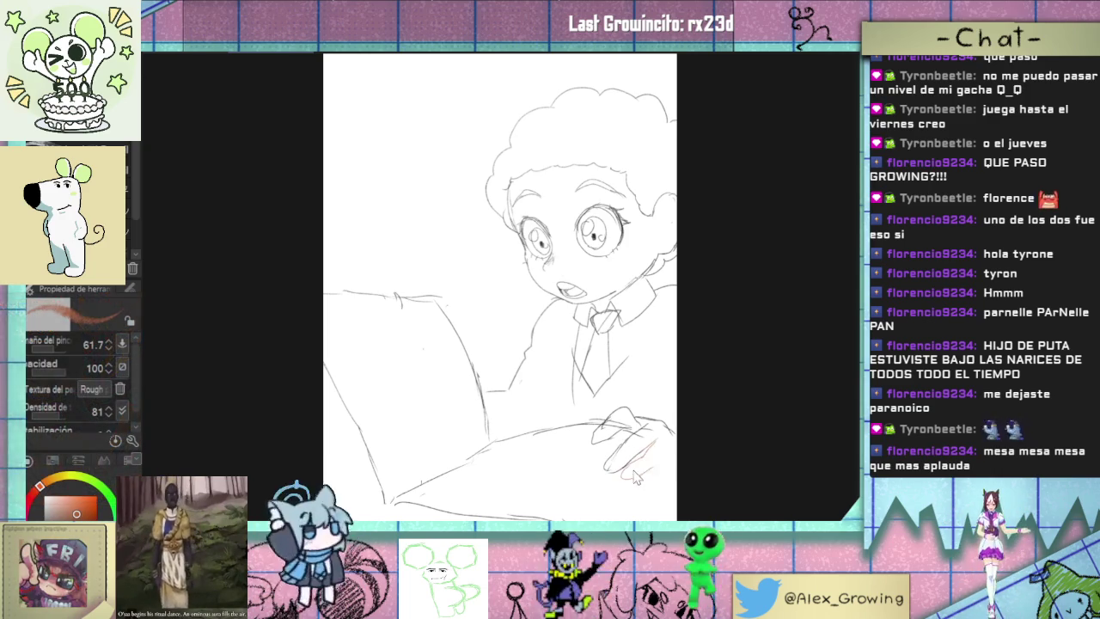
- Sketch the hand's lower edge, a knuckle loop and a rounded finger stroke, then reposition and tilt the view
{"action": "left_click_drag", "start_coordinate": [621, 478], "coordinate": [672, 439]}
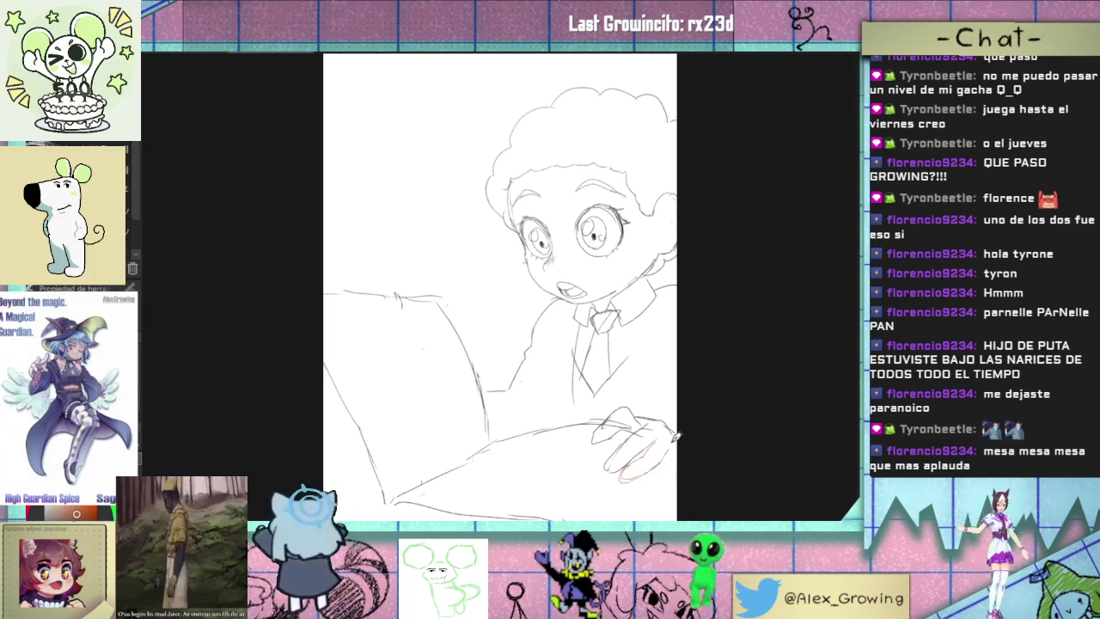
{"action": "left_click_drag", "start_coordinate": [607, 430], "coordinate": [634, 419]}
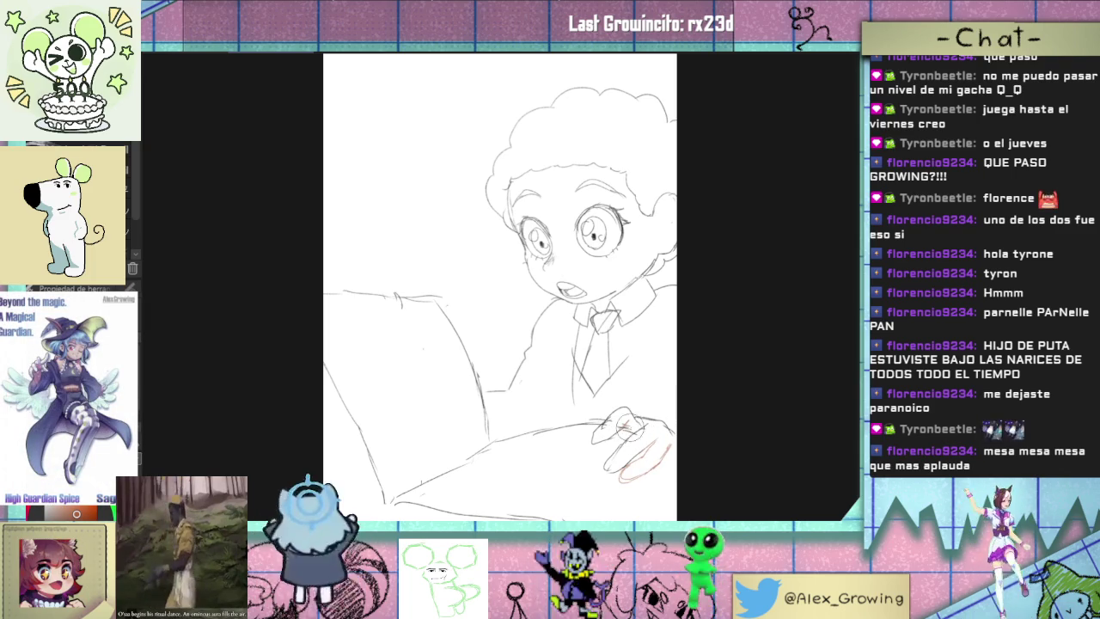
{"action": "left_click_drag", "start_coordinate": [609, 431], "coordinate": [602, 432]}
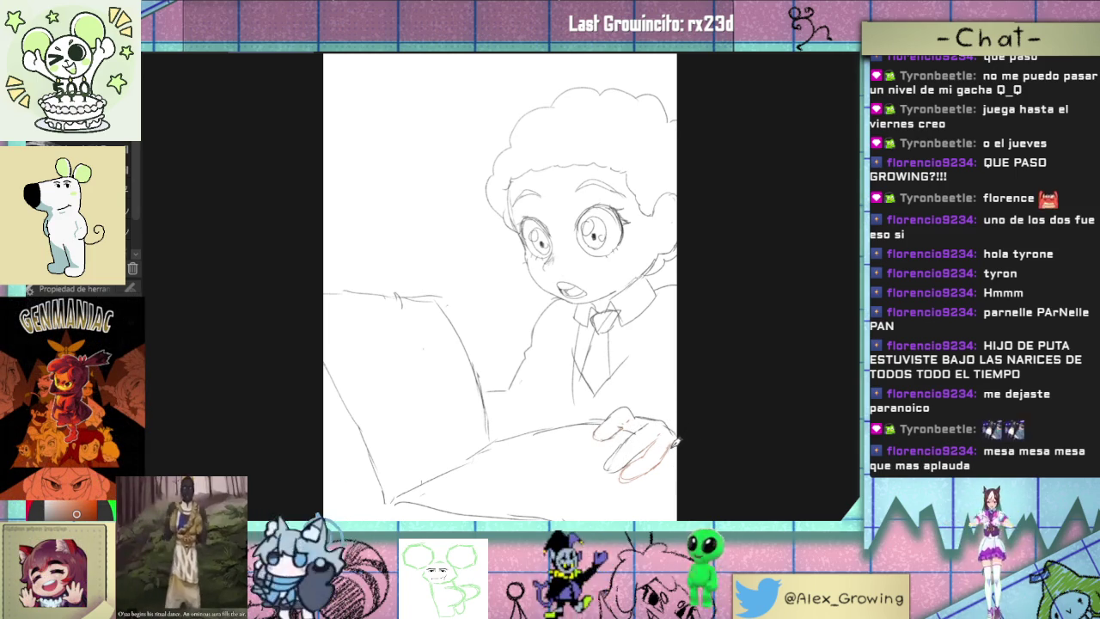
{"action": "scroll", "coordinate": [679, 455], "scroll_direction": "down", "scroll_amount": 2}
{"action": "scroll", "coordinate": [690, 410], "scroll_direction": "down", "scroll_amount": 2}
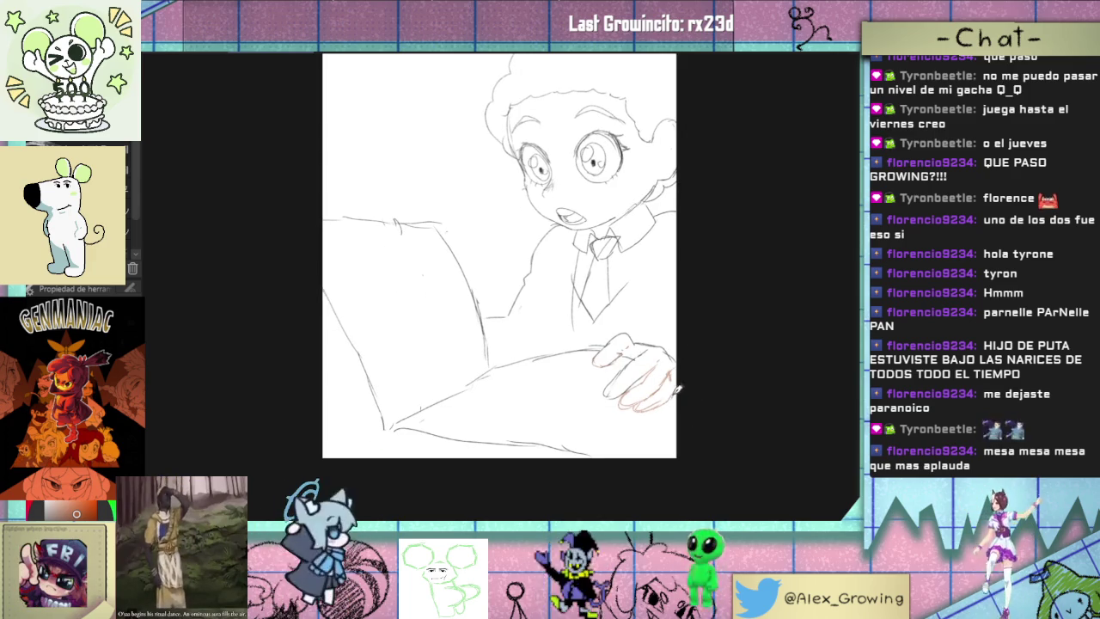
{"action": "left_click_drag", "start_coordinate": [690, 369], "coordinate": [726, 384]}
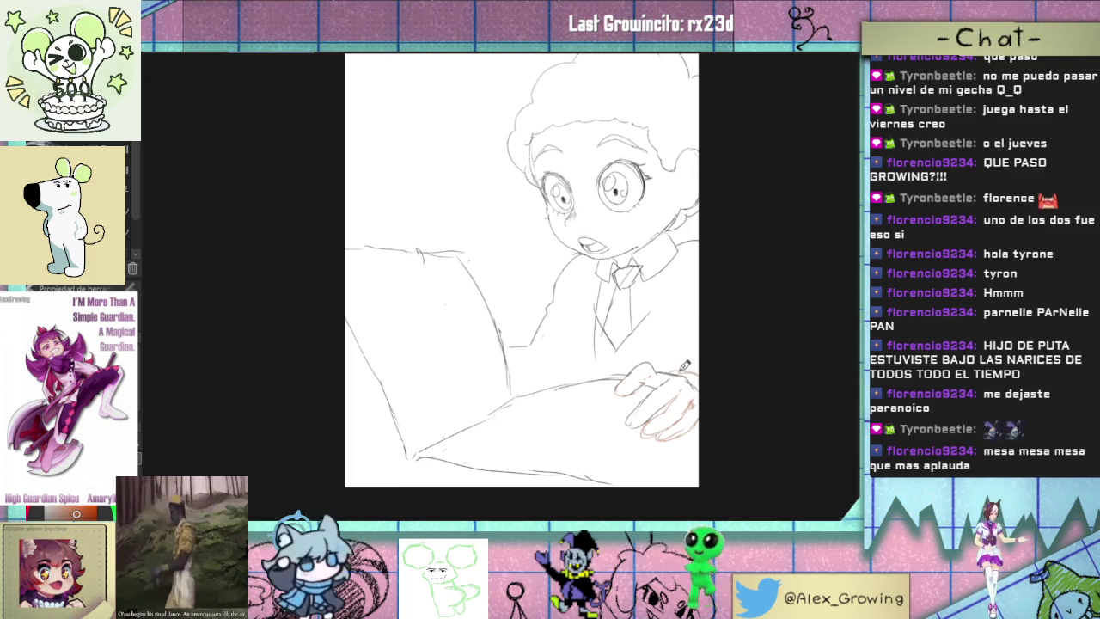
{"action": "left_click_drag", "start_coordinate": [731, 304], "coordinate": [727, 348]}
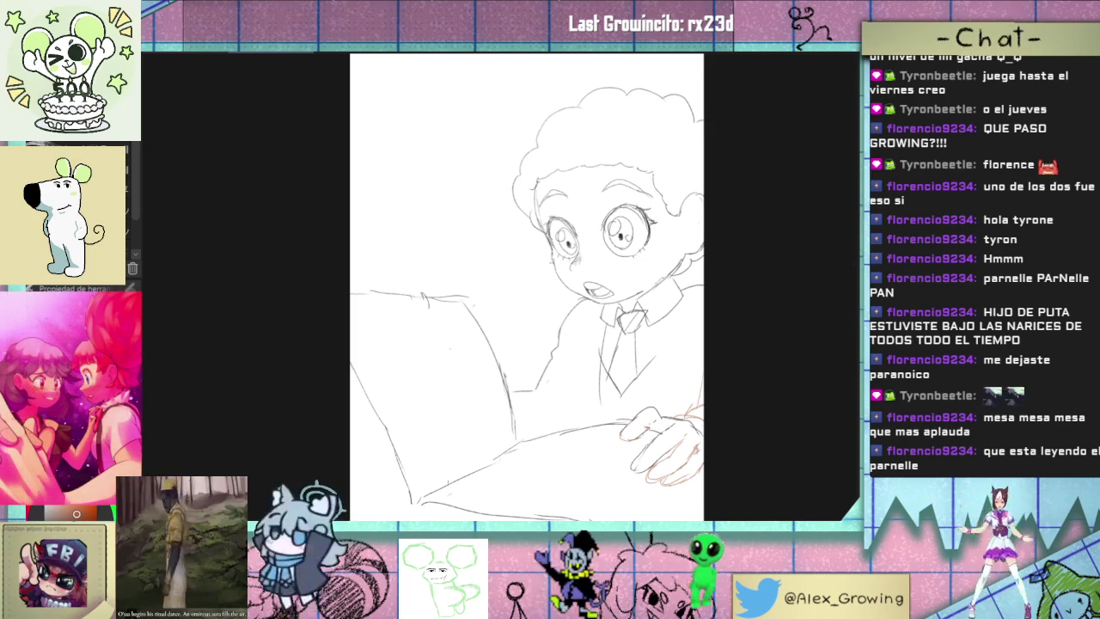
{"action": "left_click_drag", "start_coordinate": [685, 155], "coordinate": [749, 238]}
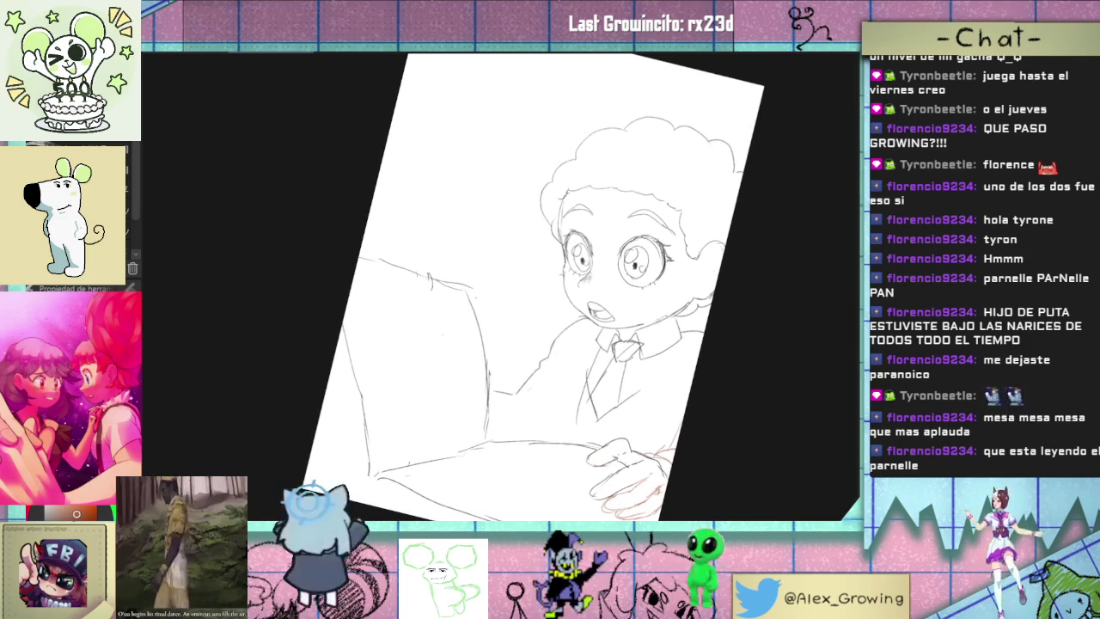
- Rotate the canvas, retrace the sofa backrest's upper edge in pencil, then reset the view upright
{"action": "key", "text": "ctrl+@"}
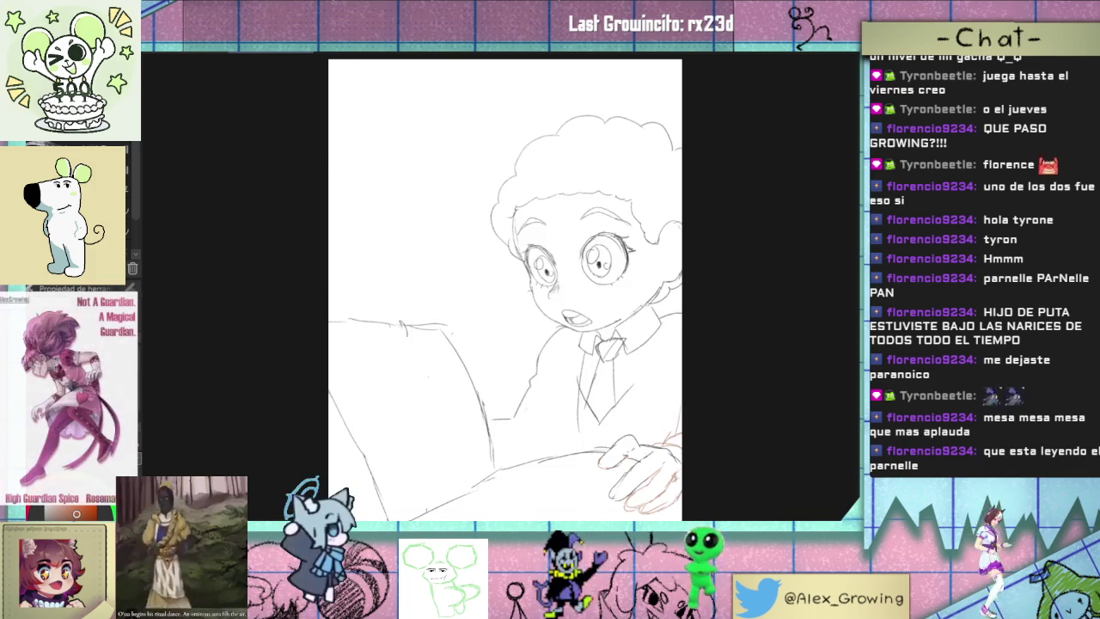
{"action": "left_click_drag", "start_coordinate": [719, 182], "coordinate": [581, 187]}
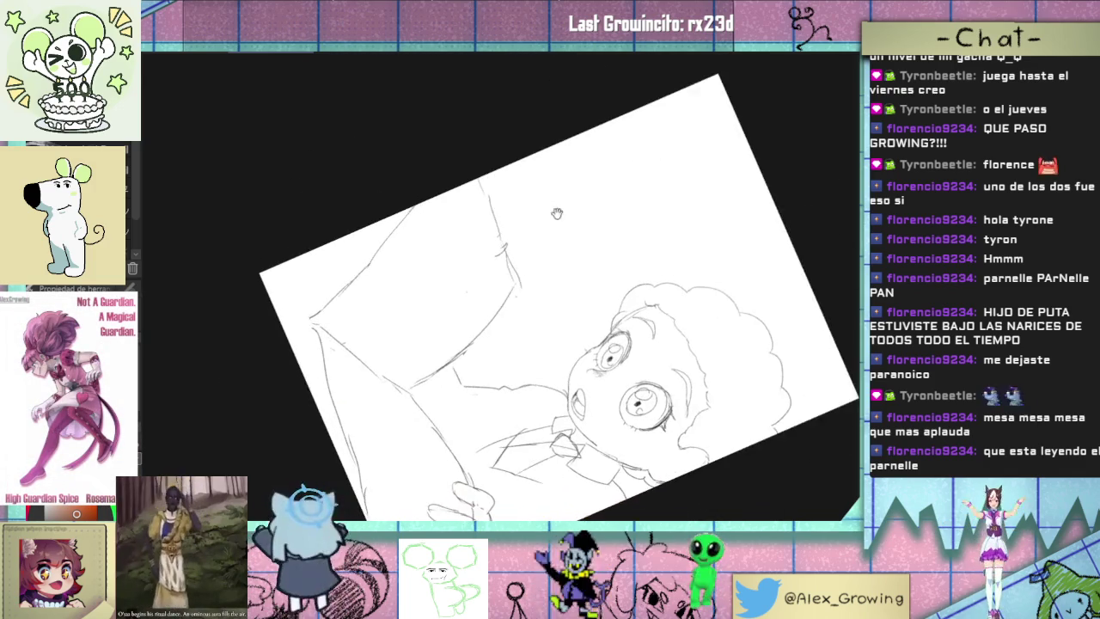
{"action": "scroll", "coordinate": [499, 296], "scroll_direction": "up", "scroll_amount": 2}
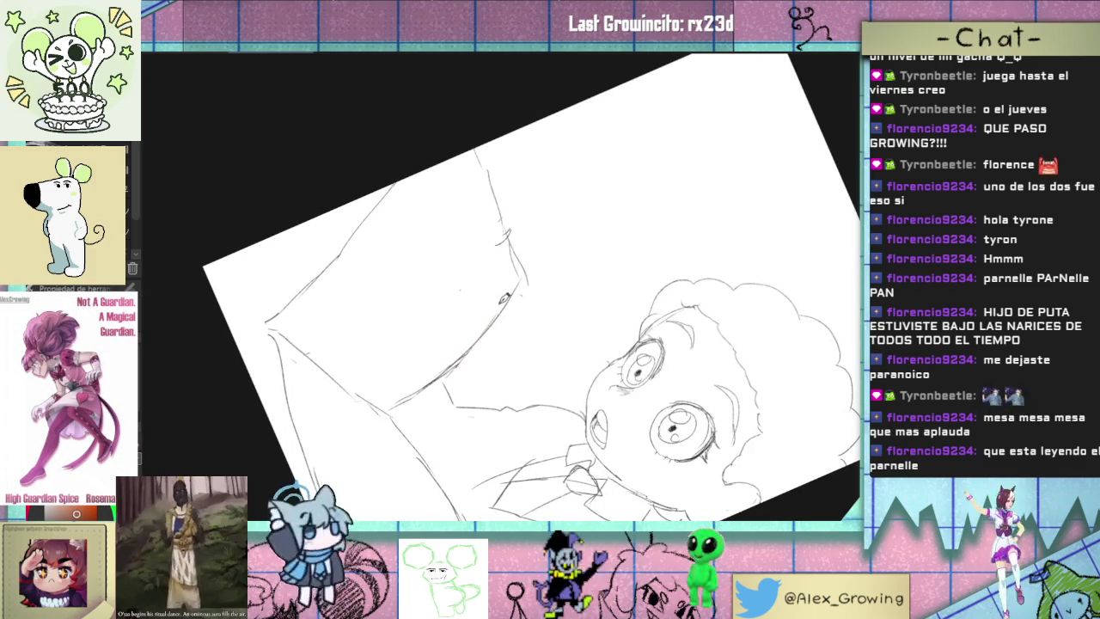
{"action": "left_click_drag", "start_coordinate": [451, 368], "coordinate": [514, 280]}
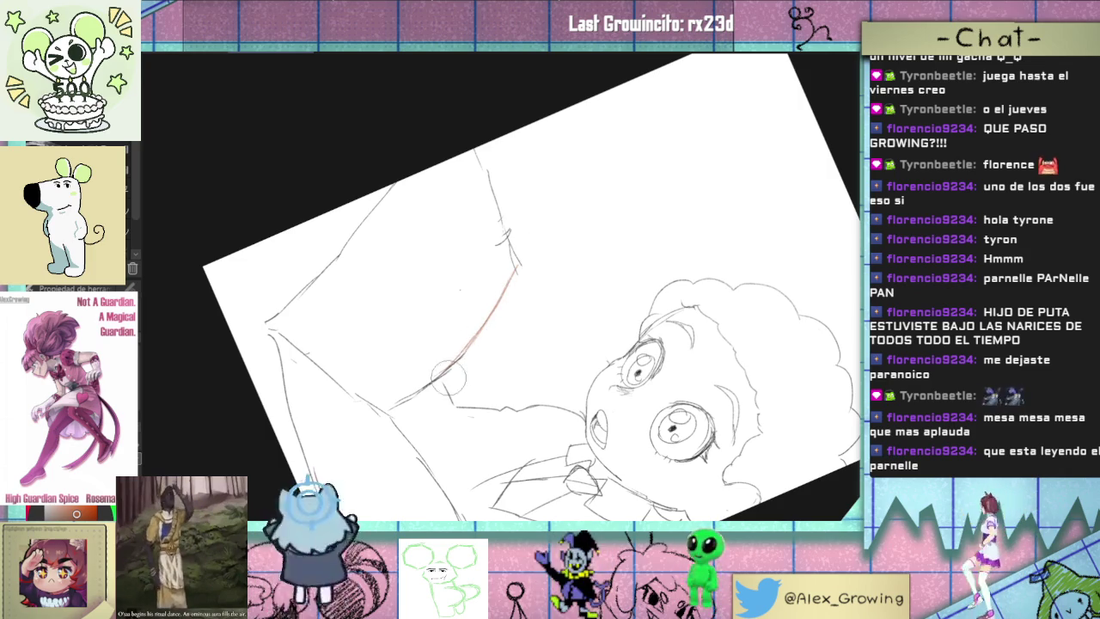
{"action": "left_click_drag", "start_coordinate": [449, 376], "coordinate": [547, 324]}
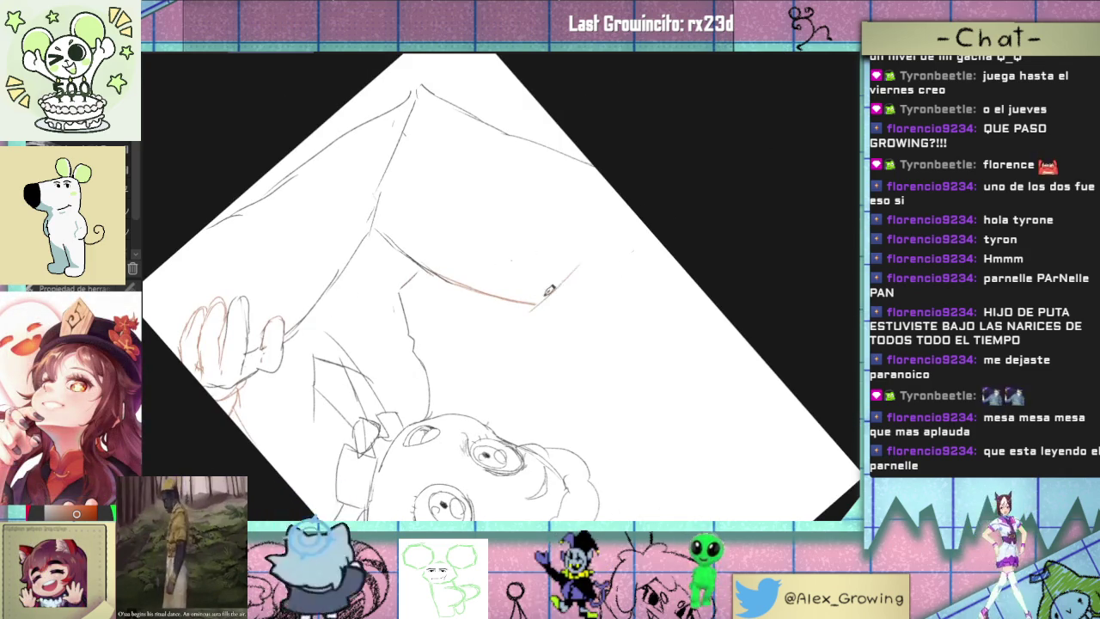
{"action": "left_click_drag", "start_coordinate": [619, 211], "coordinate": [498, 244]}
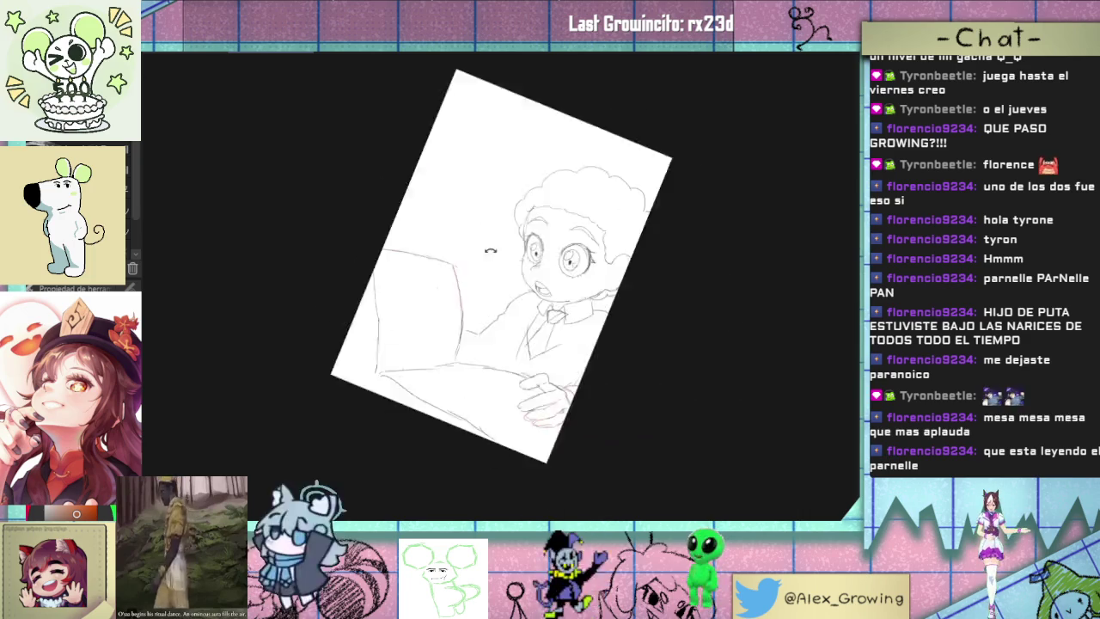
{"action": "key", "text": "ctrl+0"}
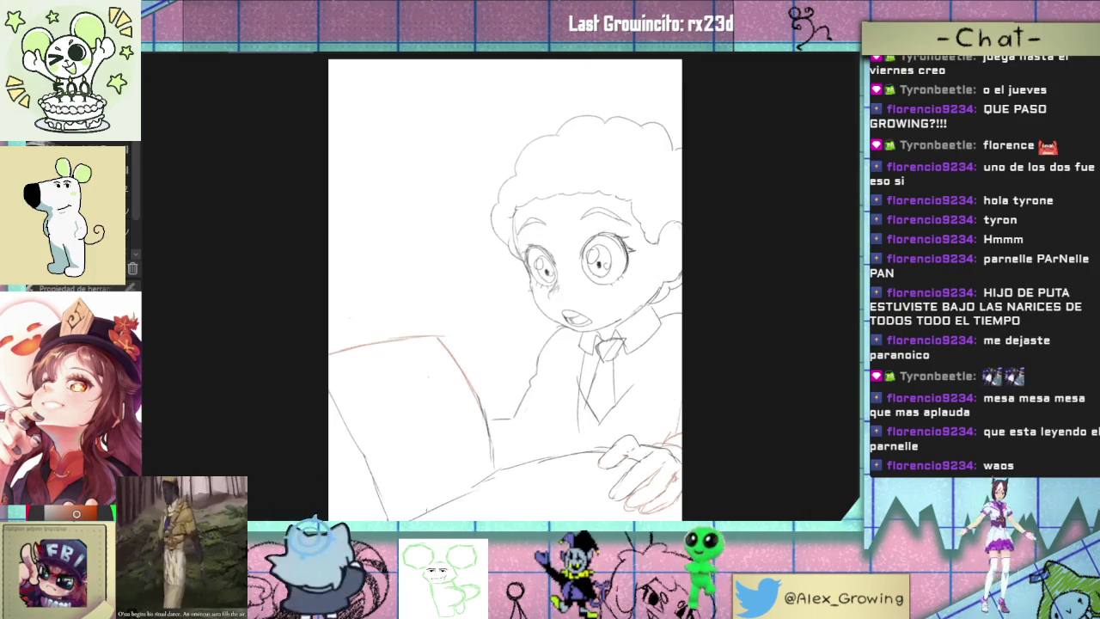
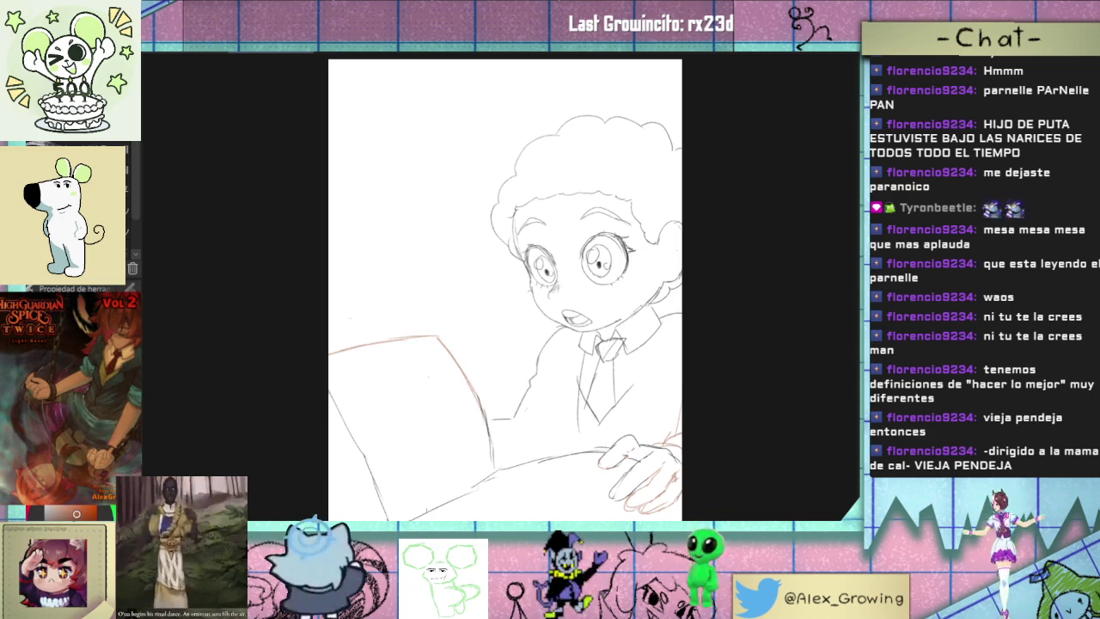
- Zoom in on the boy's cheek below his left eye, then fit the page
{"action": "left_click", "coordinate": [628, 346]}
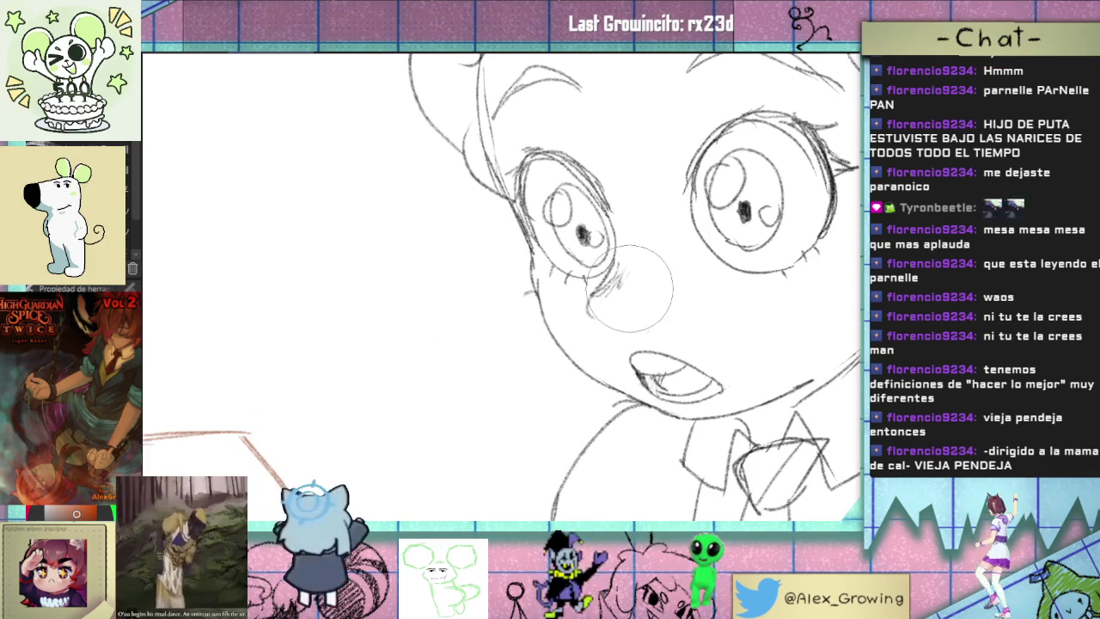
{"action": "scroll", "coordinate": [609, 305], "scroll_direction": "down", "scroll_amount": 2}
{"action": "scroll", "coordinate": [612, 300], "scroll_direction": "down", "scroll_amount": 2}
{"action": "scroll", "coordinate": [612, 301], "scroll_direction": "up", "scroll_amount": 2}
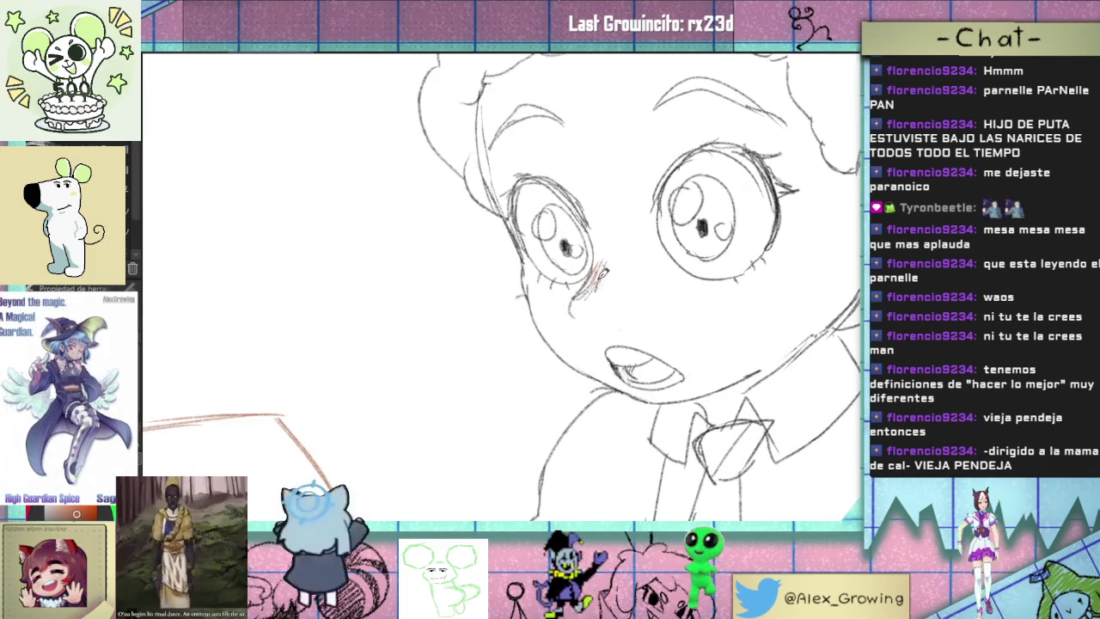
{"action": "scroll", "coordinate": [609, 273], "scroll_direction": "down", "scroll_amount": 2}
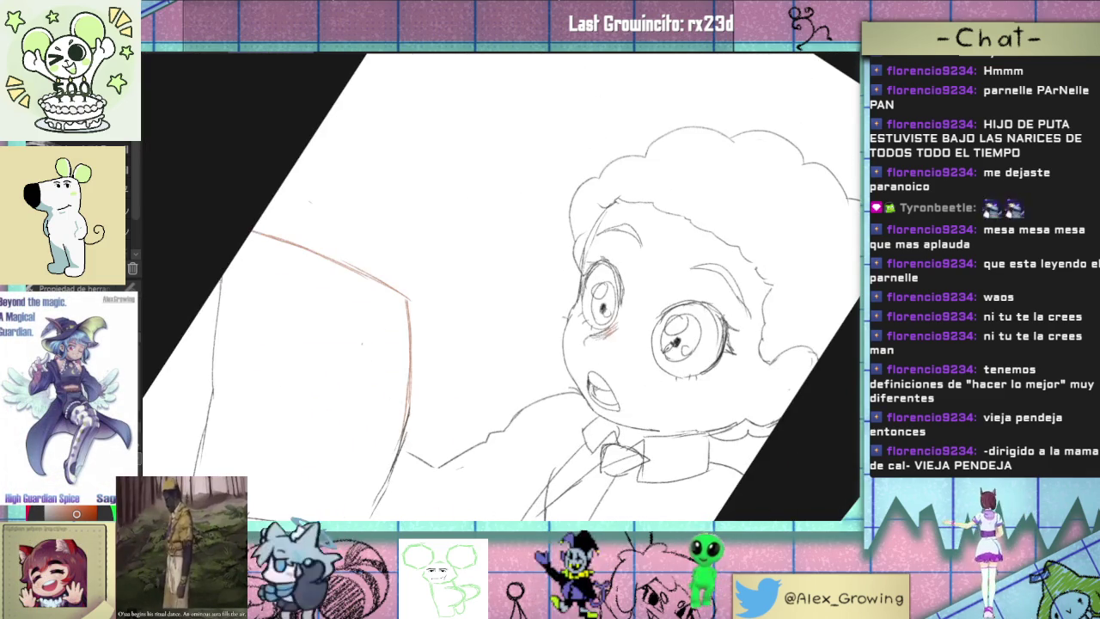
{"action": "scroll", "coordinate": [611, 310], "scroll_direction": "up", "scroll_amount": 3}
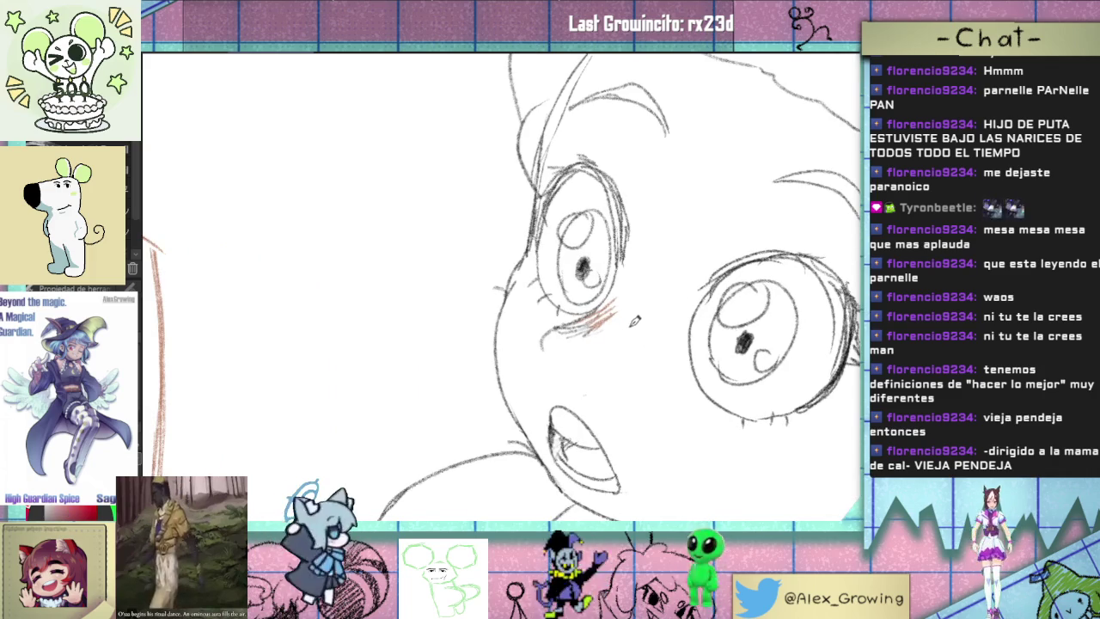
{"action": "scroll", "coordinate": [618, 326], "scroll_direction": "up", "scroll_amount": 3}
{"action": "scroll", "coordinate": [640, 378], "scroll_direction": "down", "scroll_amount": 3}
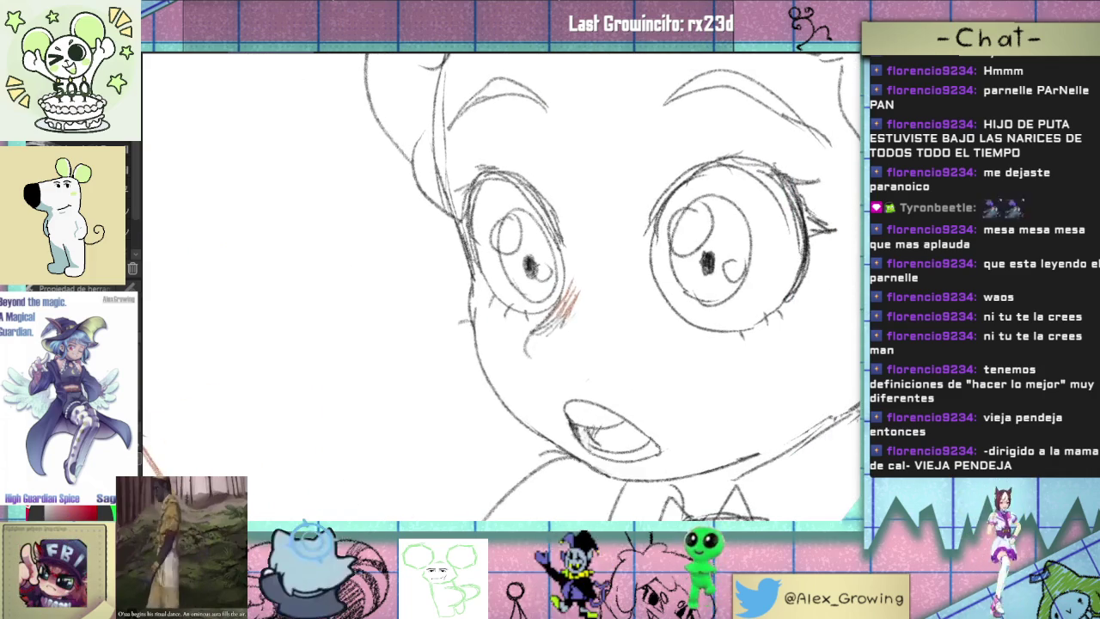
{"action": "key", "text": "ctrl+0"}
- Zoom in and out around the cheek and refit the whole page to review the blush
{"action": "scroll", "coordinate": [554, 263], "scroll_direction": "up", "scroll_amount": 2}
{"action": "scroll", "coordinate": [554, 263], "scroll_direction": "down", "scroll_amount": 2}
{"action": "scroll", "coordinate": [554, 263], "scroll_direction": "up", "scroll_amount": 2}
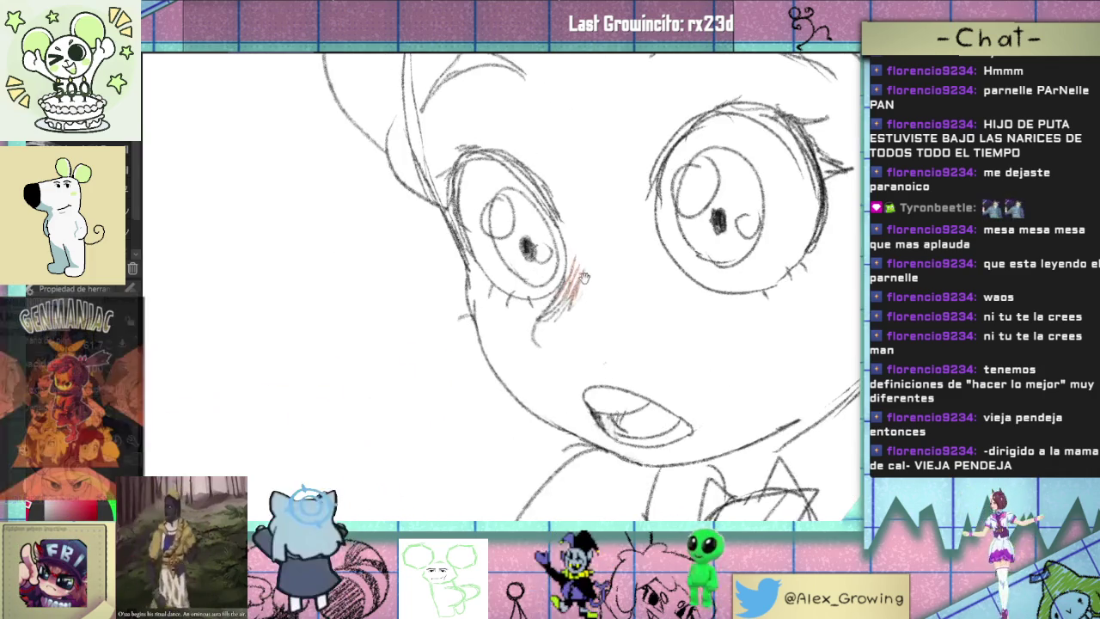
{"action": "scroll", "coordinate": [554, 262], "scroll_direction": "up", "scroll_amount": 2}
{"action": "scroll", "coordinate": [596, 250], "scroll_direction": "down", "scroll_amount": 3}
{"action": "scroll", "coordinate": [596, 250], "scroll_direction": "down", "scroll_amount": 2}
{"action": "scroll", "coordinate": [605, 300], "scroll_direction": "up", "scroll_amount": 3}
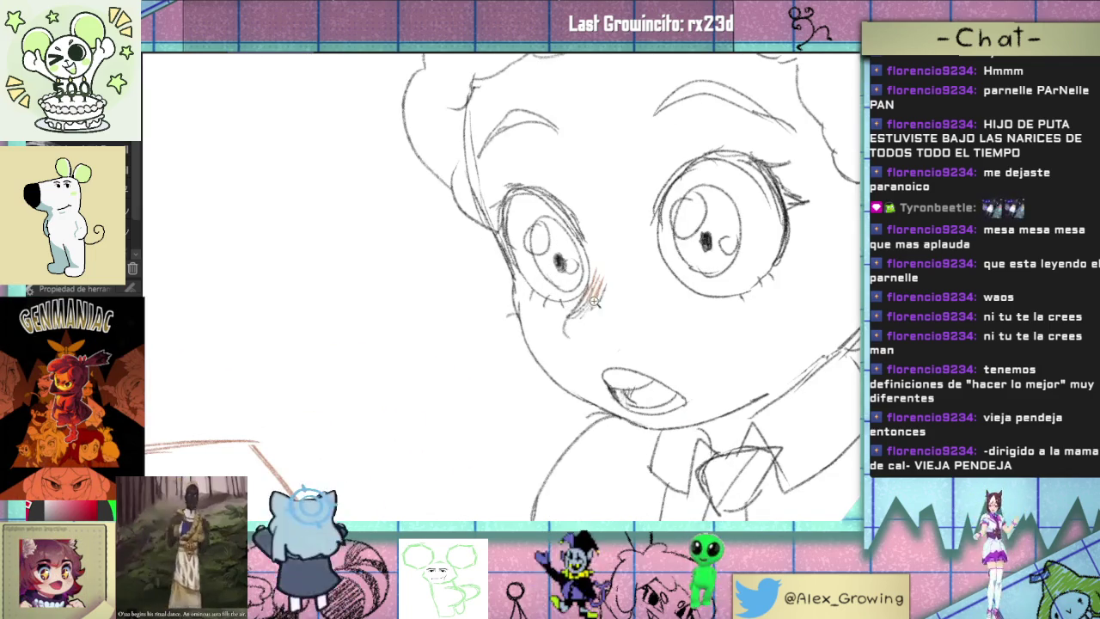
{"action": "scroll", "coordinate": [597, 289], "scroll_direction": "up", "scroll_amount": 2}
{"action": "scroll", "coordinate": [593, 300], "scroll_direction": "down", "scroll_amount": 3}
{"action": "scroll", "coordinate": [585, 327], "scroll_direction": "up", "scroll_amount": 2}
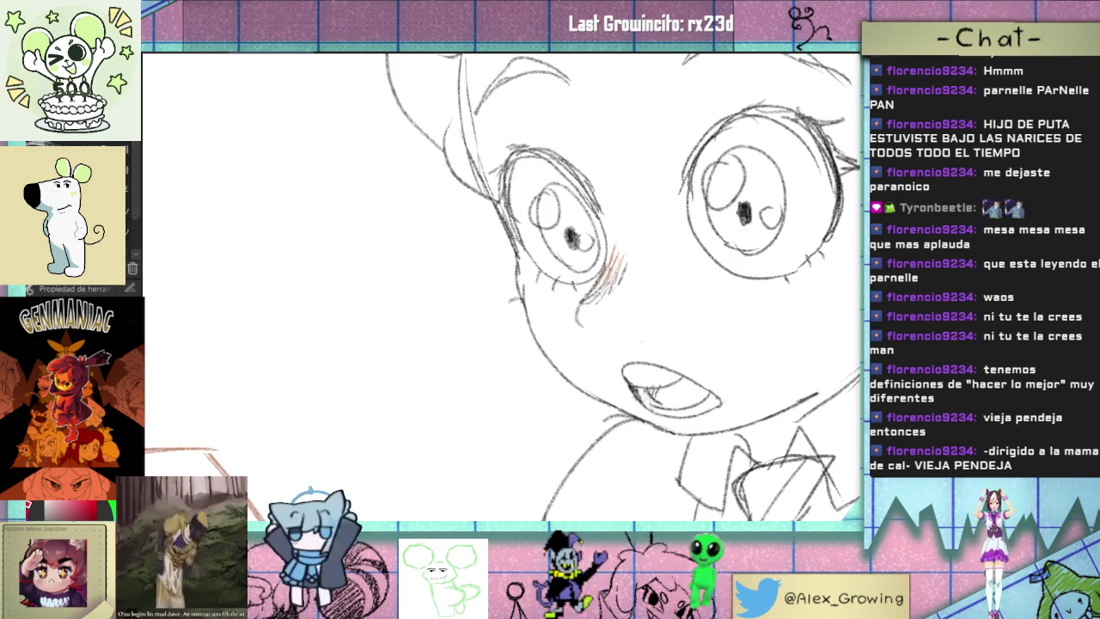
{"action": "key", "text": "ctrl+0"}
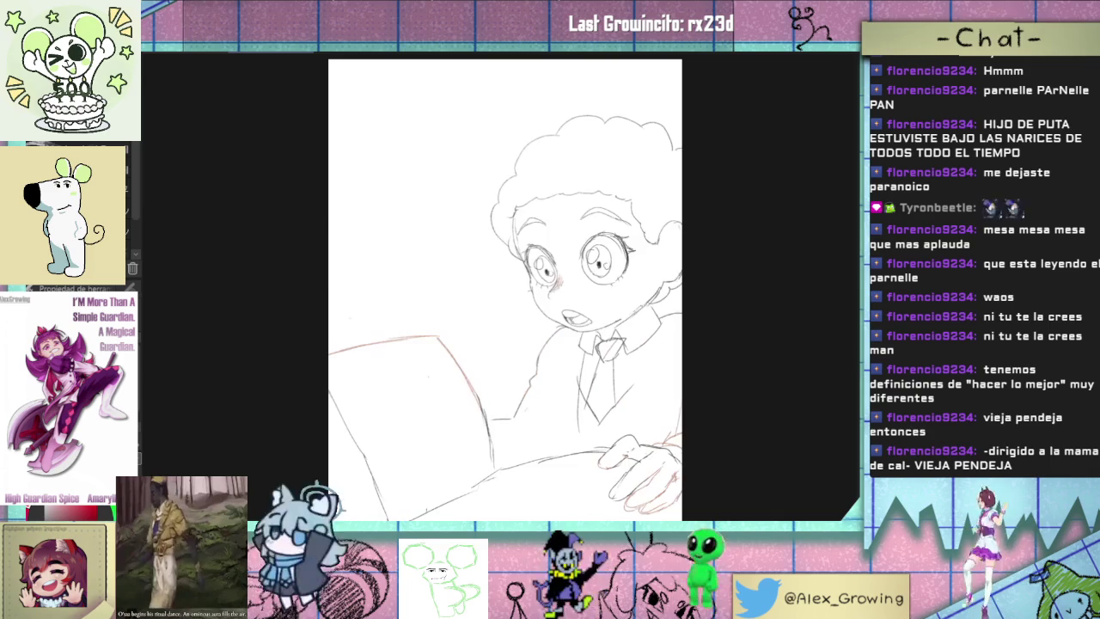
{"action": "scroll", "coordinate": [564, 277], "scroll_direction": "up", "scroll_amount": 3}
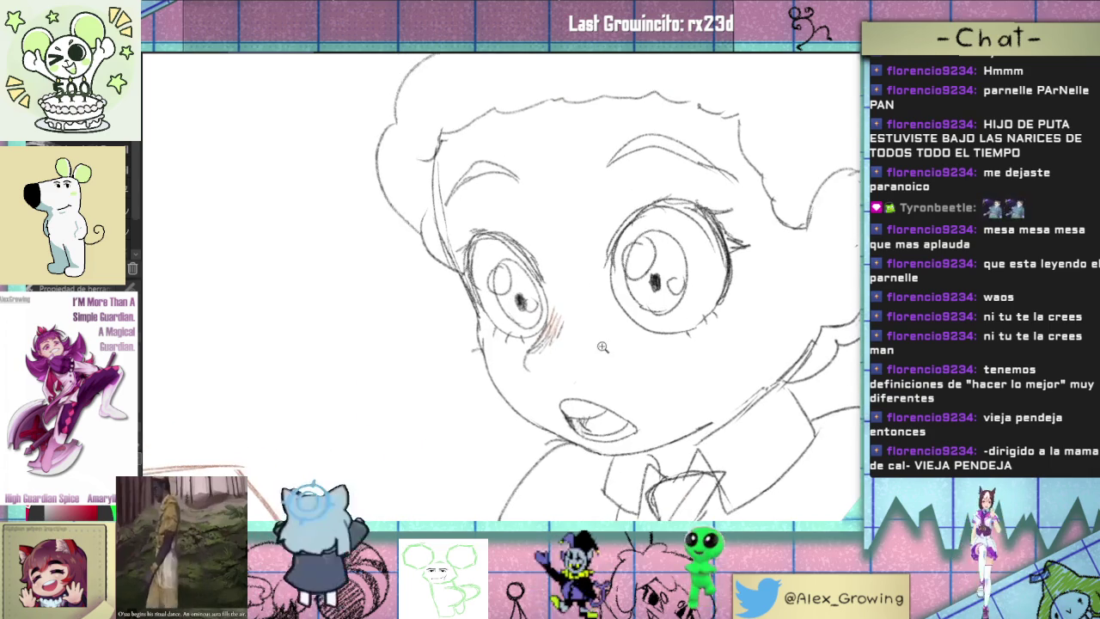
{"action": "scroll", "coordinate": [558, 309], "scroll_direction": "up", "scroll_amount": 1}
{"action": "scroll", "coordinate": [551, 344], "scroll_direction": "up", "scroll_amount": 1}
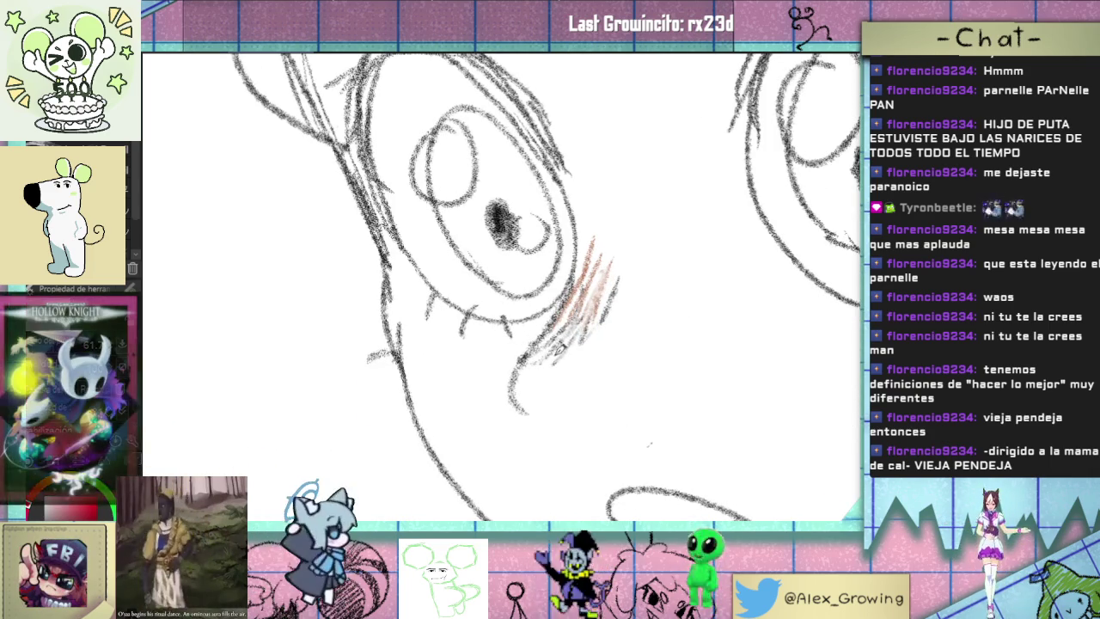
{"action": "key", "text": "ctrl+0"}
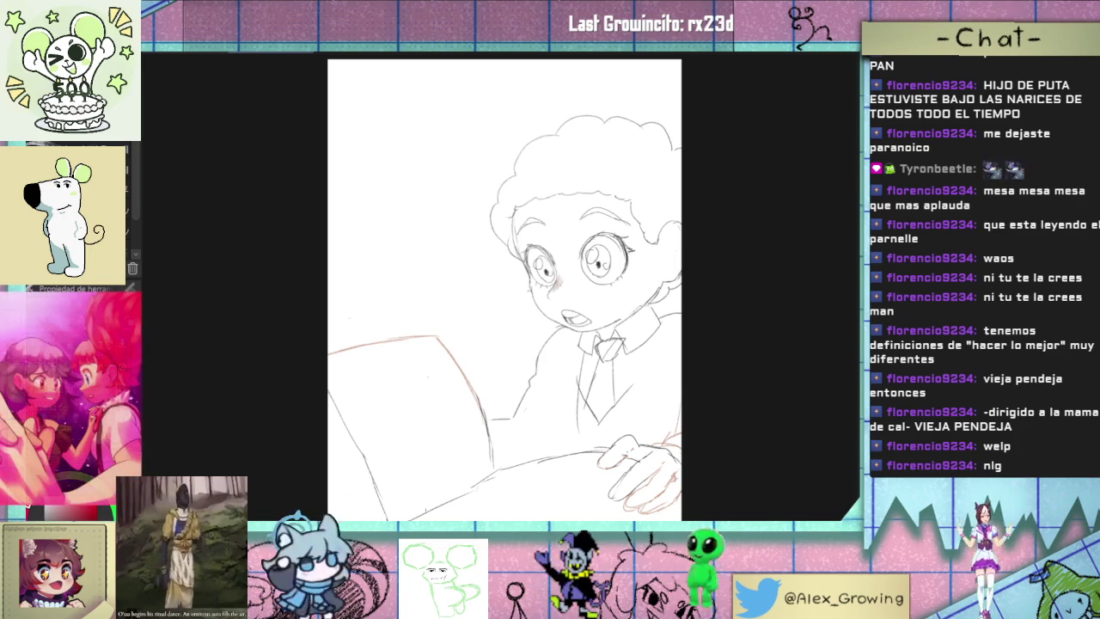
{"action": "scroll", "coordinate": [564, 300], "scroll_direction": "up", "scroll_amount": 2}
{"action": "scroll", "coordinate": [575, 318], "scroll_direction": "up", "scroll_amount": 2}
{"action": "scroll", "coordinate": [584, 331], "scroll_direction": "up", "scroll_amount": 2}
{"action": "scroll", "coordinate": [593, 342], "scroll_direction": "up", "scroll_amount": 2}
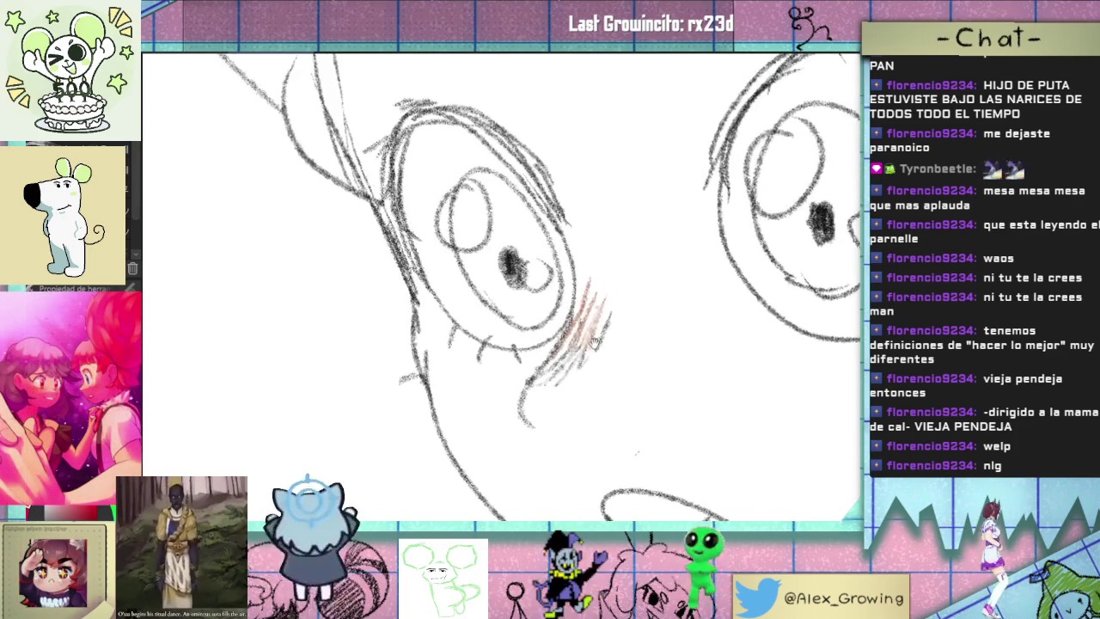
{"action": "scroll", "coordinate": [595, 343], "scroll_direction": "down", "scroll_amount": 1}
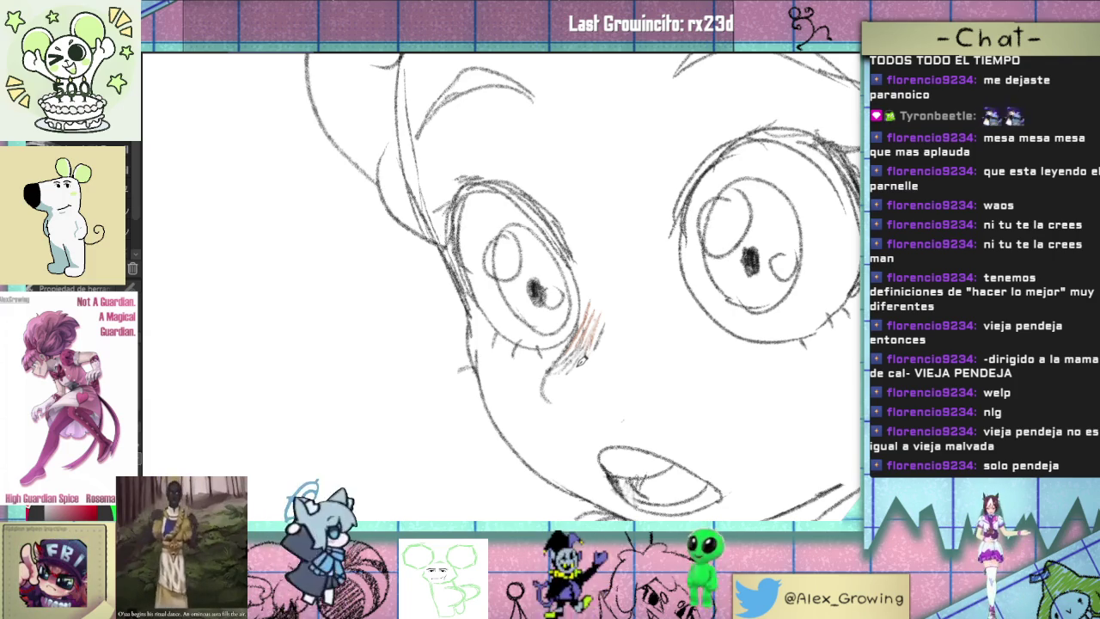
{"action": "scroll", "coordinate": [789, 278], "scroll_direction": "down", "scroll_amount": 2}
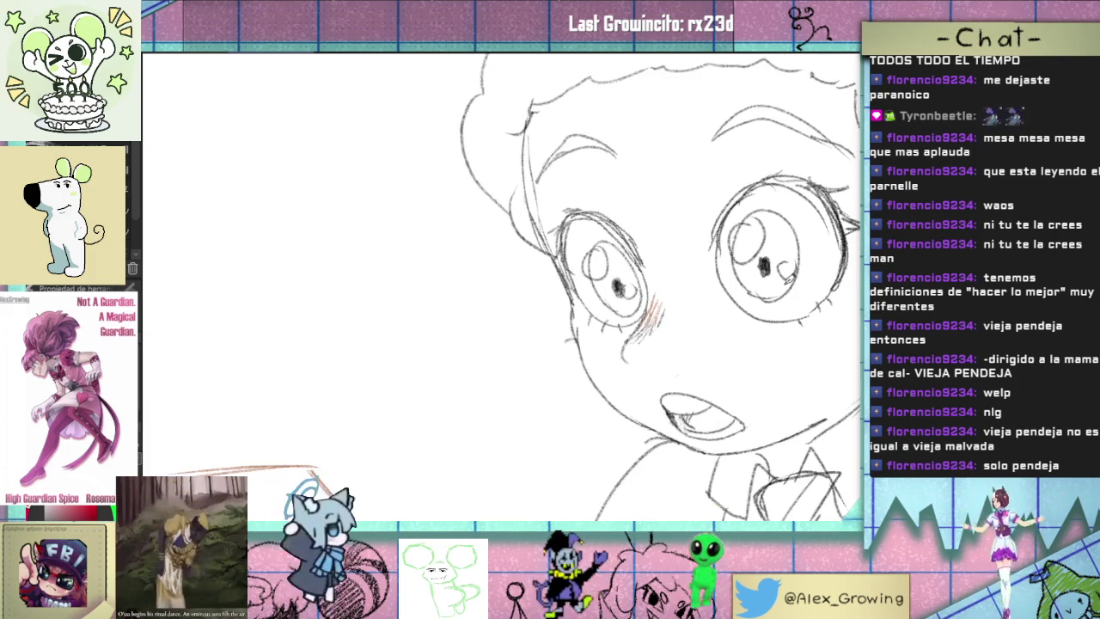
{"action": "key", "text": "ctrl+0"}
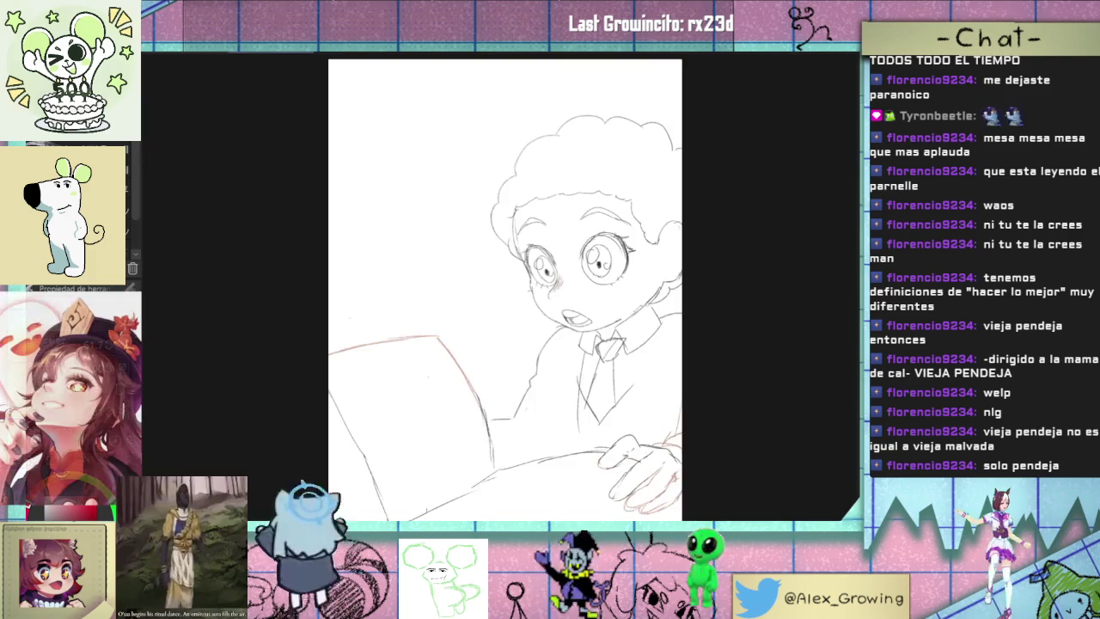
{"action": "key", "text": "h"}
{"action": "key", "text": "h"}
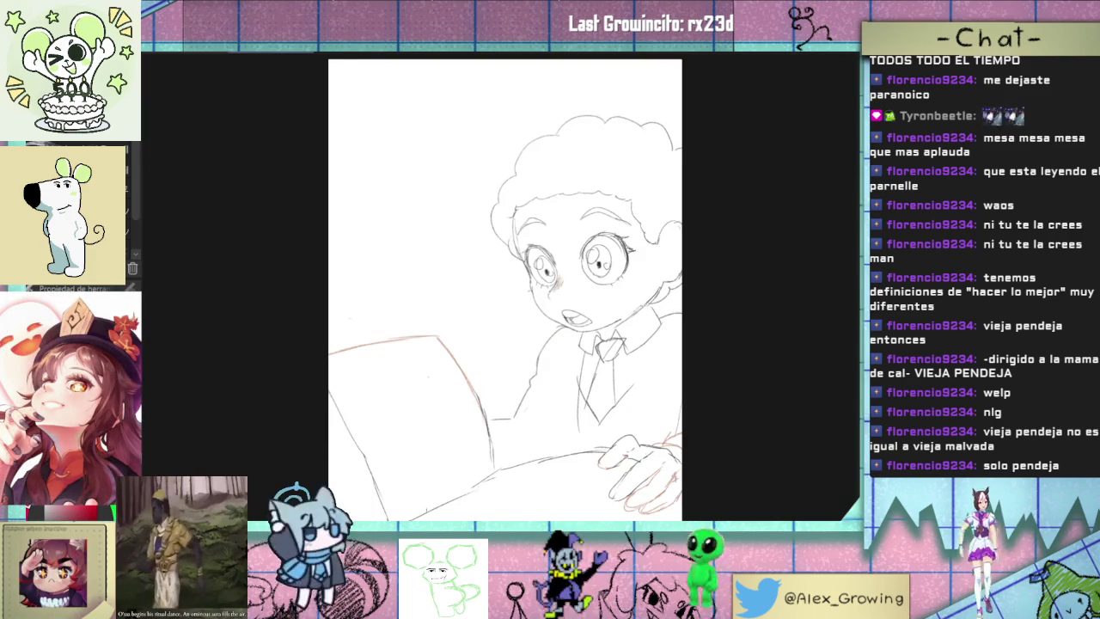
{"action": "scroll", "coordinate": [563, 292], "scroll_direction": "up", "scroll_amount": 3}
{"action": "scroll", "coordinate": [565, 299], "scroll_direction": "up", "scroll_amount": 2}
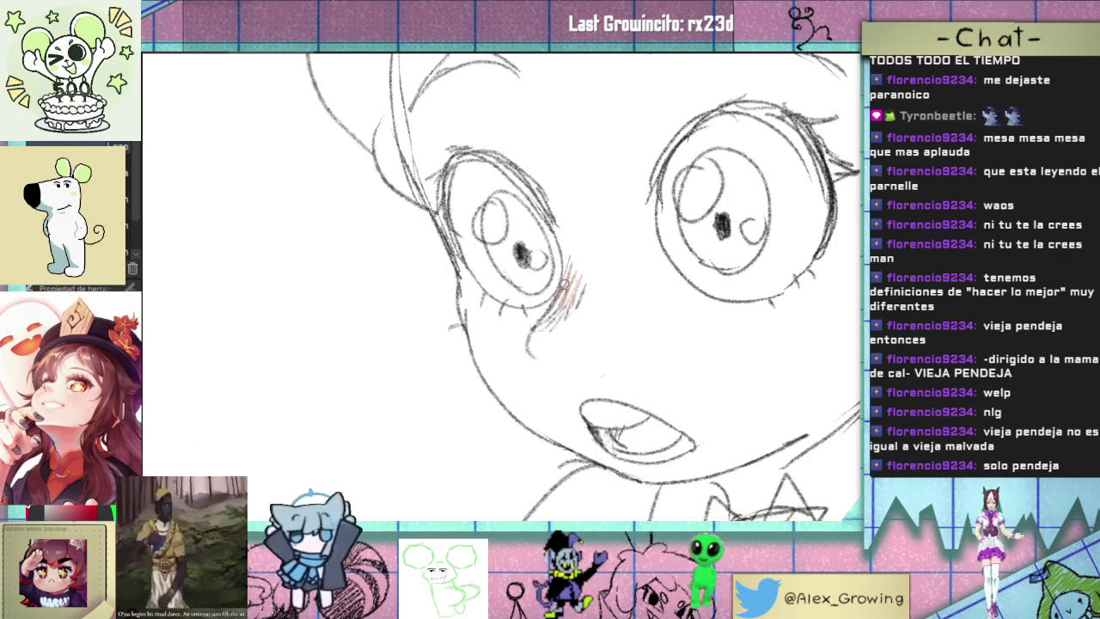
{"action": "left_click_drag", "start_coordinate": [565, 282], "coordinate": [569, 277]}
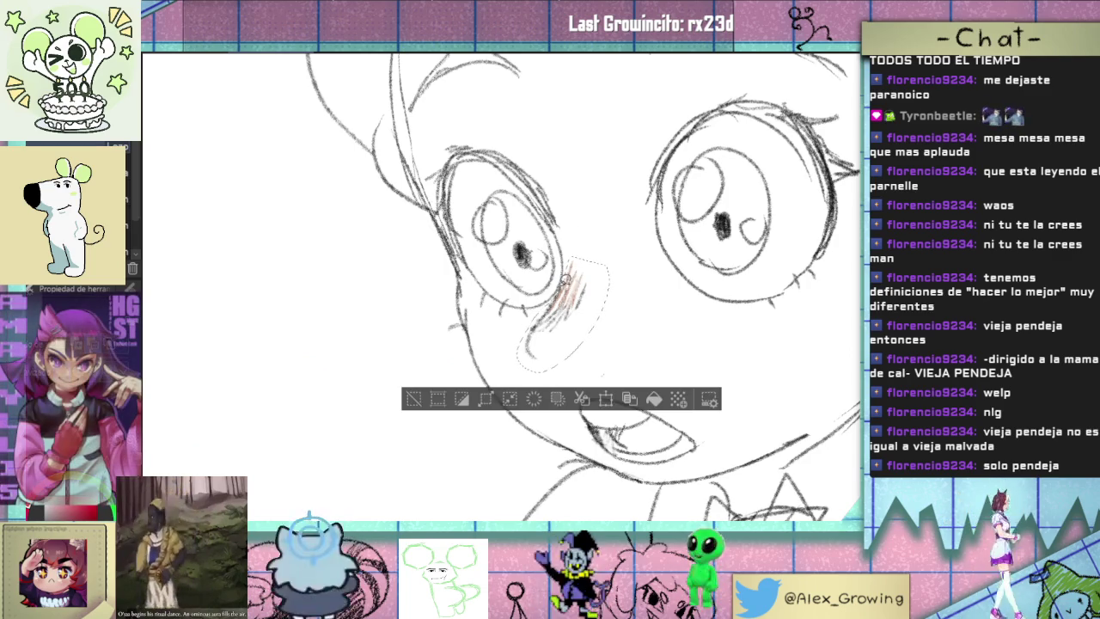
- Transform the lassoed blush to nudge it slightly right, confirm, and deselect
{"action": "left_click", "coordinate": [605, 398]}
{"action": "left_click_drag", "start_coordinate": [596, 349], "coordinate": [597, 349]}
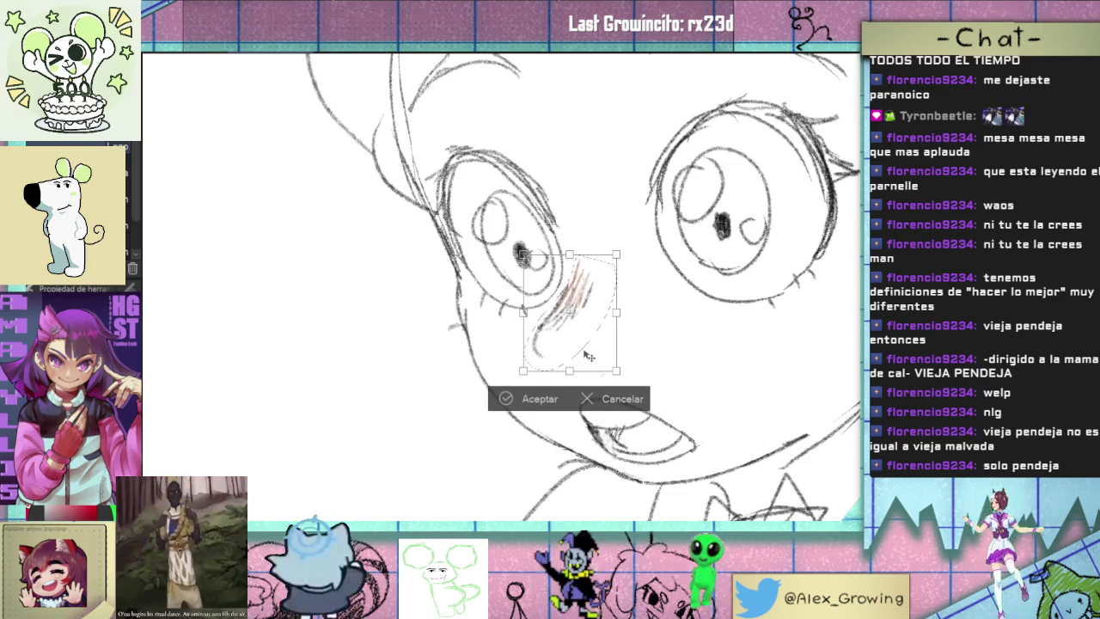
{"action": "left_click", "coordinate": [539, 399]}
{"action": "left_click", "coordinate": [422, 399]}
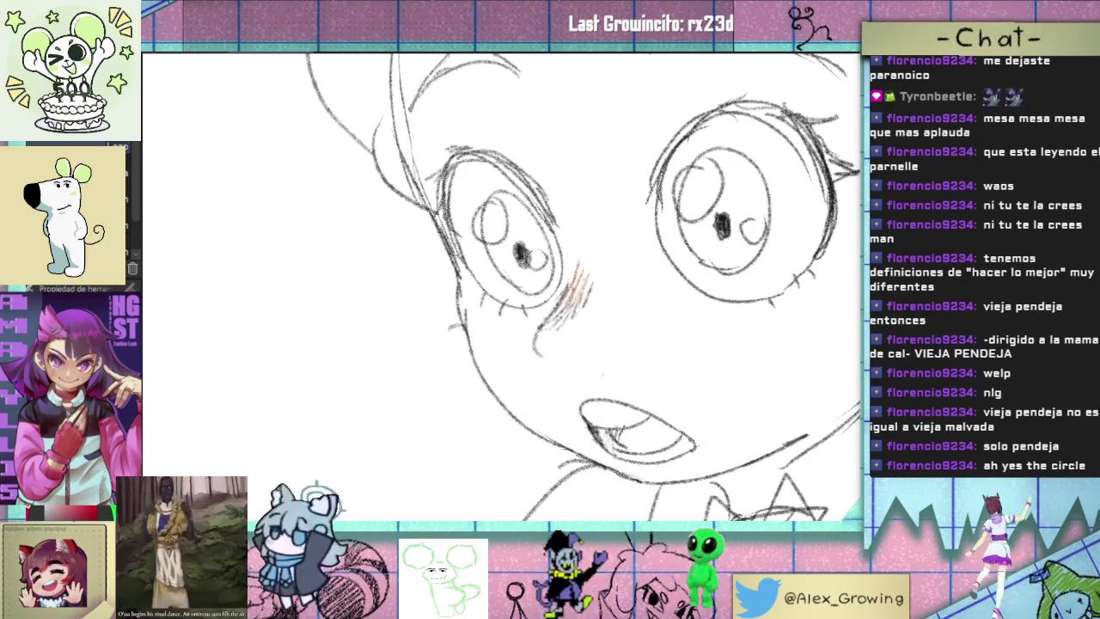
- Fit the page and mirror the view back and forth to check the blush placement
{"action": "key", "text": "ctrl+0"}
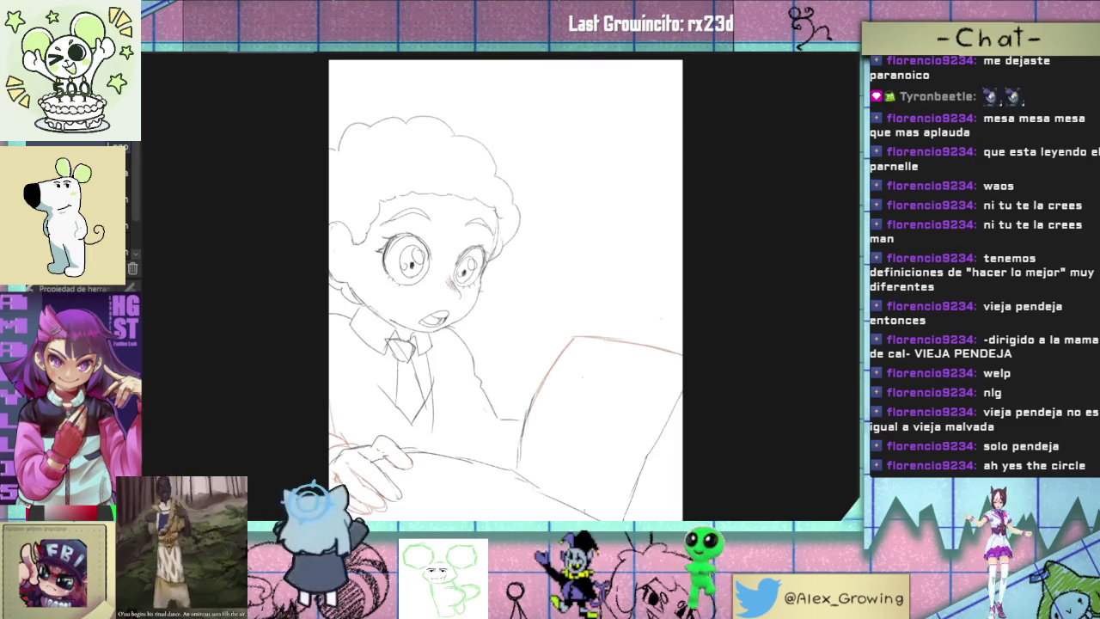
{"action": "key", "text": "h"}
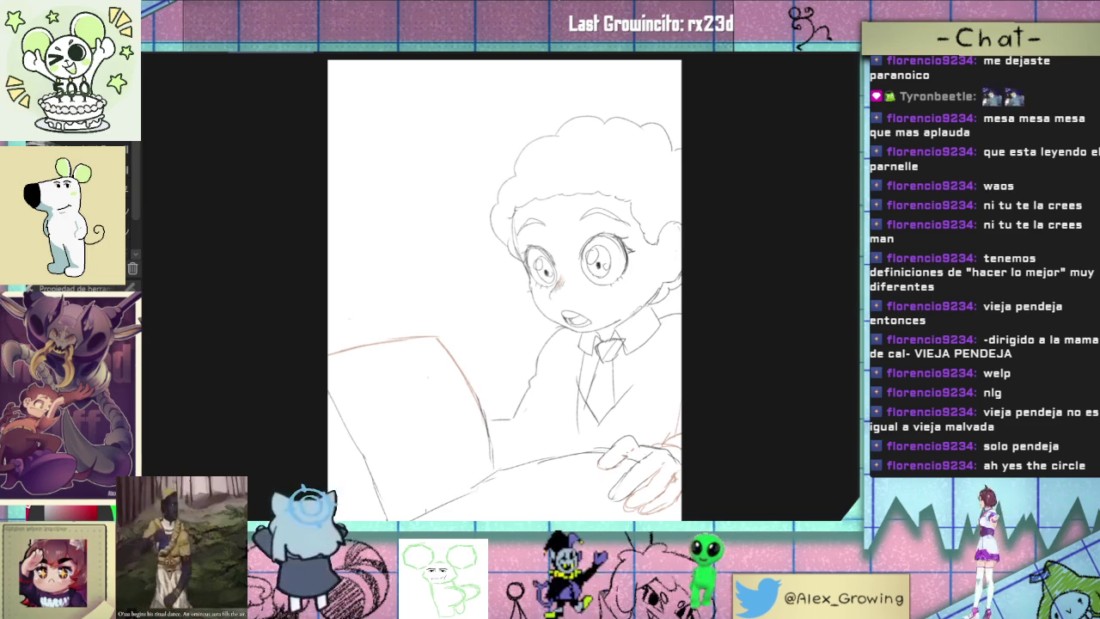
{"action": "key", "text": "h"}
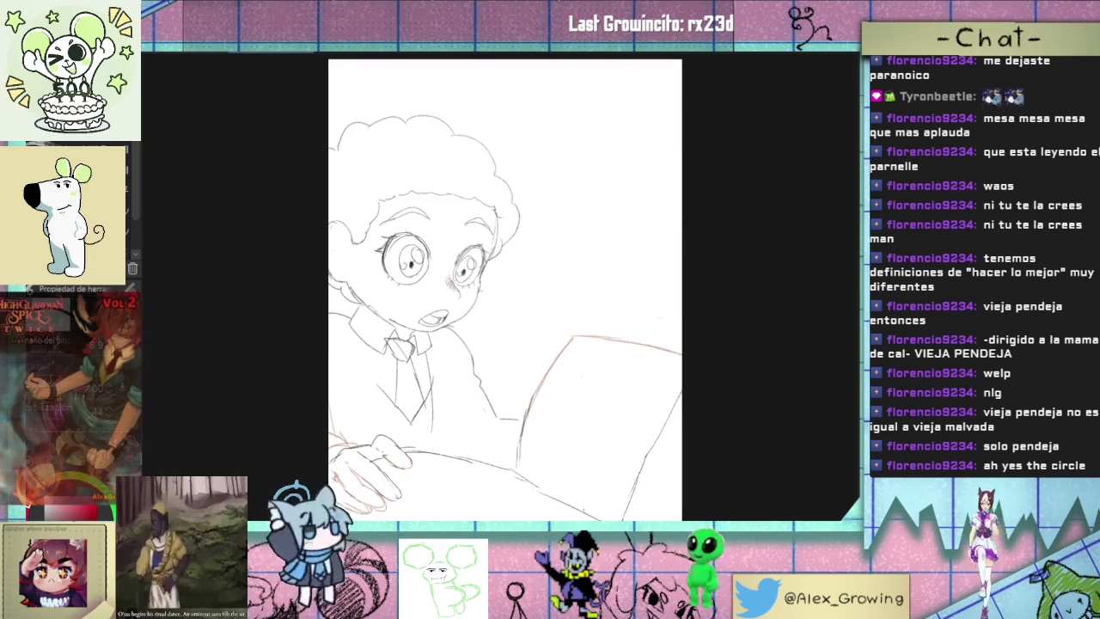
{"action": "key", "text": "h"}
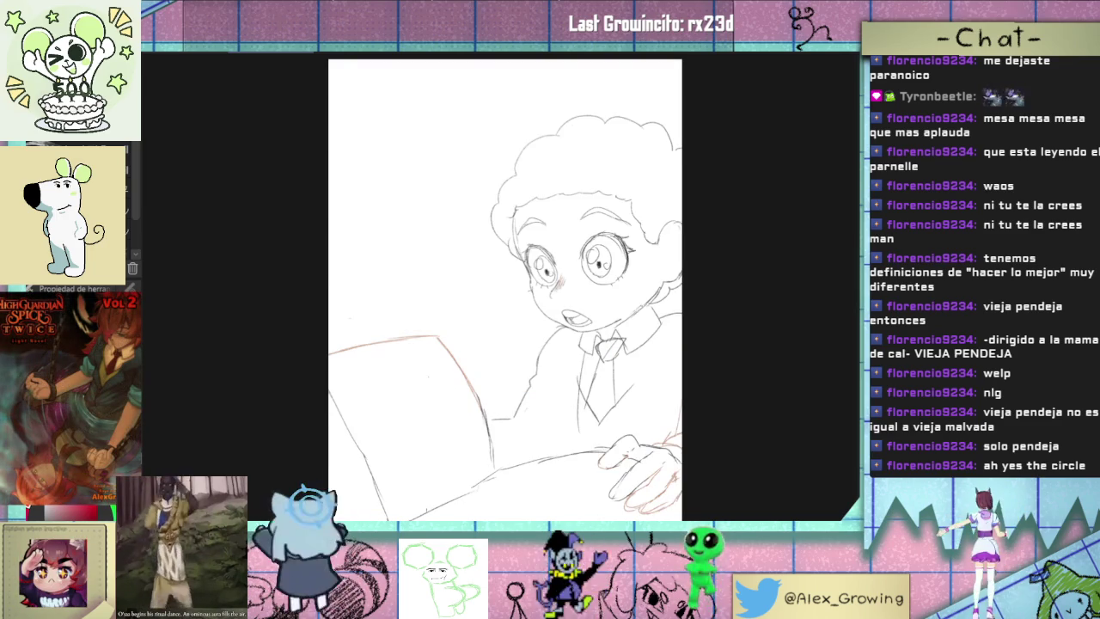
- Turn the view upright and hatch the torso's left side, undoing the densest strokes
{"action": "scroll", "coordinate": [569, 369], "scroll_direction": "up", "scroll_amount": 3}
{"action": "scroll", "coordinate": [569, 370], "scroll_direction": "up", "scroll_amount": 2}
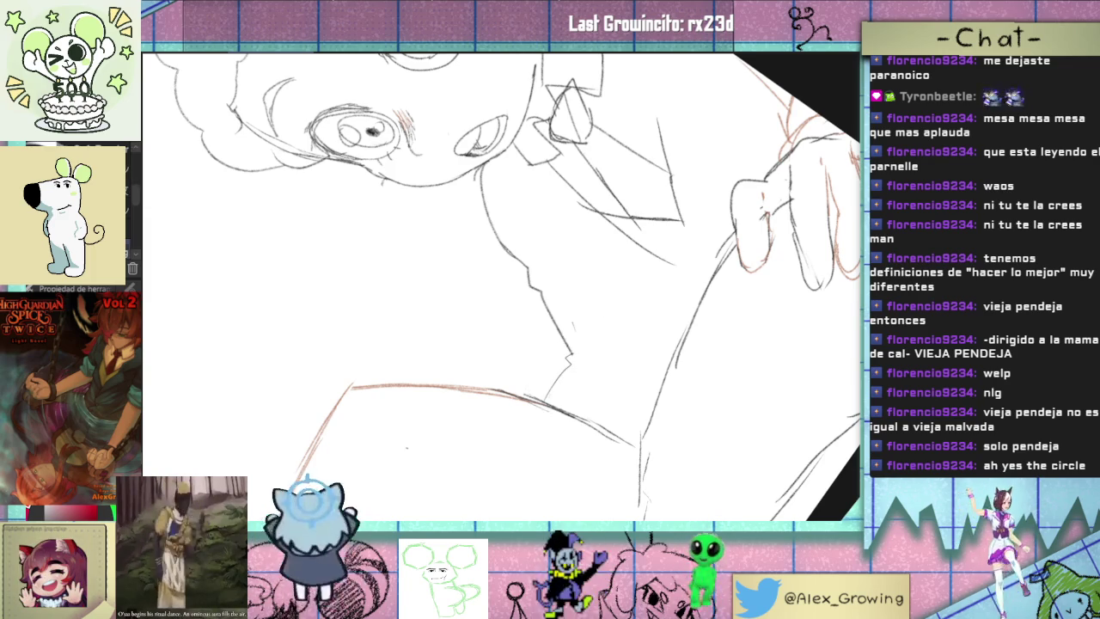
{"action": "left_click_drag", "start_coordinate": [406, 447], "coordinate": [637, 305]}
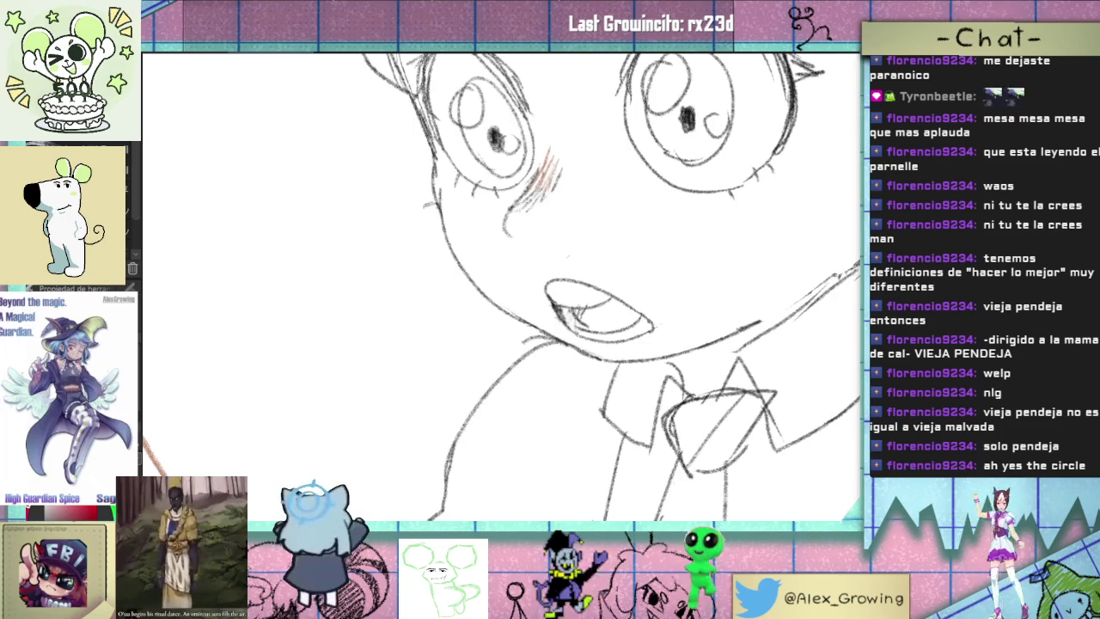
{"action": "mouse_move", "coordinate": [557, 282]}
{"action": "left_mouse_down"}
{"action": "mouse_move", "coordinate": [547, 396]}
{"action": "mouse_move", "coordinate": [559, 378]}
{"action": "left_mouse_up"}
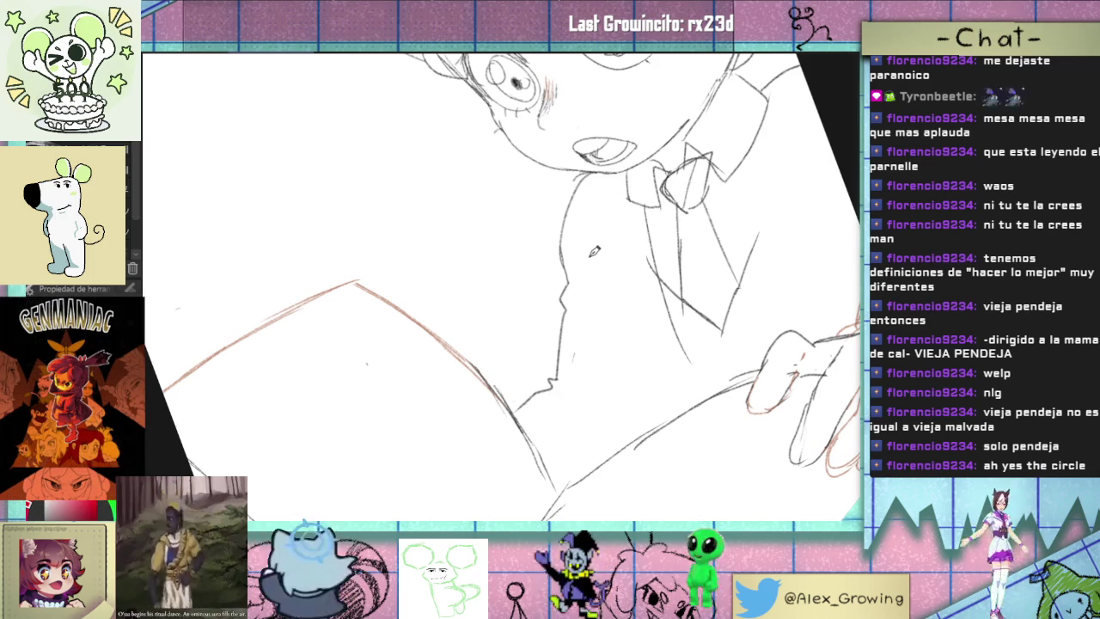
{"action": "left_click_drag", "start_coordinate": [597, 219], "coordinate": [567, 283]}
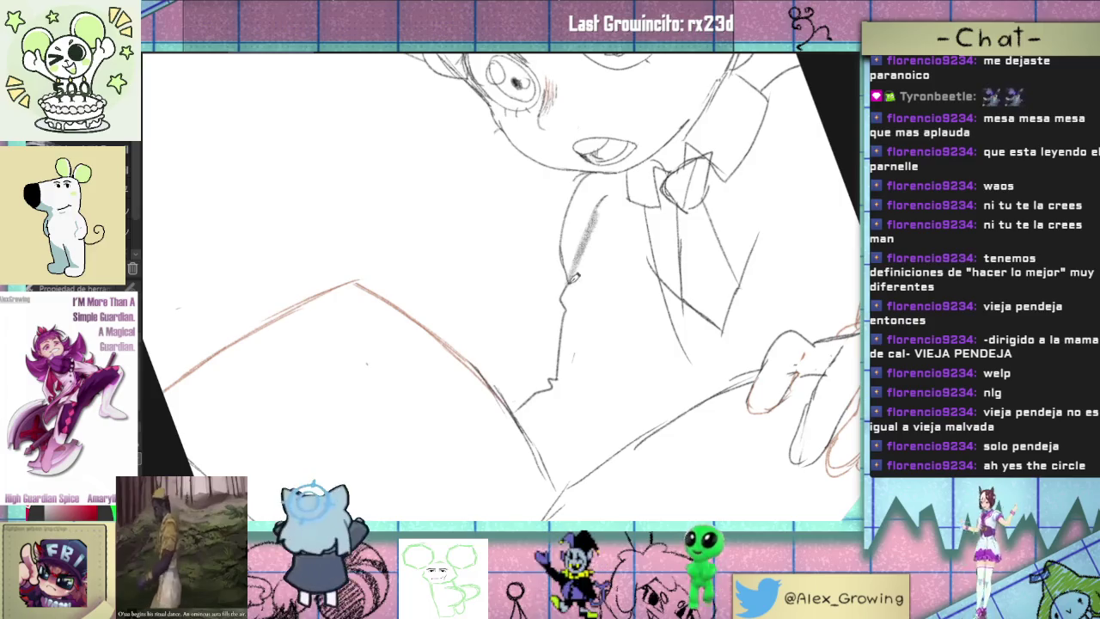
{"action": "left_click_drag", "start_coordinate": [601, 241], "coordinate": [575, 317]}
{"action": "left_click_drag", "start_coordinate": [612, 270], "coordinate": [588, 334]}
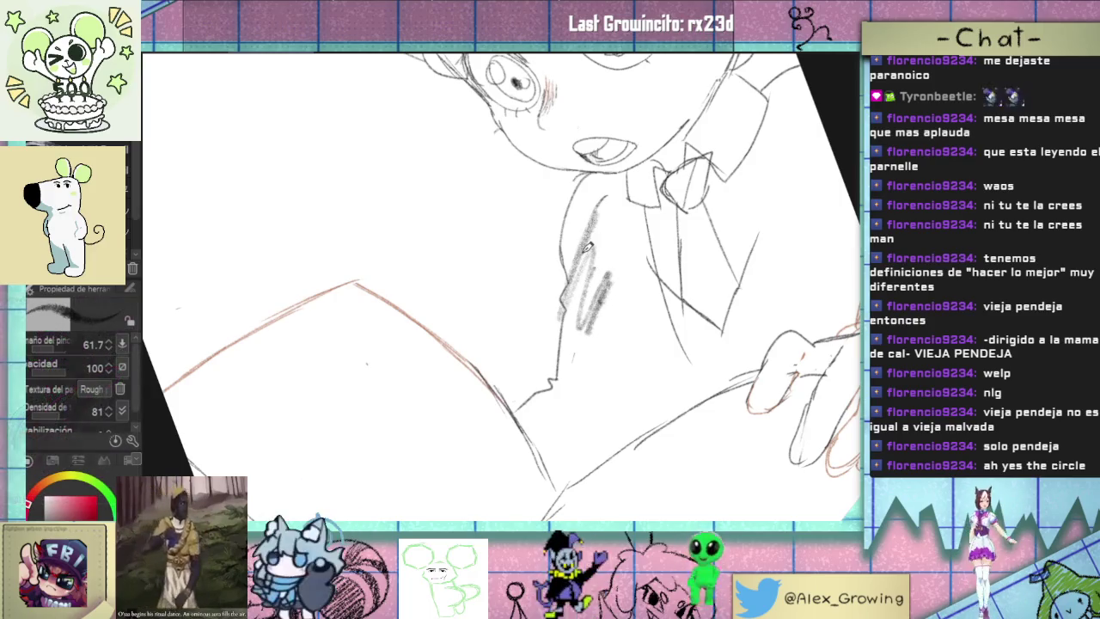
{"action": "left_click_drag", "start_coordinate": [613, 228], "coordinate": [606, 248]}
{"action": "left_click_drag", "start_coordinate": [611, 202], "coordinate": [569, 365]}
{"action": "left_click_drag", "start_coordinate": [595, 273], "coordinate": [560, 430]}
{"action": "key", "text": "ctrl+z"}
{"action": "key", "text": "ctrl+z"}
{"action": "key", "text": "ctrl+z"}
{"action": "key", "text": "ctrl+z"}
{"action": "key", "text": "ctrl+z"}
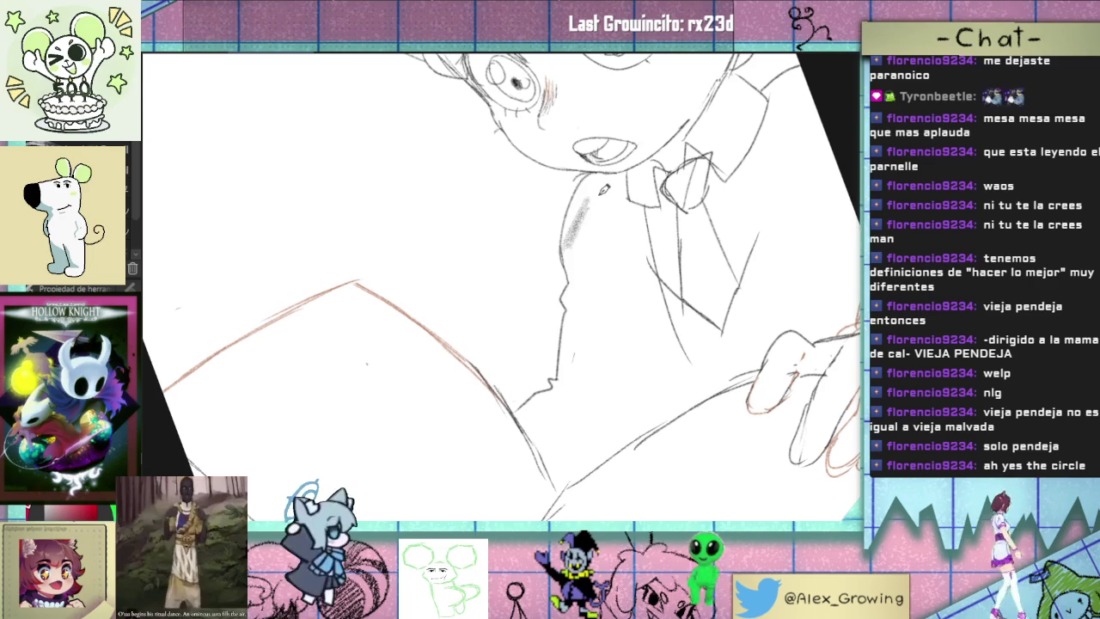
- Redraw dense grey hatching down the torso's left side, undoing one dark stroke
{"action": "left_click_drag", "start_coordinate": [600, 222], "coordinate": [584, 254]}
{"action": "left_click_drag", "start_coordinate": [601, 241], "coordinate": [569, 300]}
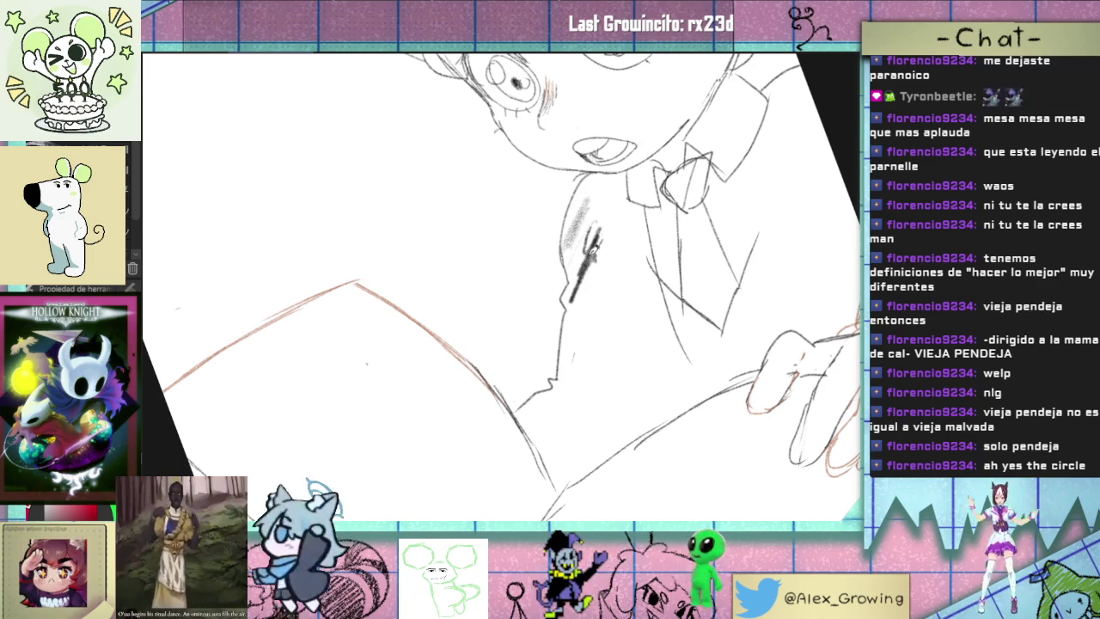
{"action": "key", "text": "ctrl+z"}
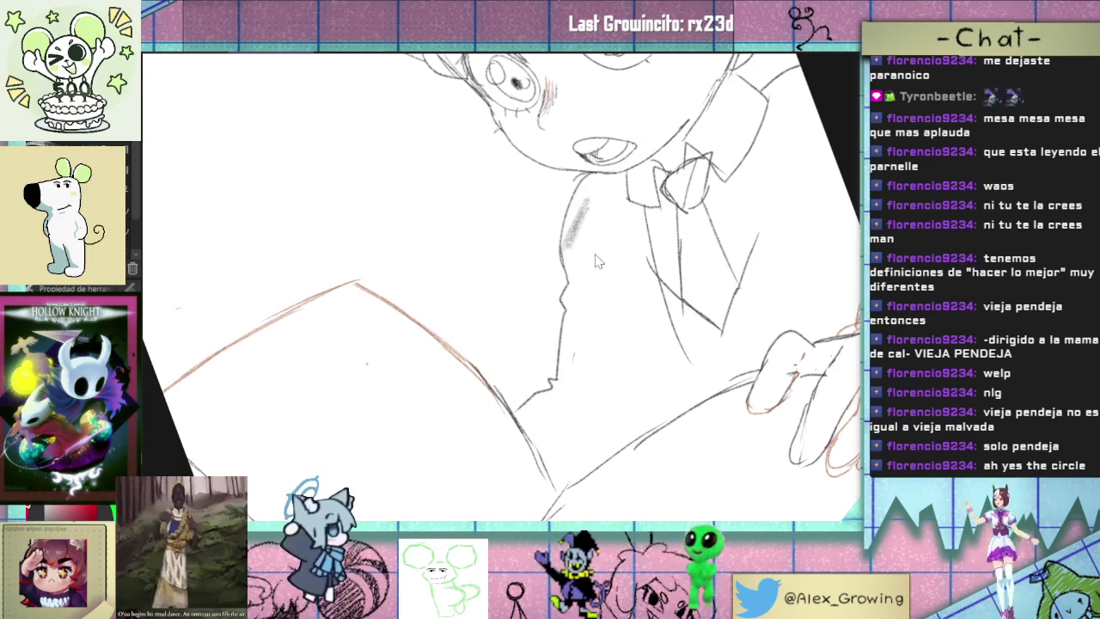
{"action": "left_click_drag", "start_coordinate": [602, 218], "coordinate": [565, 319]}
{"action": "mouse_move", "coordinate": [610, 254]}
{"action": "left_mouse_down"}
{"action": "mouse_move", "coordinate": [572, 319]}
{"action": "mouse_move", "coordinate": [585, 318]}
{"action": "mouse_move", "coordinate": [591, 357]}
{"action": "left_mouse_up"}
{"action": "left_click_drag", "start_coordinate": [610, 318], "coordinate": [591, 426]}
{"action": "left_click_drag", "start_coordinate": [612, 376], "coordinate": [589, 461]}
{"action": "mouse_move", "coordinate": [629, 299]}
{"action": "left_mouse_down"}
{"action": "mouse_move", "coordinate": [591, 445]}
{"action": "mouse_move", "coordinate": [563, 441]}
{"action": "left_mouse_up"}
{"action": "mouse_move", "coordinate": [586, 335]}
{"action": "left_mouse_down"}
{"action": "mouse_move", "coordinate": [543, 446]}
{"action": "mouse_move", "coordinate": [550, 424]}
{"action": "left_mouse_up"}
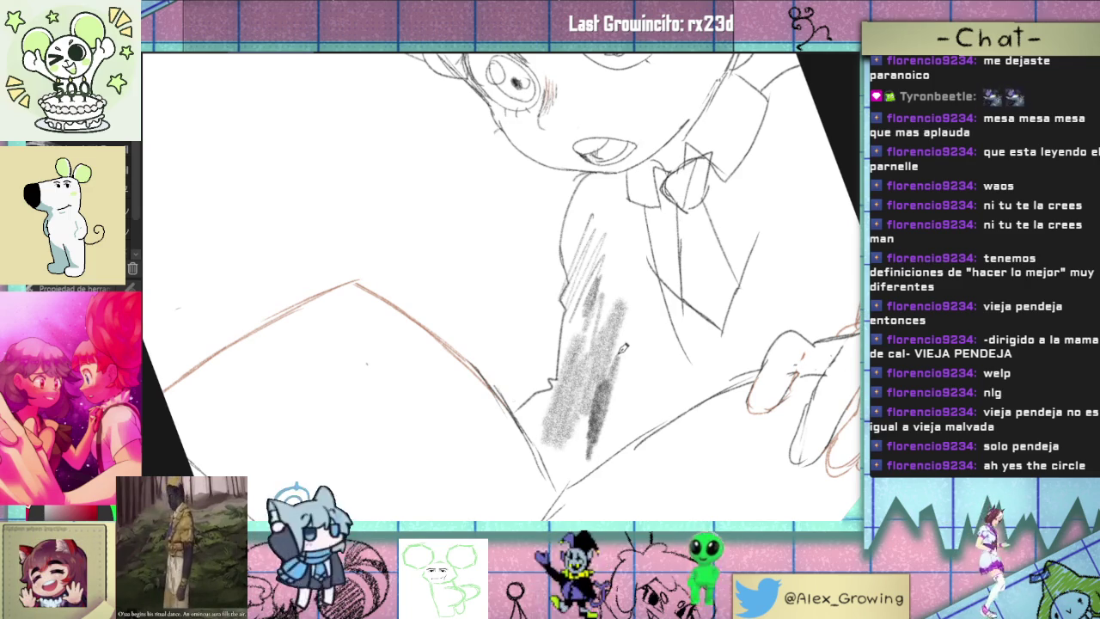
- Undo the torso hatching and reset the page to an upright view
{"action": "scroll", "coordinate": [621, 347], "scroll_direction": "down", "scroll_amount": 3}
{"action": "key", "text": "ctrl+z"}
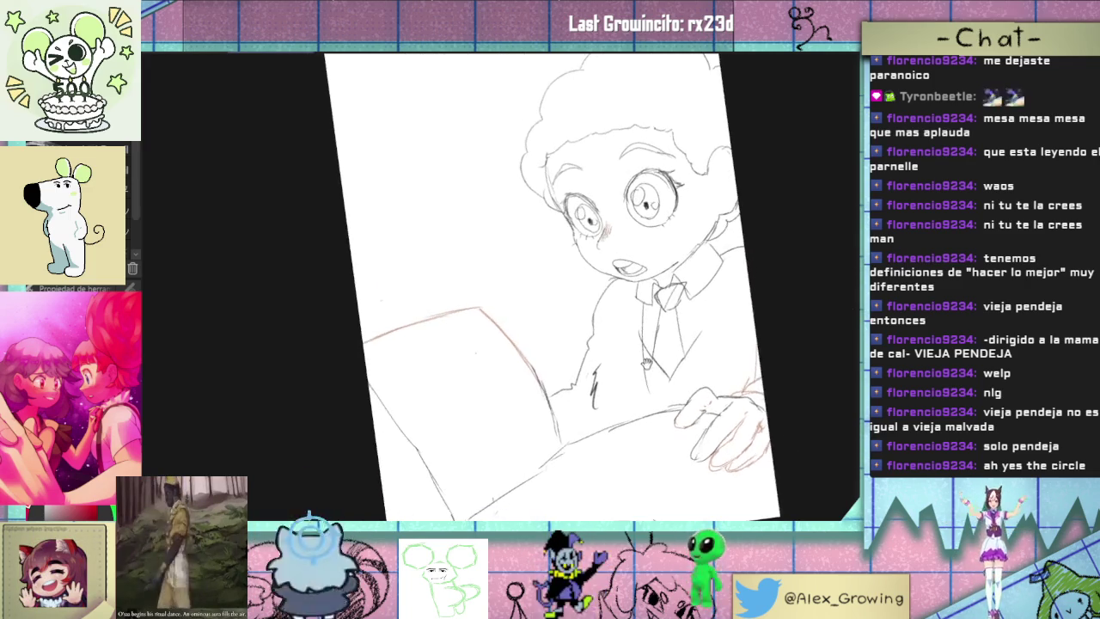
{"action": "scroll", "coordinate": [662, 377], "scroll_direction": "up", "scroll_amount": 2}
{"action": "scroll", "coordinate": [601, 352], "scroll_direction": "down", "scroll_amount": 2}
{"action": "scroll", "coordinate": [592, 361], "scroll_direction": "up", "scroll_amount": 2}
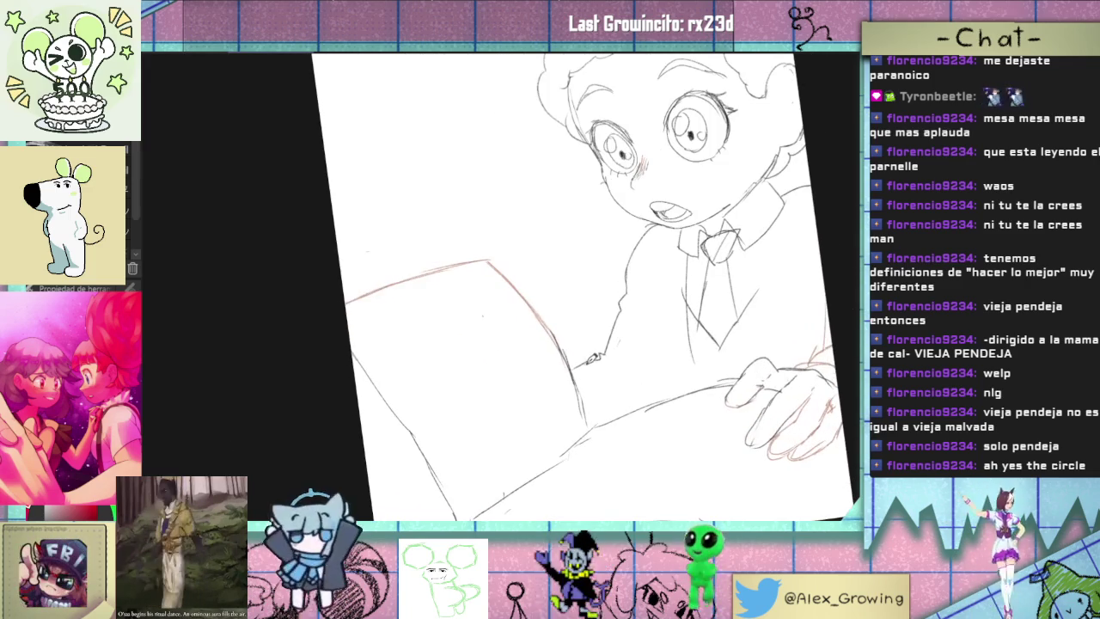
{"action": "scroll", "coordinate": [577, 360], "scroll_direction": "down", "scroll_amount": 3}
{"action": "scroll", "coordinate": [695, 355], "scroll_direction": "down", "scroll_amount": 2}
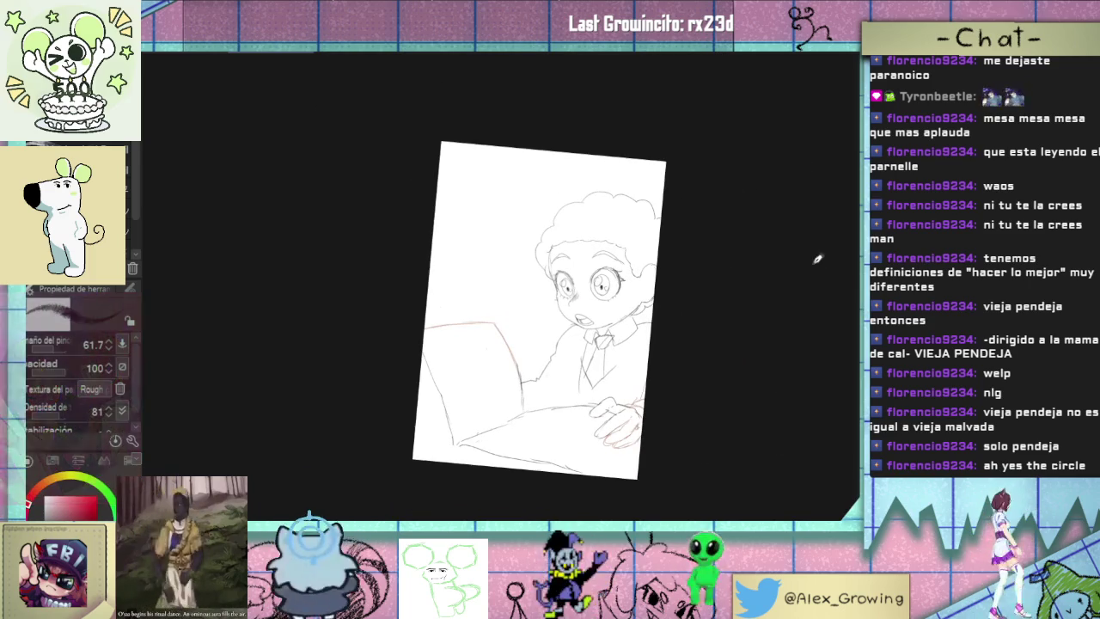
{"action": "key", "text": "ctrl+0"}
{"action": "scroll", "coordinate": [506, 290], "scroll_direction": "up", "scroll_amount": 2}
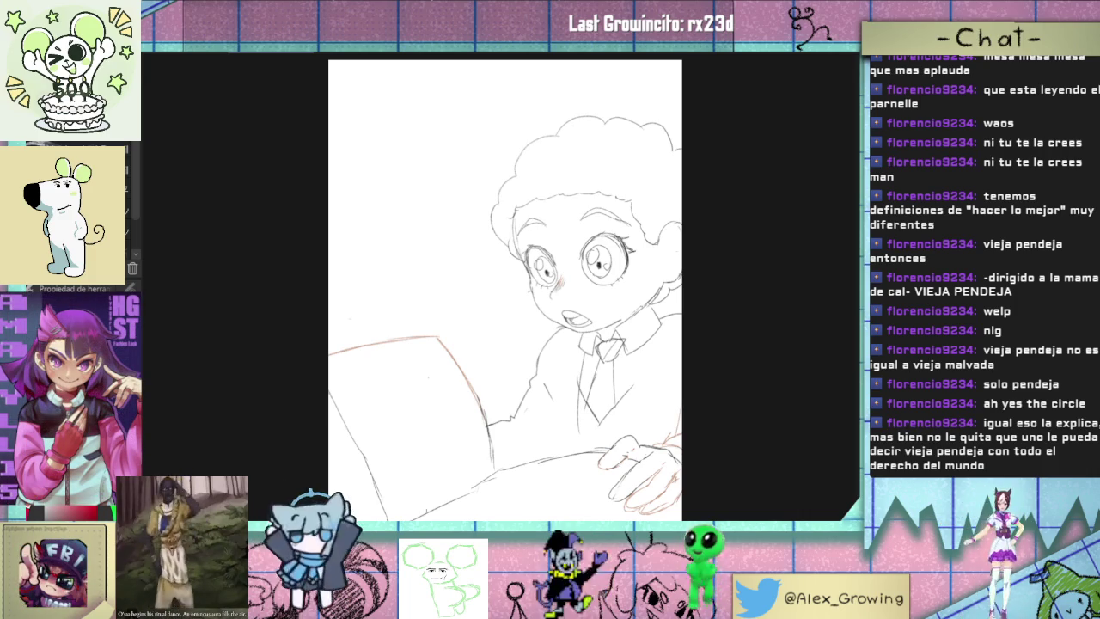
{"action": "scroll", "coordinate": [675, 351], "scroll_direction": "up", "scroll_amount": 2}
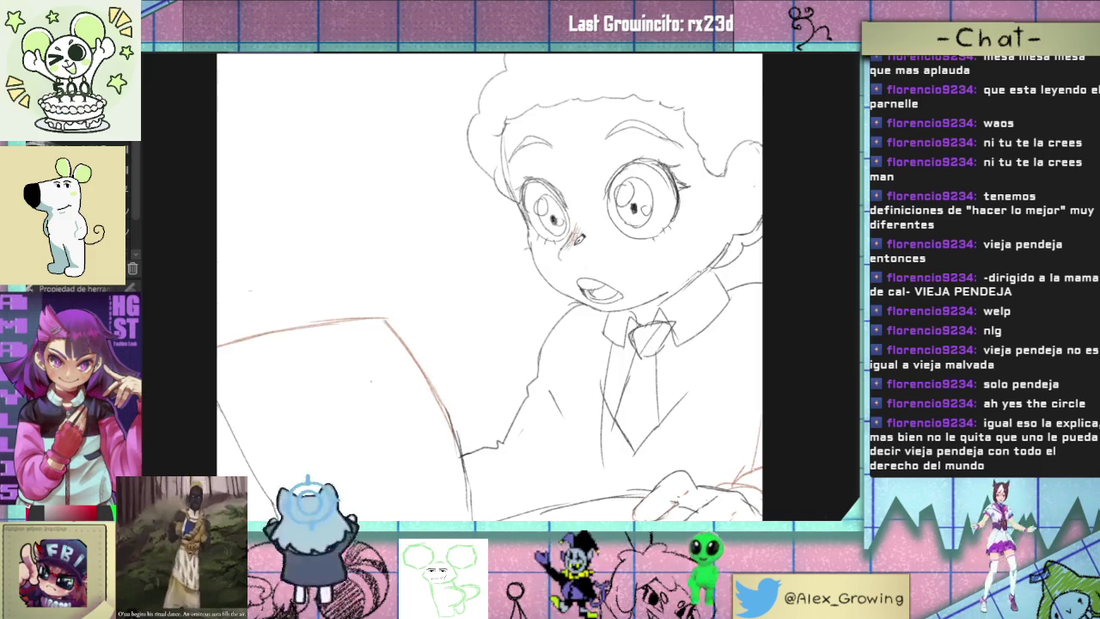
- Rotate the canvas and draw page lines along the book's left edge, then straighten the view
{"action": "left_click_drag", "start_coordinate": [675, 350], "coordinate": [673, 322]}
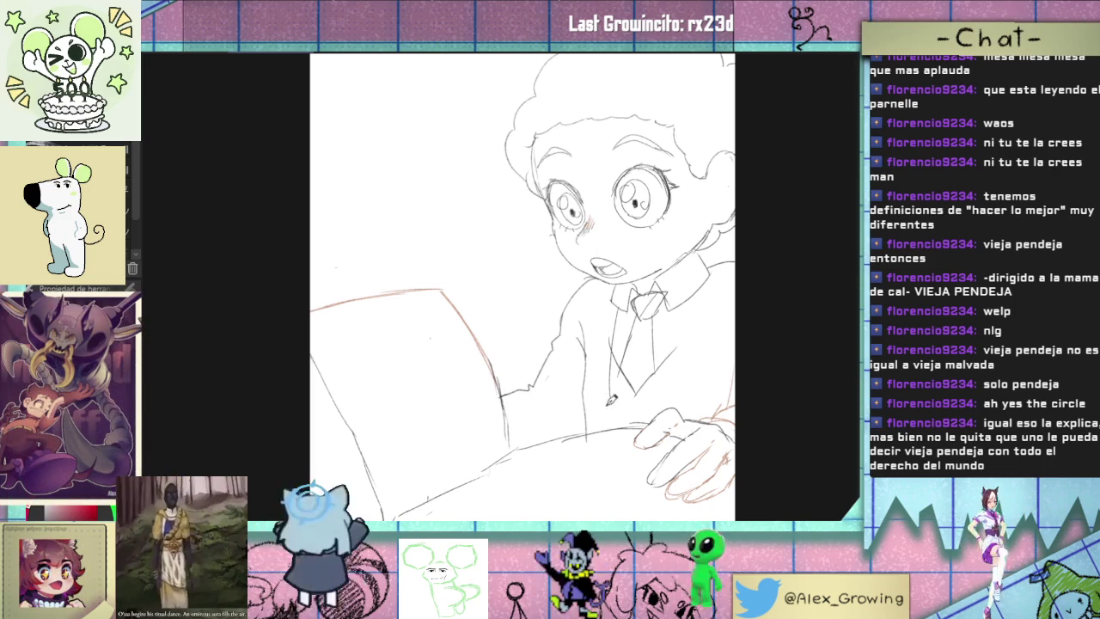
{"action": "scroll", "coordinate": [601, 408], "scroll_direction": "down", "scroll_amount": 2}
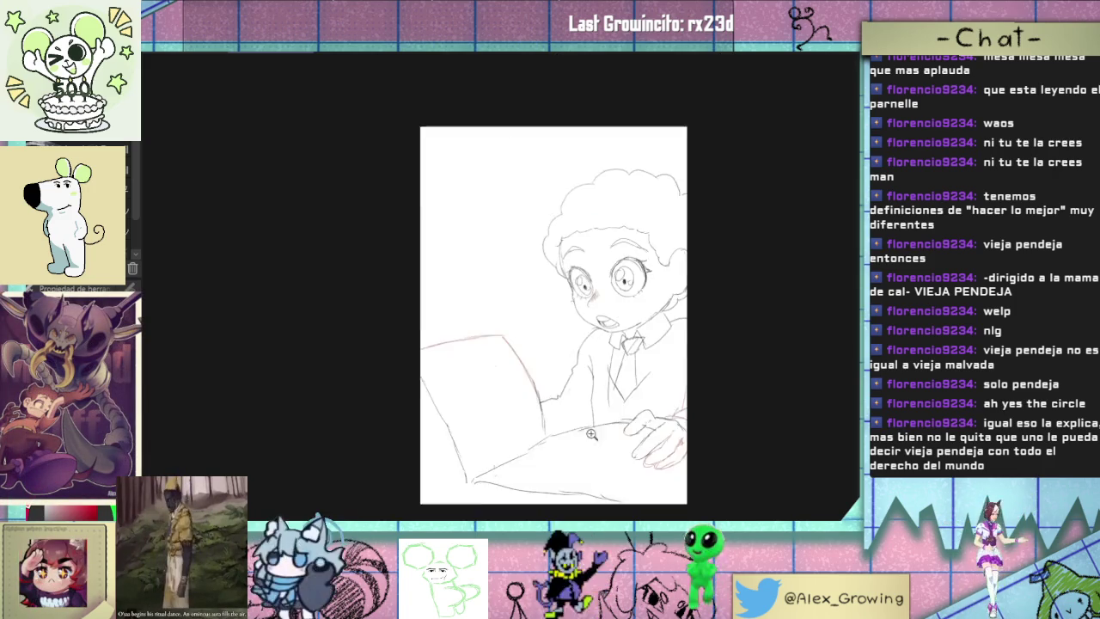
{"action": "scroll", "coordinate": [598, 408], "scroll_direction": "up", "scroll_amount": 1}
{"action": "left_click_drag", "start_coordinate": [598, 408], "coordinate": [616, 393]}
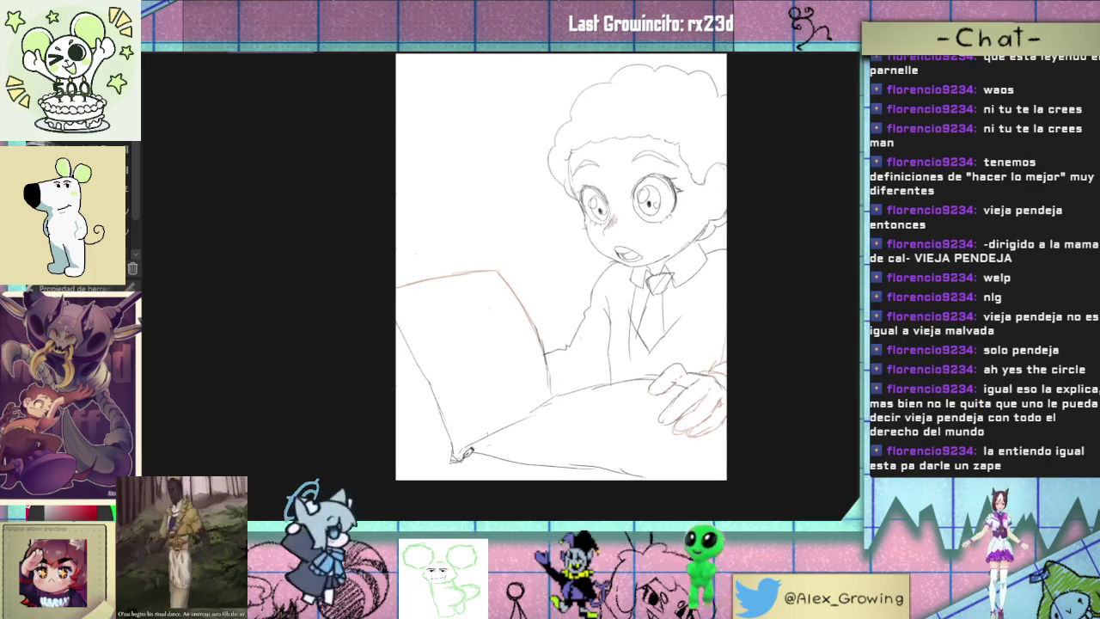
{"action": "left_click_drag", "start_coordinate": [463, 454], "coordinate": [598, 434]}
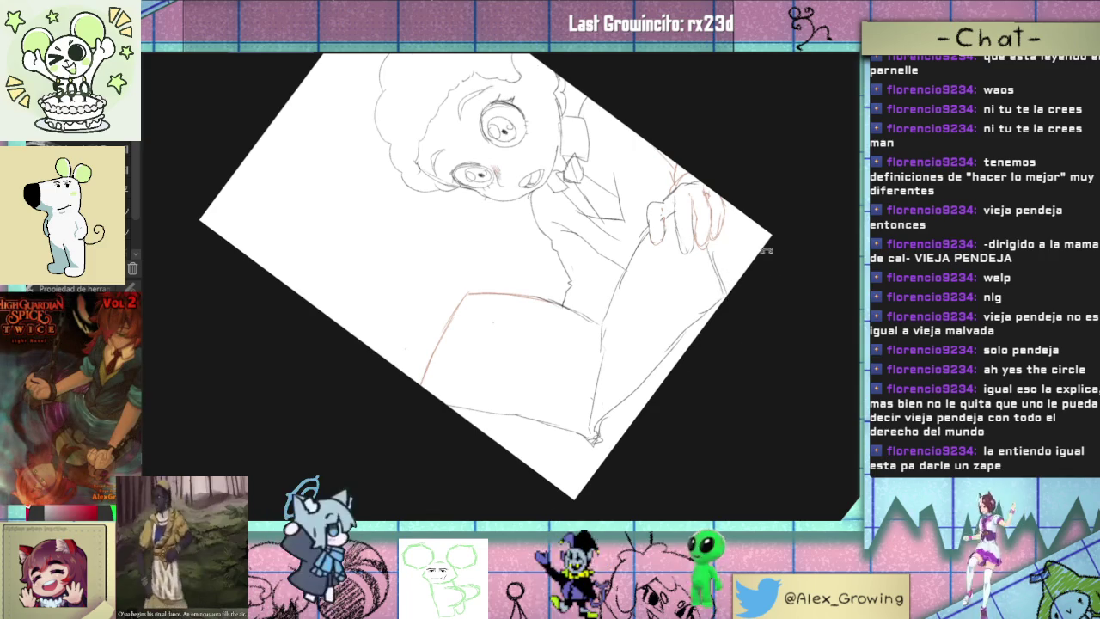
{"action": "left_click_drag", "start_coordinate": [750, 240], "coordinate": [716, 415]}
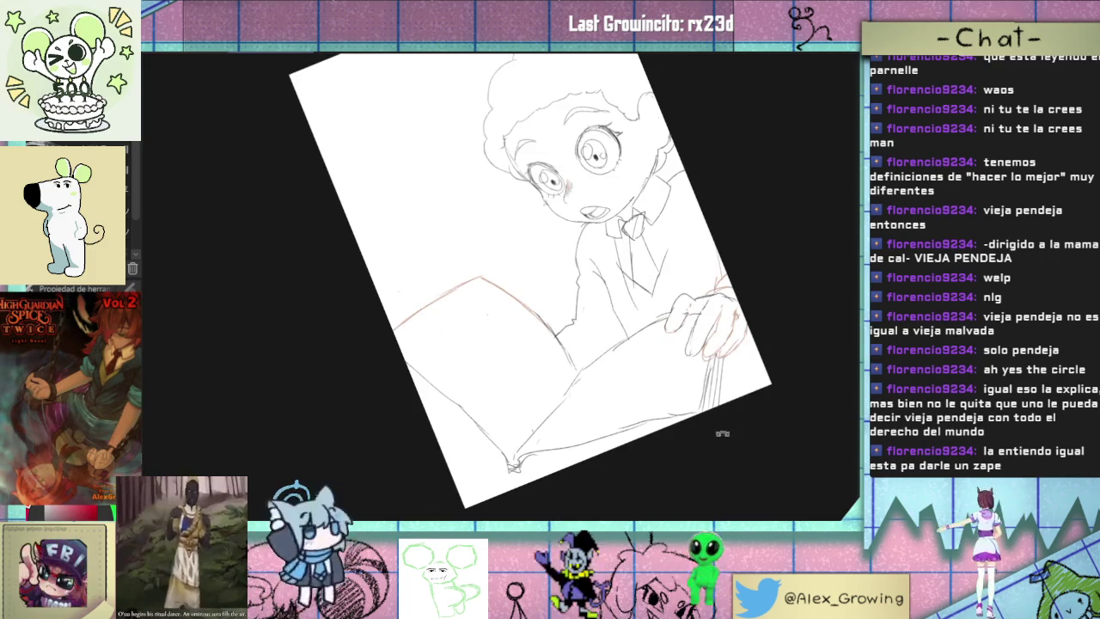
{"action": "left_click_drag", "start_coordinate": [720, 370], "coordinate": [640, 414]}
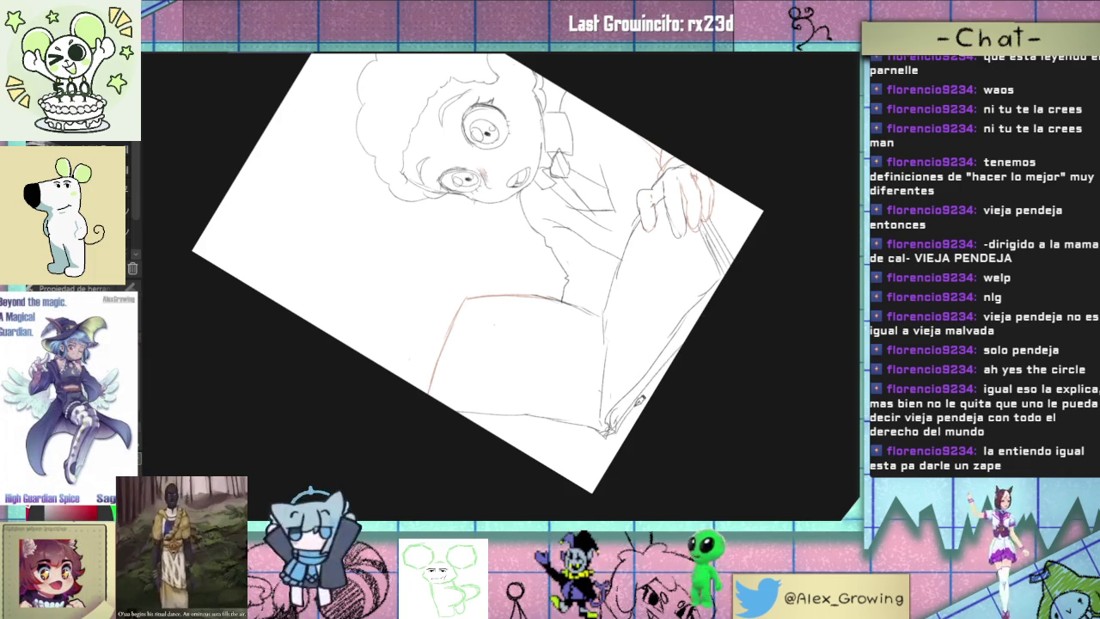
{"action": "left_click_drag", "start_coordinate": [684, 352], "coordinate": [512, 426]}
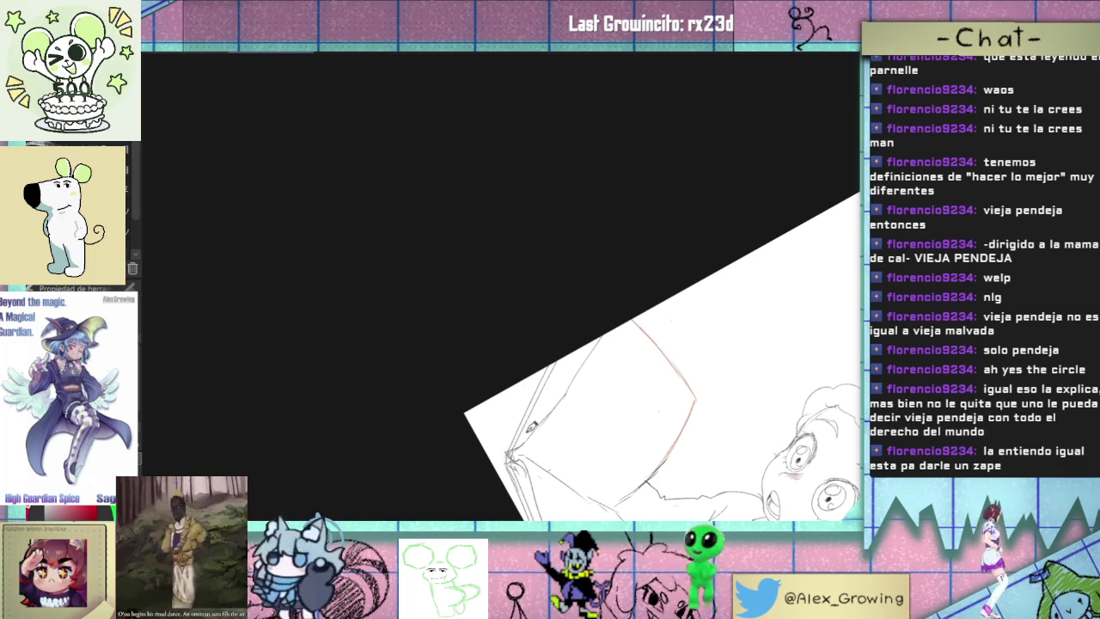
{"action": "left_click_drag", "start_coordinate": [526, 434], "coordinate": [584, 339]}
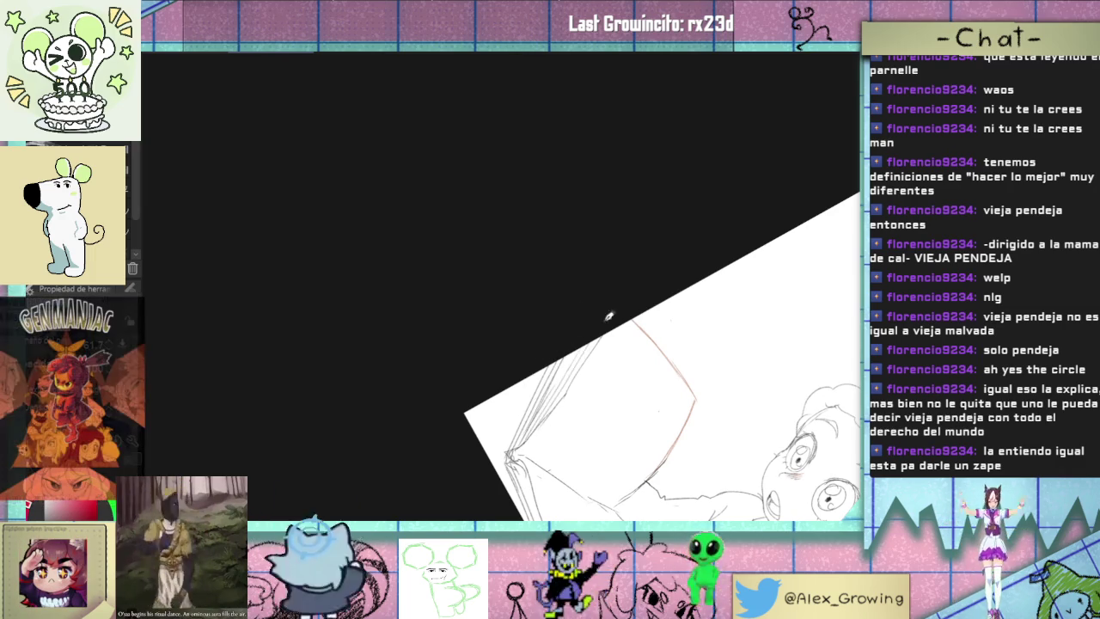
{"action": "key", "text": "ctrl+at"}
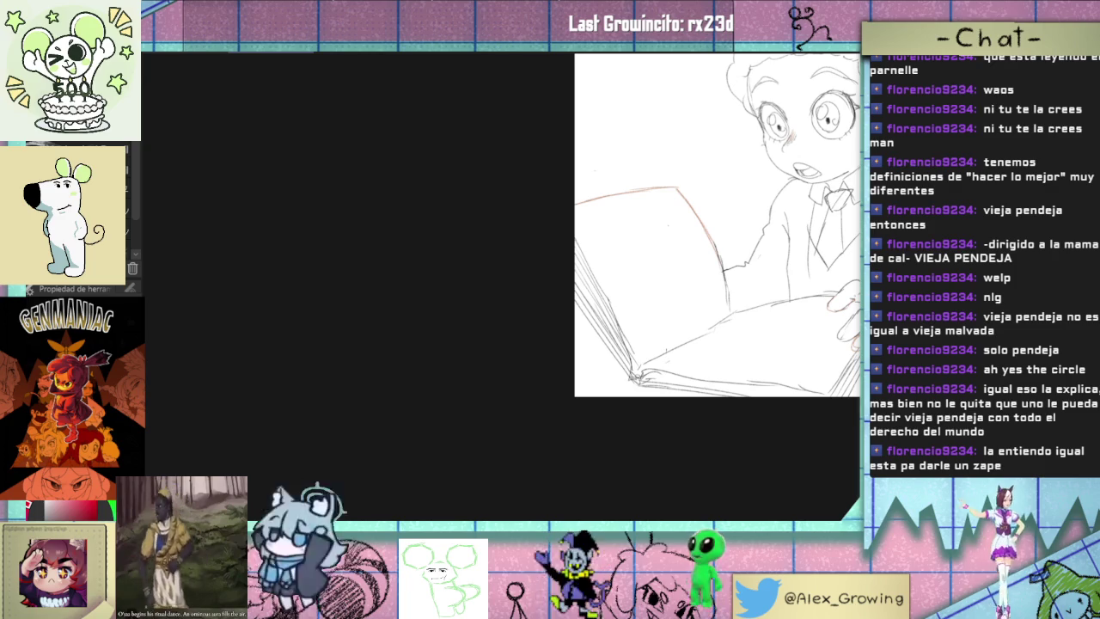
{"action": "key", "text": "ctrl+0"}
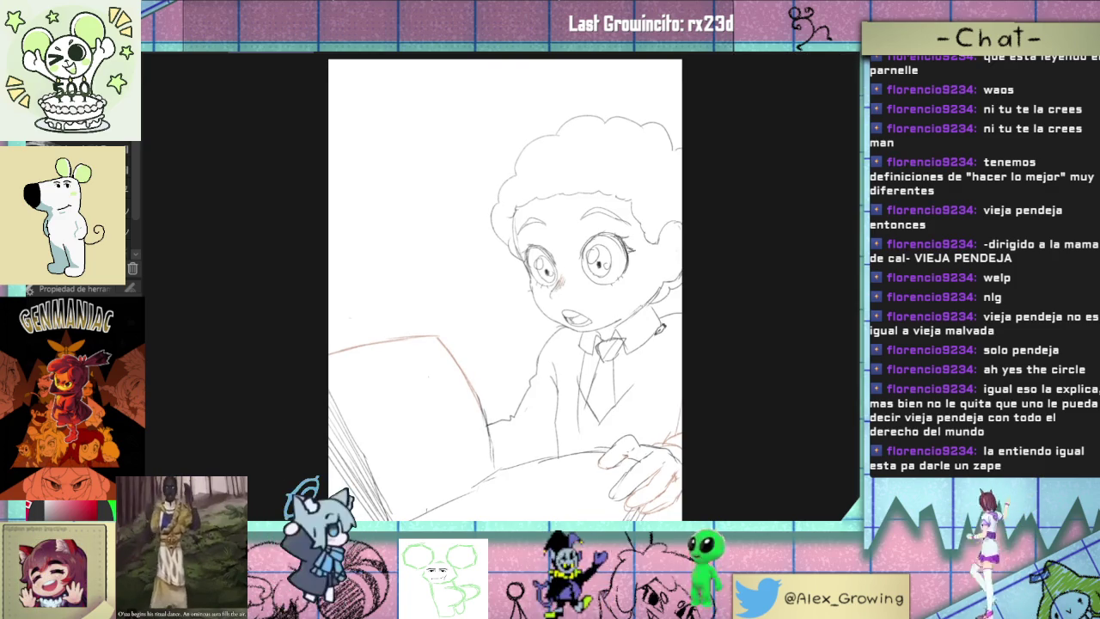
- Connect the arm line to the book edge and return to an upright whole-page view
{"action": "left_click_drag", "start_coordinate": [515, 361], "coordinate": [594, 398]}
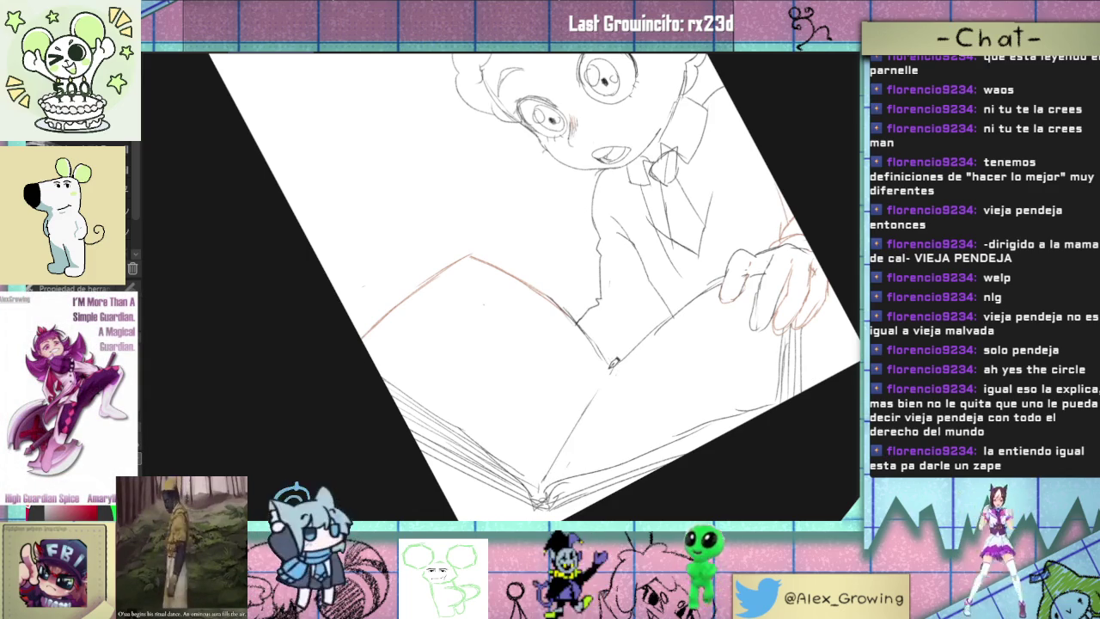
{"action": "scroll", "coordinate": [614, 356], "scroll_direction": "down", "scroll_amount": 2}
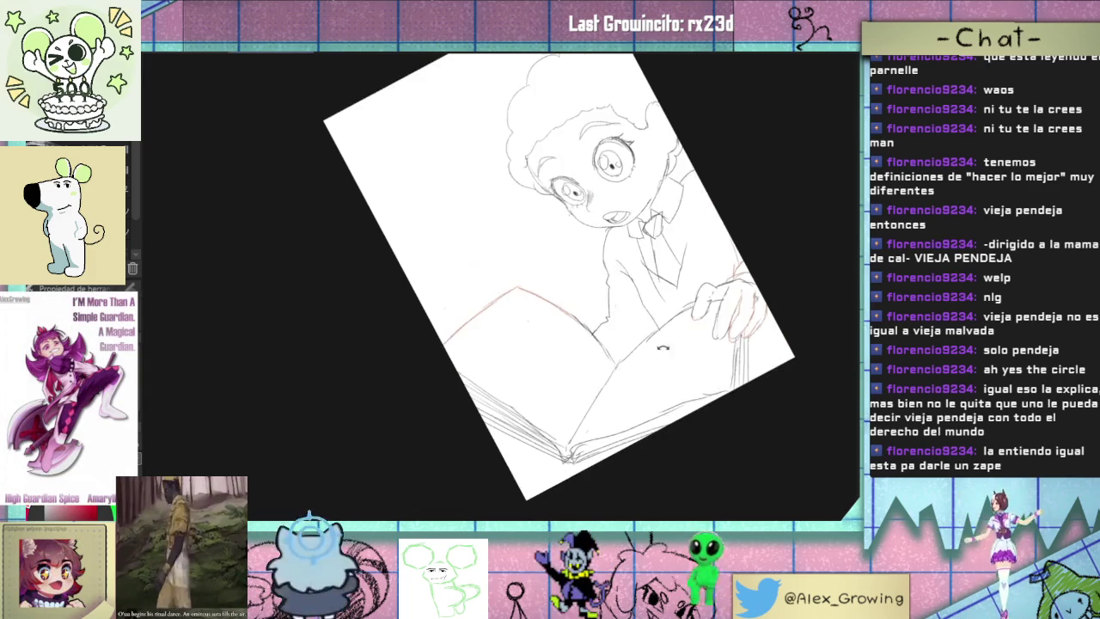
{"action": "scroll", "coordinate": [651, 346], "scroll_direction": "up", "scroll_amount": 5}
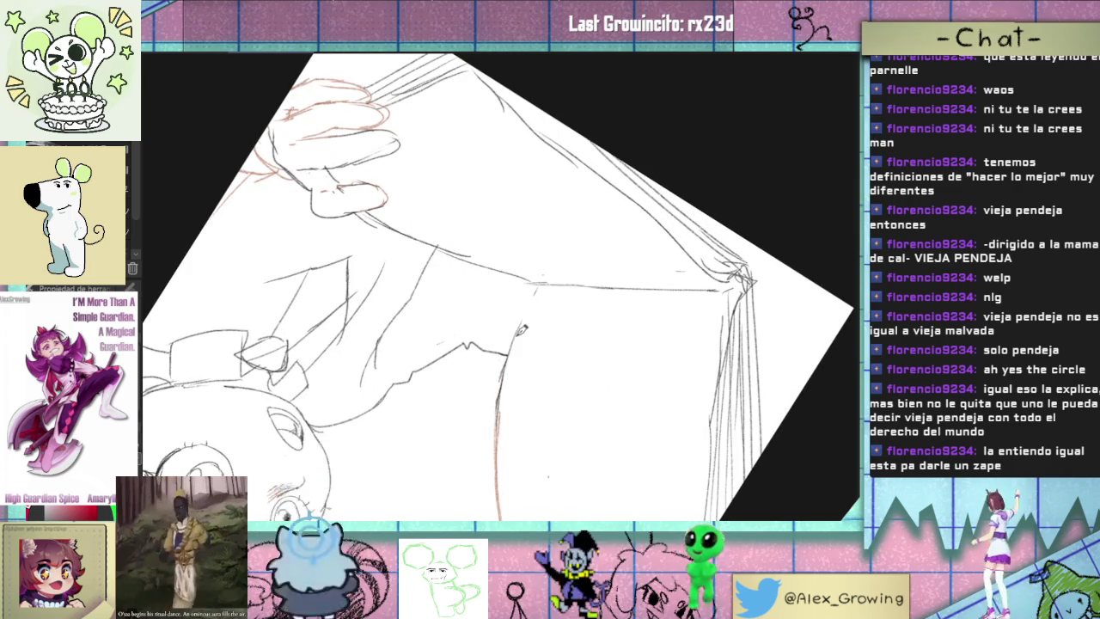
{"action": "left_click_drag", "start_coordinate": [513, 337], "coordinate": [538, 284]}
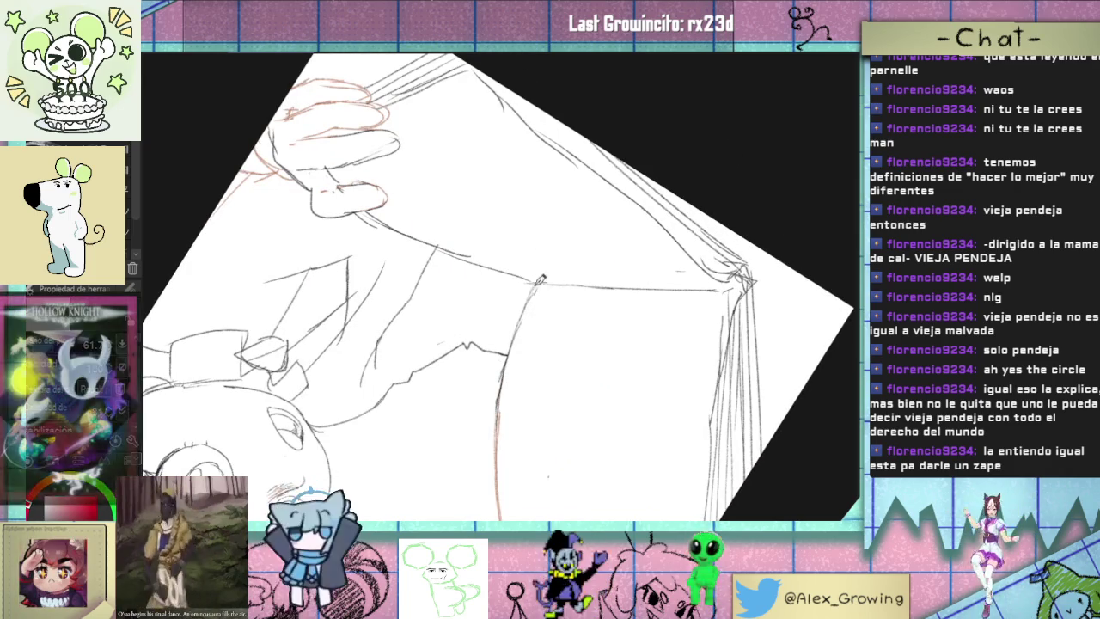
{"action": "key", "text": "ctrl+0"}
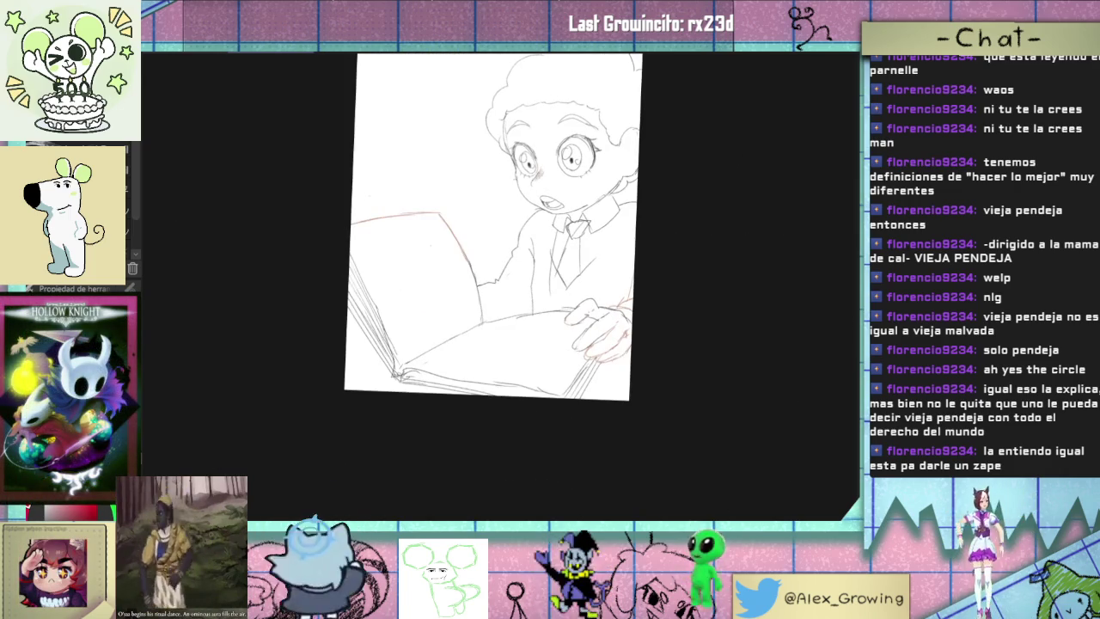
{"action": "scroll", "coordinate": [507, 292], "scroll_direction": "up", "scroll_amount": 2}
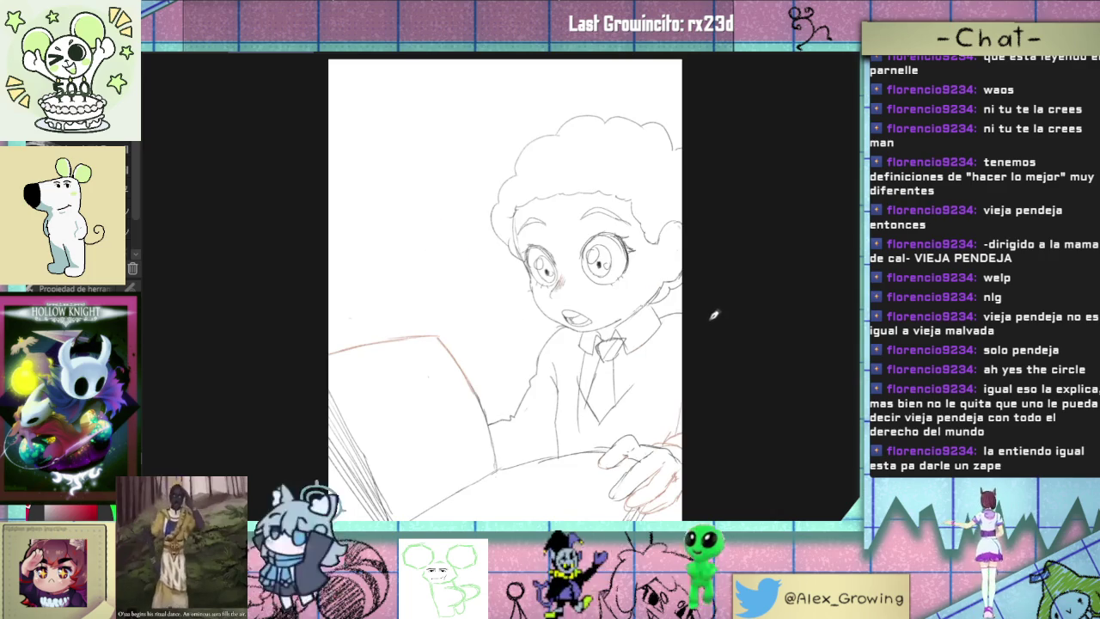
- Reposition the view on the jacket and mirror the canvas to check proportions
{"action": "left_click_drag", "start_coordinate": [658, 361], "coordinate": [669, 355]}
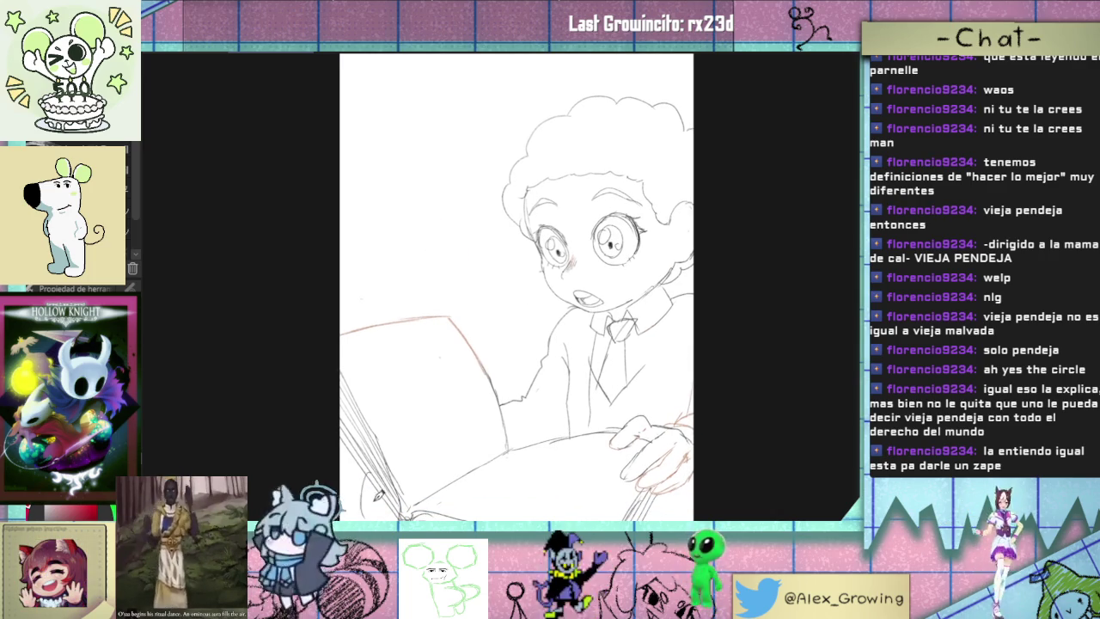
{"action": "left_click_drag", "start_coordinate": [722, 381], "coordinate": [733, 338]}
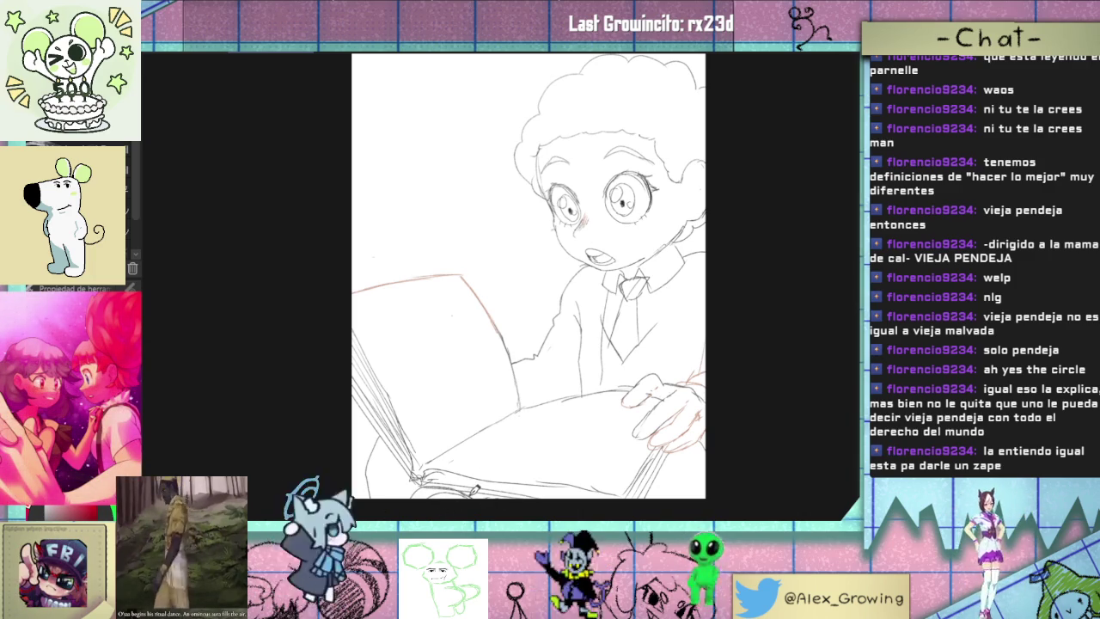
{"action": "mouse_move", "coordinate": [705, 342]}
{"action": "left_mouse_down"}
{"action": "mouse_move", "coordinate": [672, 359]}
{"action": "mouse_move", "coordinate": [676, 349]}
{"action": "left_mouse_up"}
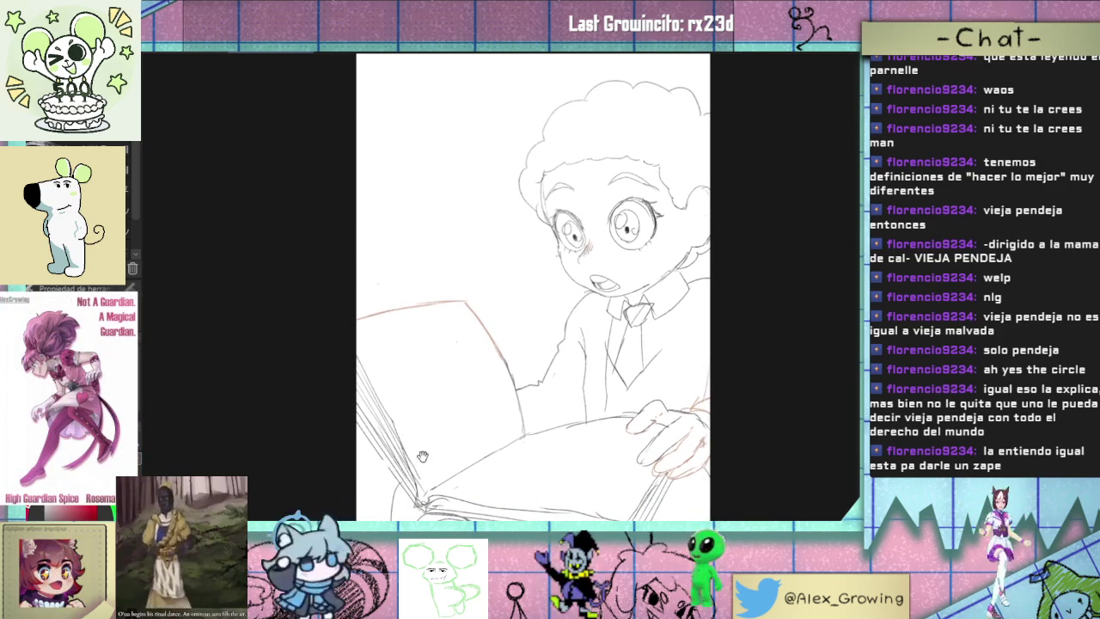
{"action": "scroll", "coordinate": [423, 456], "scroll_direction": "up", "scroll_amount": 1}
{"action": "scroll", "coordinate": [423, 456], "scroll_direction": "up", "scroll_amount": 1}
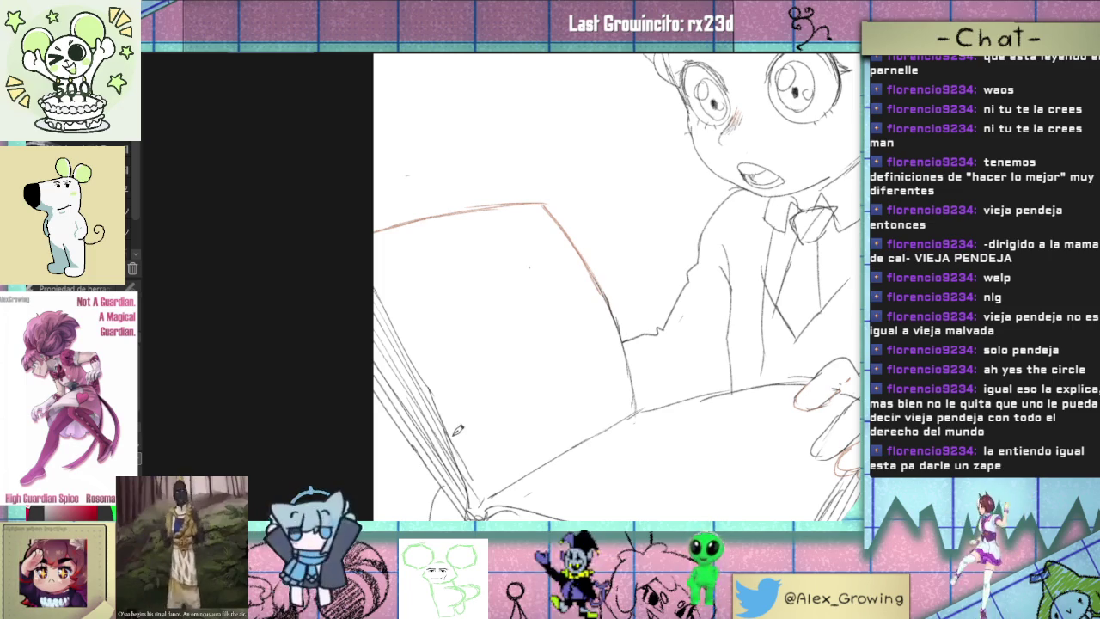
{"action": "key", "text": "ctrl+0"}
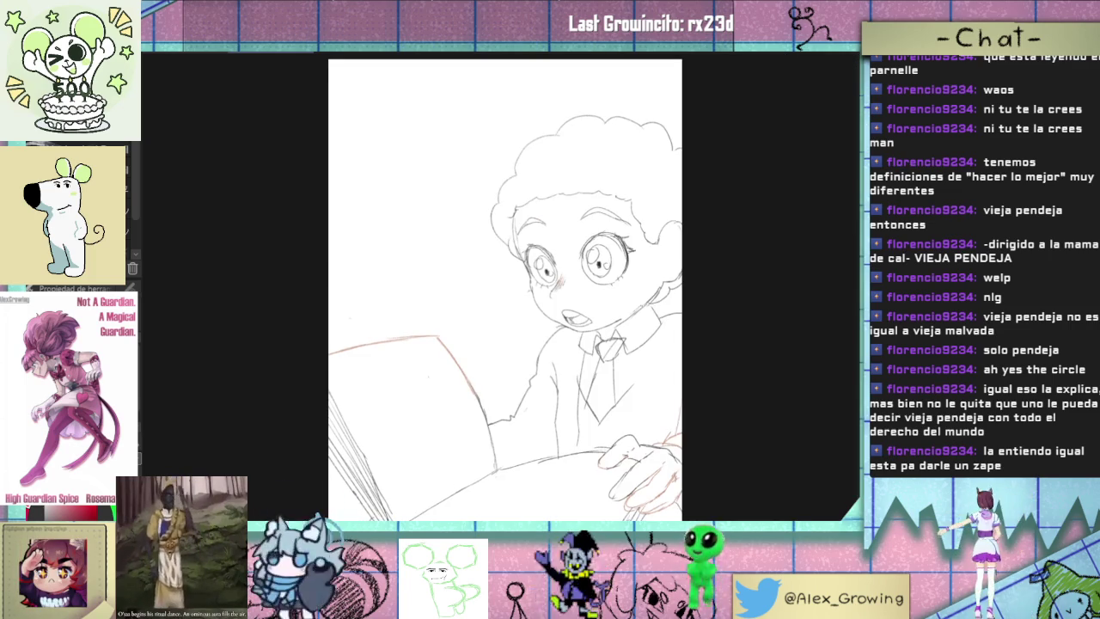
{"action": "key", "text": "h"}
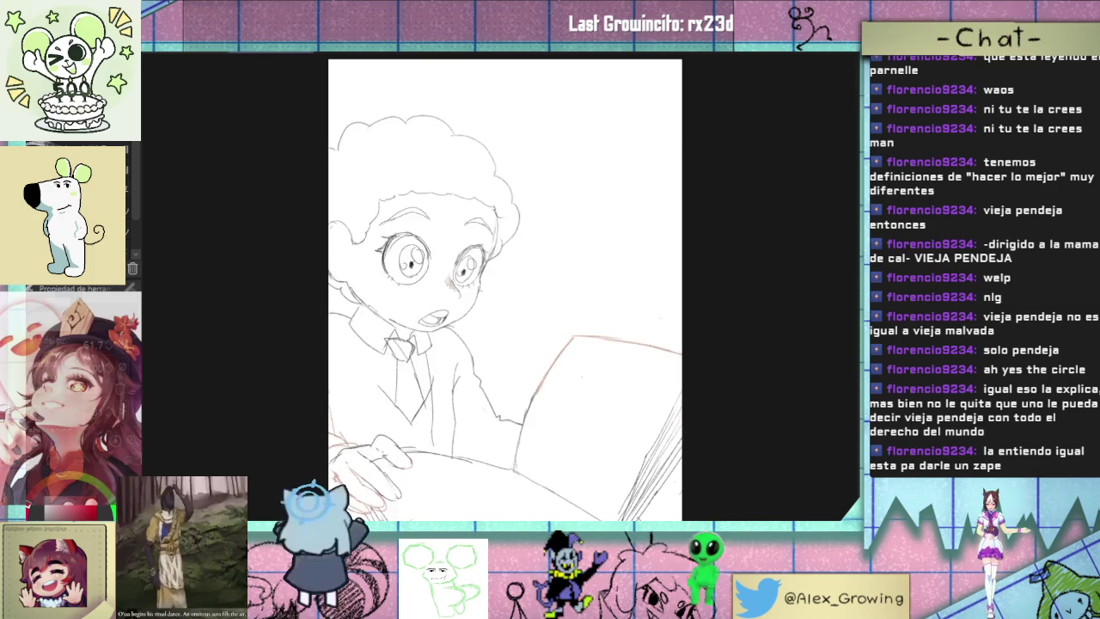
{"action": "key", "text": "h"}
{"action": "scroll", "coordinate": [605, 365], "scroll_direction": "up", "scroll_amount": 2}
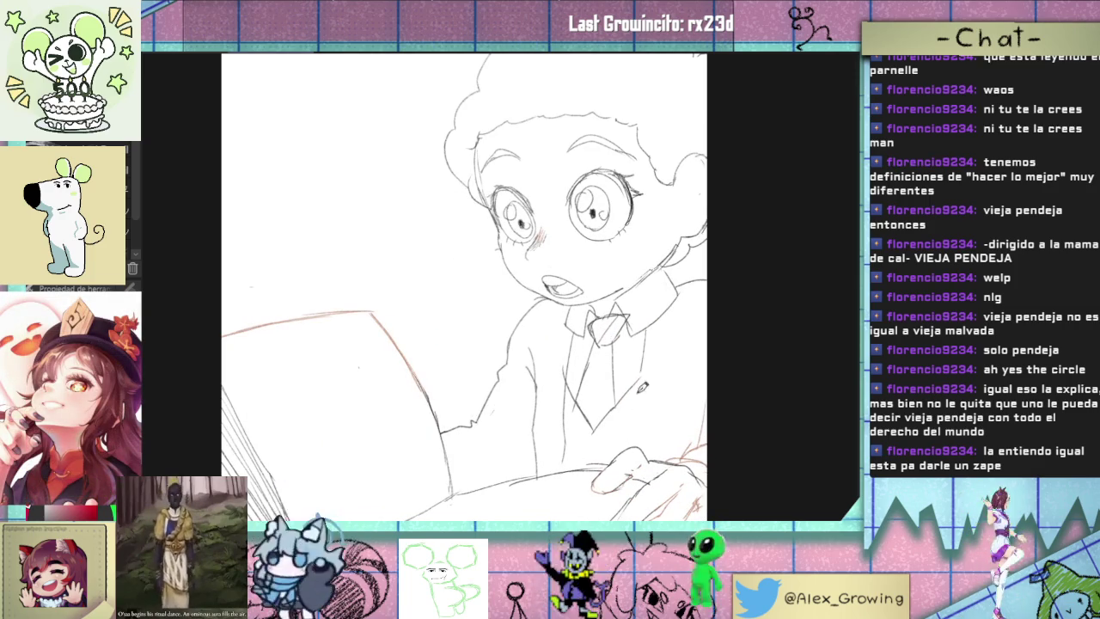
- Draw the line down the jacket front, then undo and redraw it more cleanly
{"action": "left_click_drag", "start_coordinate": [644, 325], "coordinate": [629, 453]}
{"action": "key", "text": "ctrl+z"}
{"action": "left_click_drag", "start_coordinate": [644, 330], "coordinate": [633, 403]}
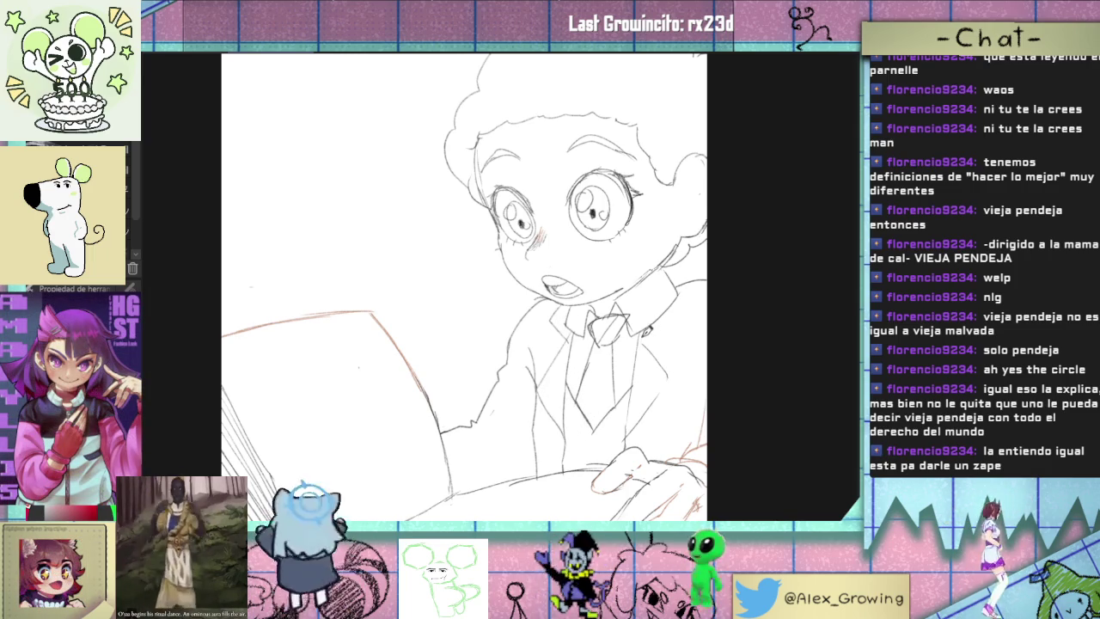
{"action": "scroll", "coordinate": [682, 276], "scroll_direction": "down", "scroll_amount": 1}
{"action": "scroll", "coordinate": [667, 378], "scroll_direction": "down", "scroll_amount": 1}
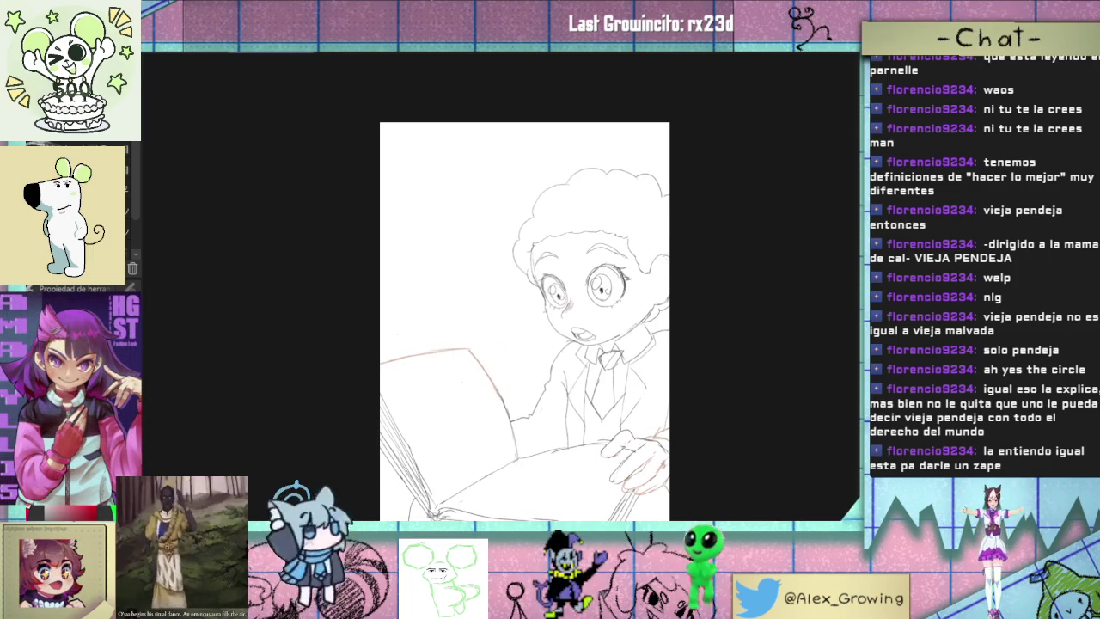
{"action": "scroll", "coordinate": [612, 408], "scroll_direction": "up", "scroll_amount": 1}
- Rotate the sketch layer slightly counter-clockwise and check it in a mirrored view
{"action": "key", "text": "ctrl+t"}
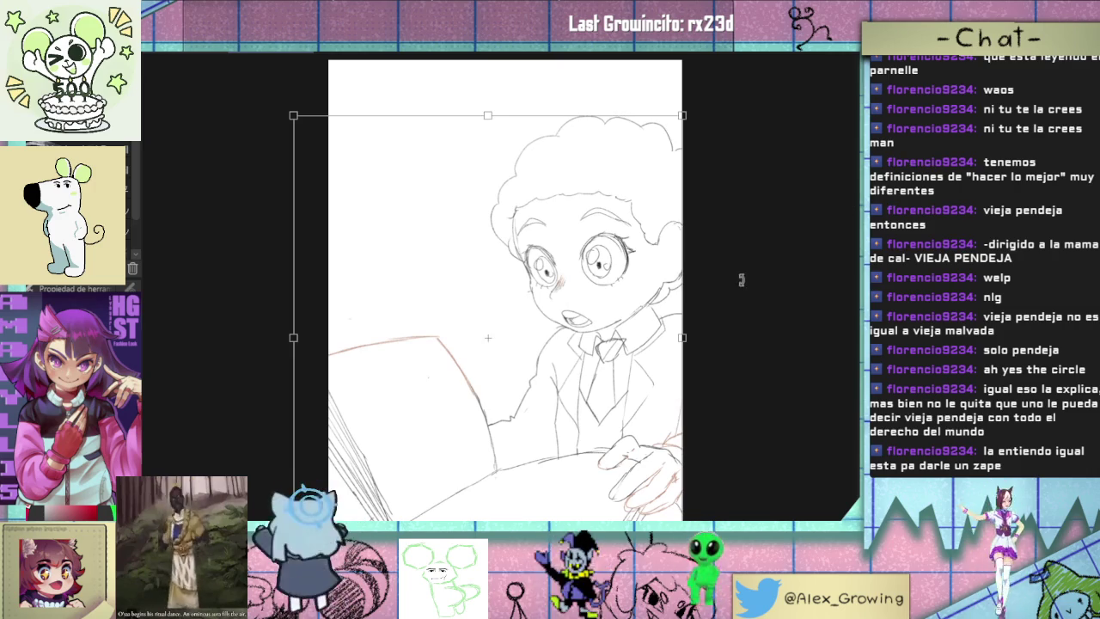
{"action": "left_click_drag", "start_coordinate": [766, 296], "coordinate": [694, 372]}
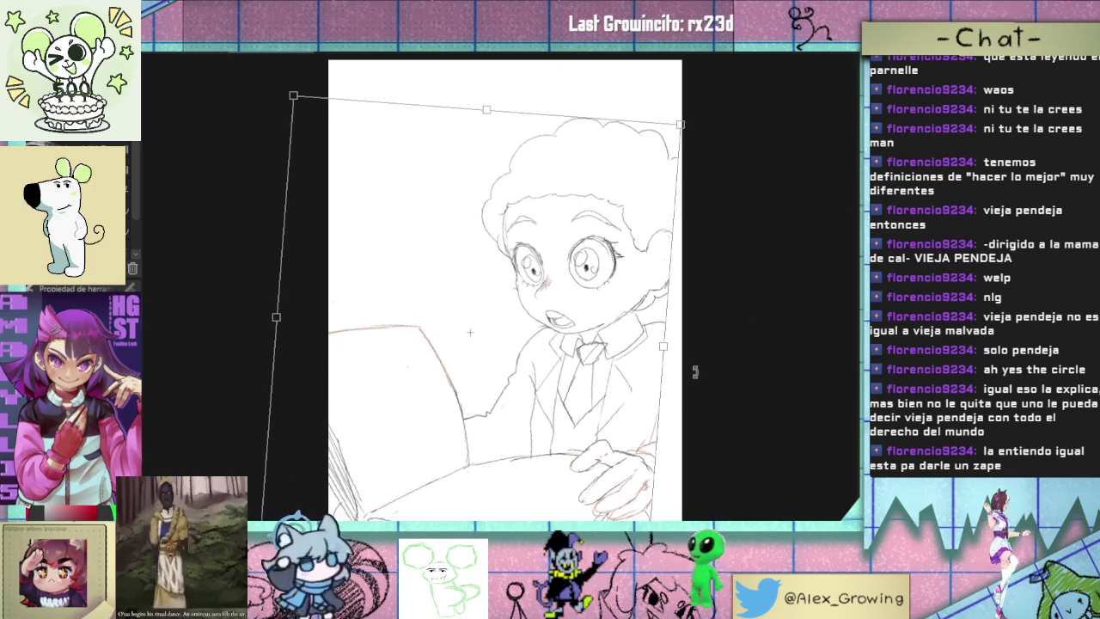
{"action": "key", "text": "Return"}
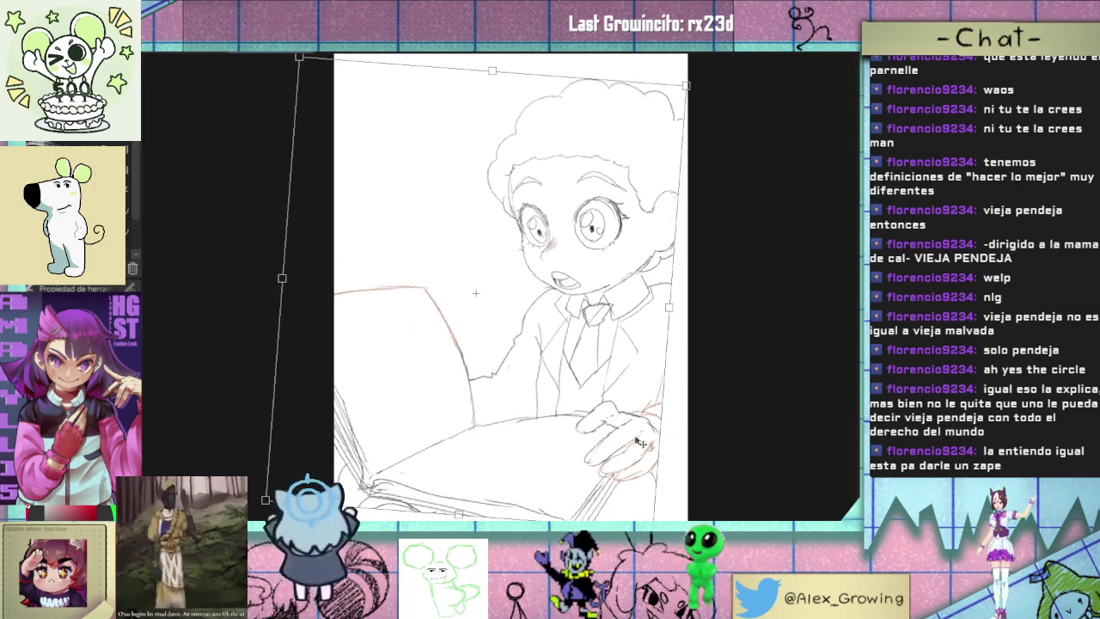
{"action": "scroll", "coordinate": [646, 437], "scroll_direction": "down", "scroll_amount": 1}
{"action": "key", "text": "ctrl+t"}
{"action": "key", "text": "Return"}
{"action": "scroll", "coordinate": [654, 312], "scroll_direction": "up", "scroll_amount": 1}
{"action": "scroll", "coordinate": [505, 290], "scroll_direction": "up", "scroll_amount": 1}
{"action": "scroll", "coordinate": [505, 290], "scroll_direction": "down", "scroll_amount": 1}
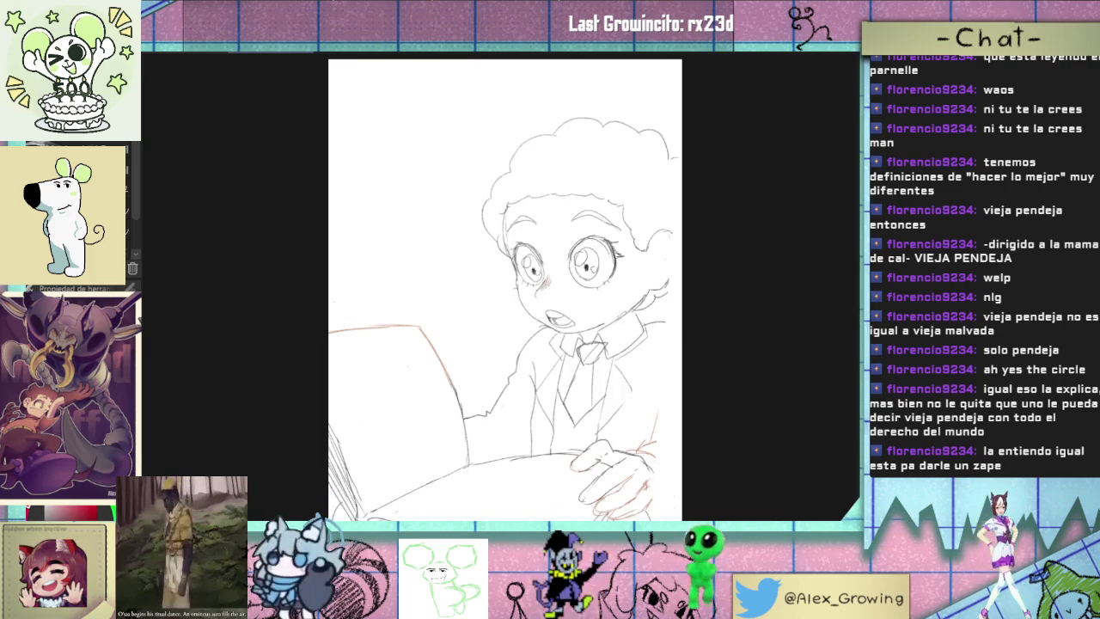
{"action": "key", "text": "h"}
{"action": "key", "text": "h"}
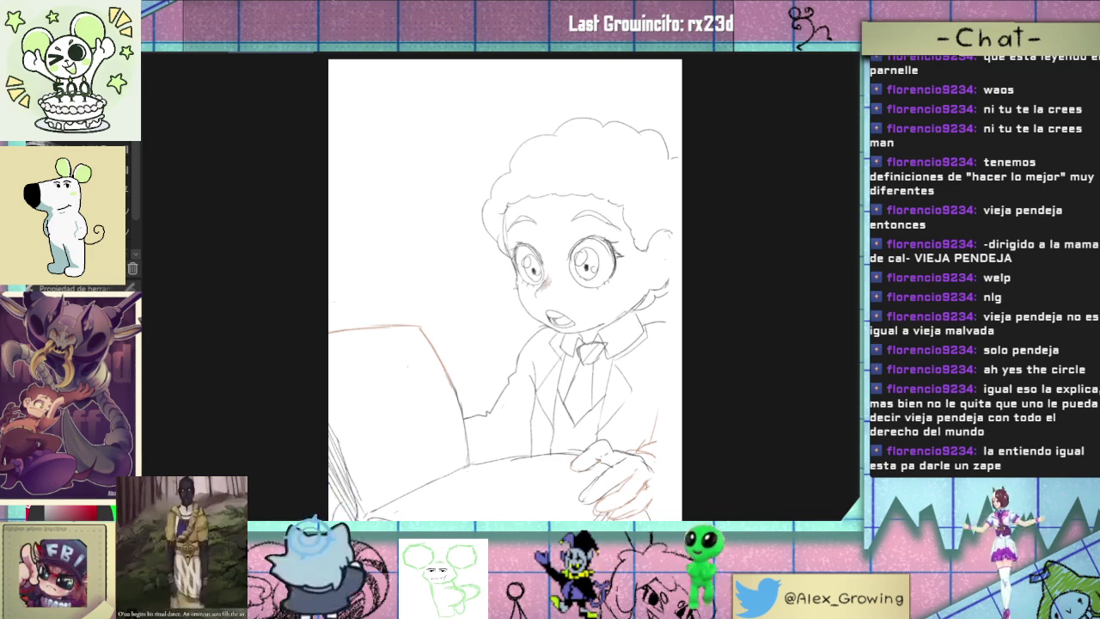
- Nudge the sketch layer into a better position, shifting it slightly right
{"action": "key", "text": "ctrl+t"}
{"action": "key", "text": "h"}
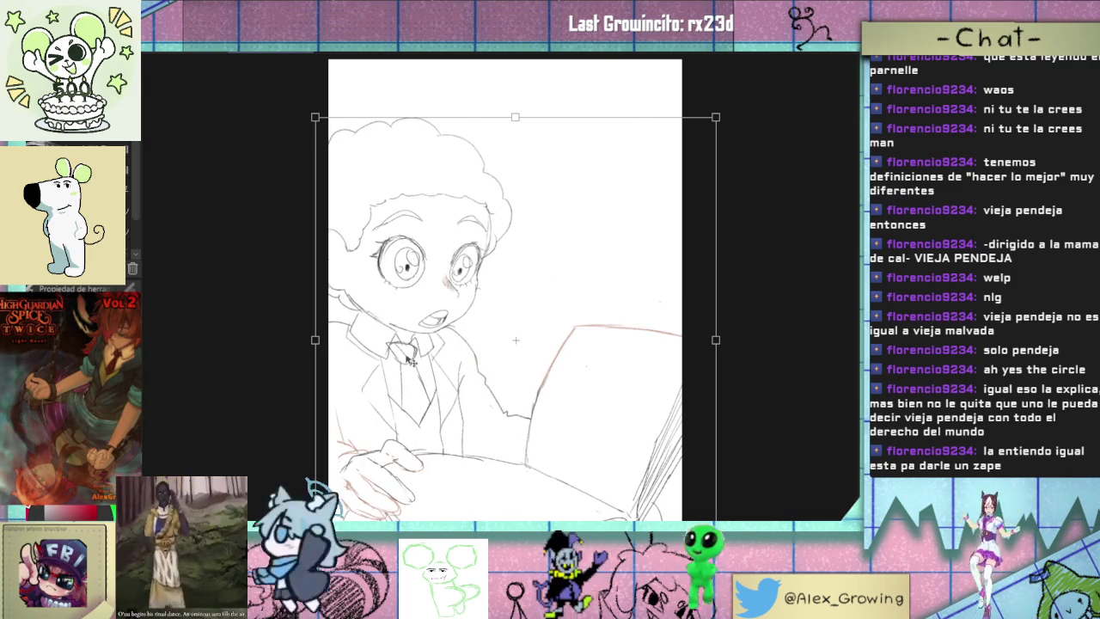
{"action": "mouse_move", "coordinate": [412, 362]}
{"action": "left_mouse_down"}
{"action": "mouse_move", "coordinate": [394, 362]}
{"action": "mouse_move", "coordinate": [407, 358]}
{"action": "left_mouse_up"}
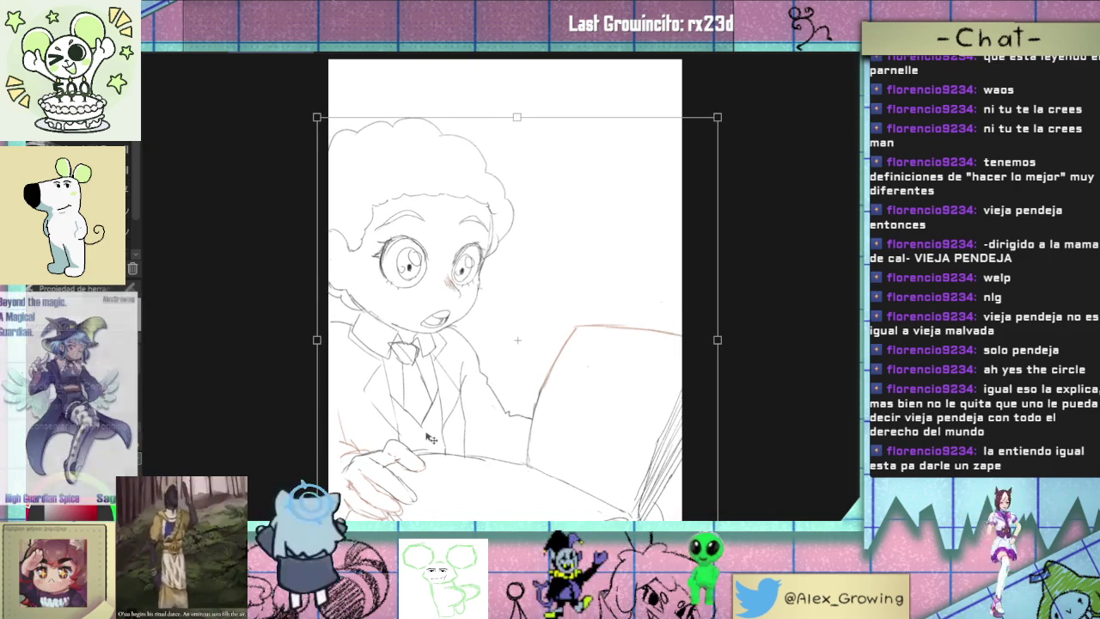
{"action": "left_click_drag", "start_coordinate": [427, 439], "coordinate": [427, 450]}
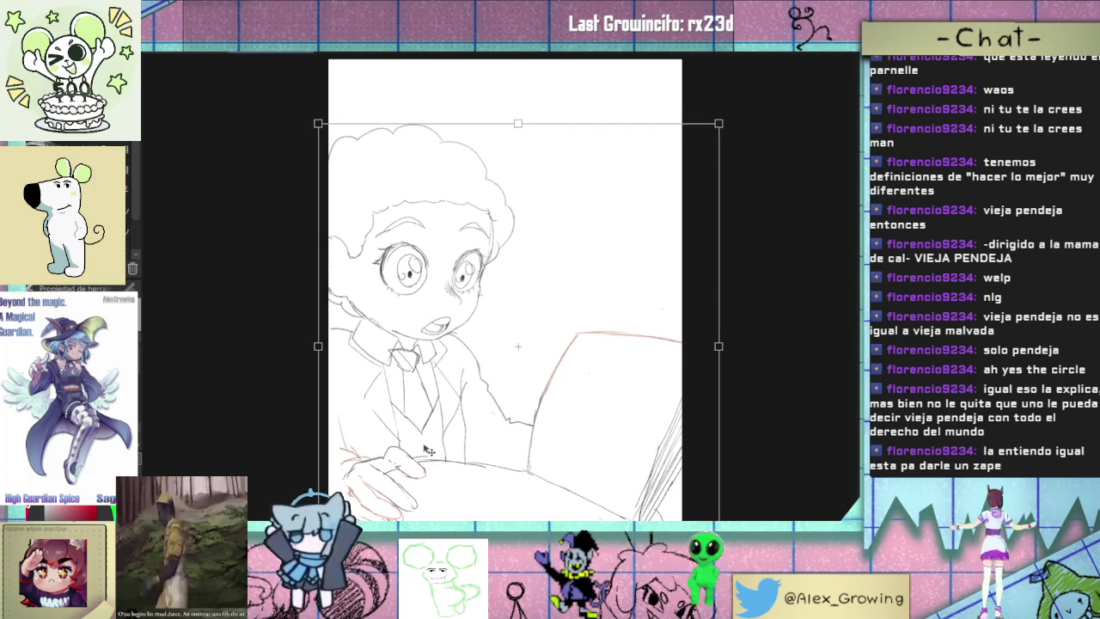
{"action": "key", "text": "Return"}
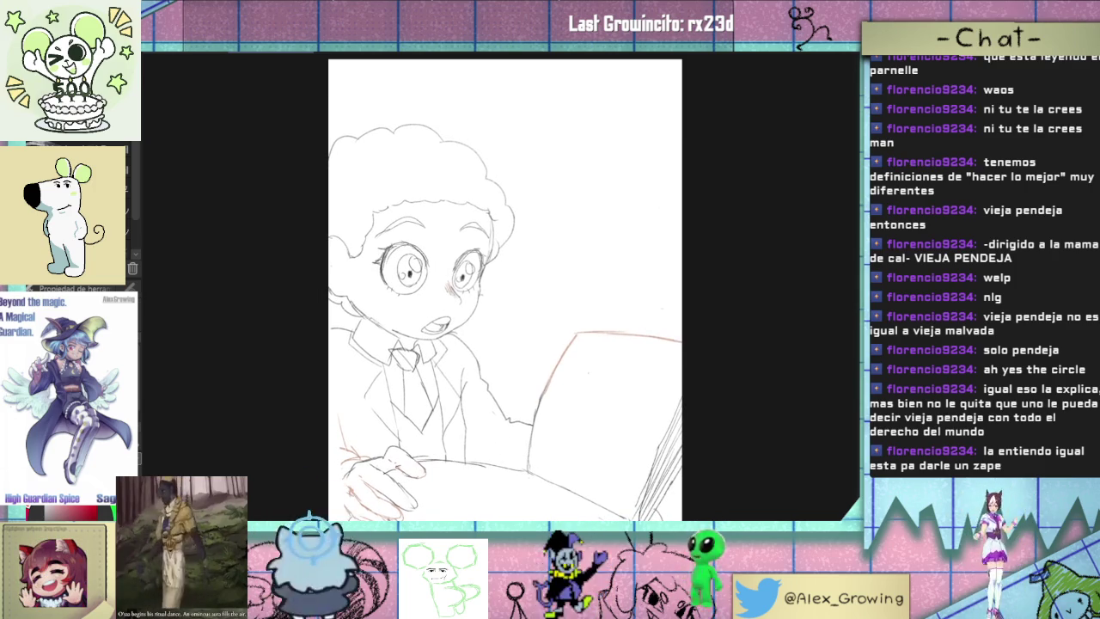
{"action": "key", "text": "m"}
{"action": "key", "text": "m"}
{"action": "key", "text": "m"}
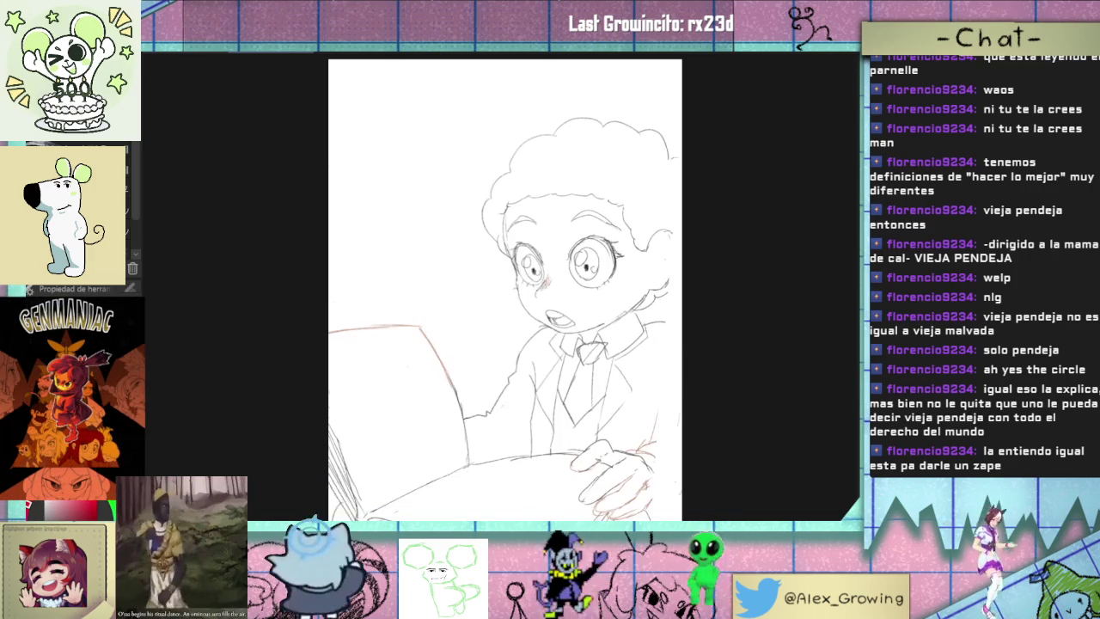
{"action": "key", "text": "m"}
{"action": "key", "text": "ctrl+t"}
{"action": "left_click_drag", "start_coordinate": [543, 333], "coordinate": [552, 333]}
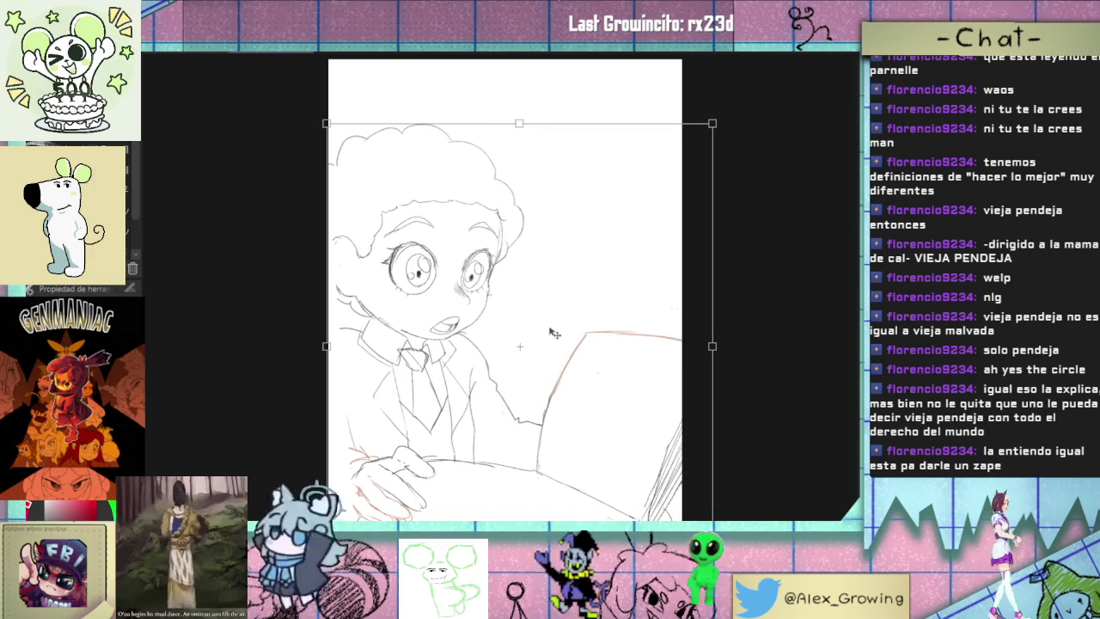
{"action": "left_click_drag", "start_coordinate": [466, 342], "coordinate": [467, 357]}
{"action": "key", "text": "Return"}
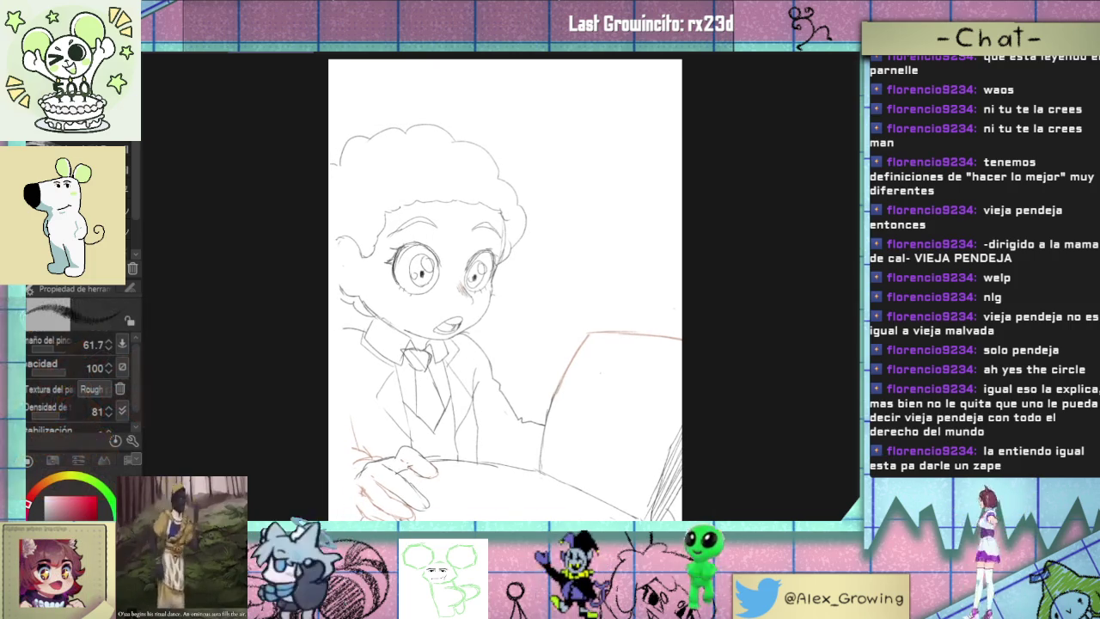
- Enlarge the sketch slightly from its top-right corner, undoing a stray stroke afterward
{"action": "key", "text": "ctrl+t"}
{"action": "left_click_drag", "start_coordinate": [713, 122], "coordinate": [726, 109]}
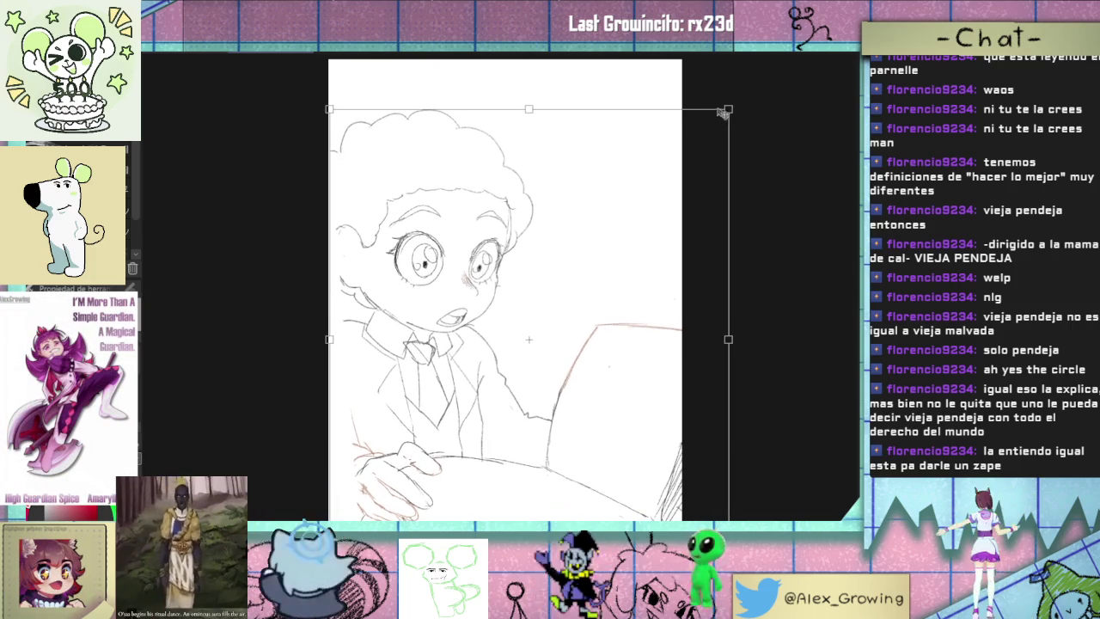
{"action": "key", "text": "Return"}
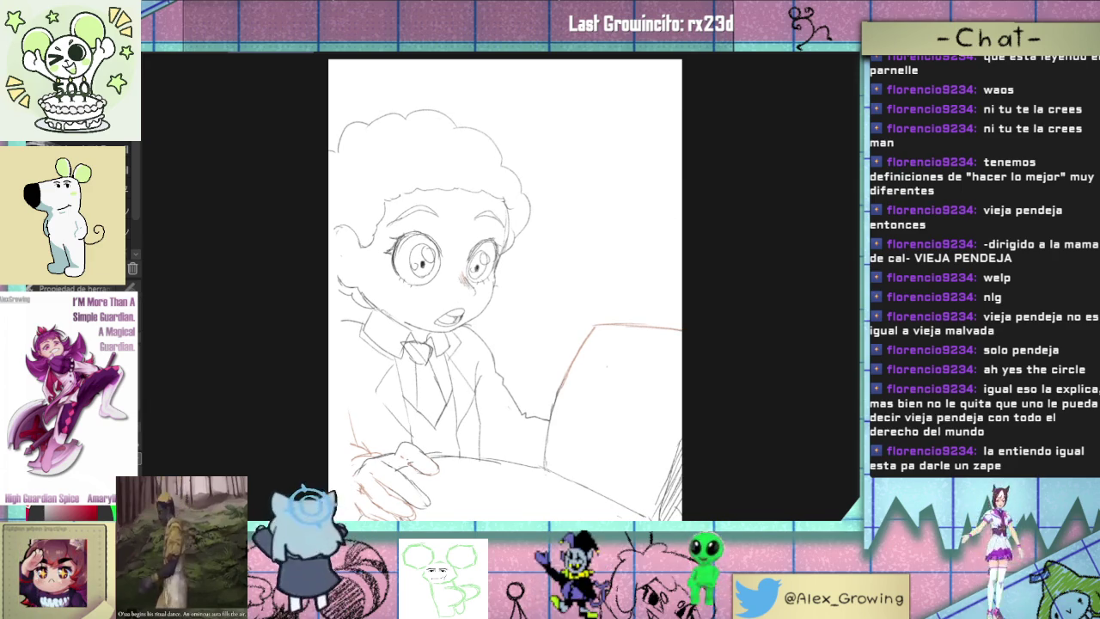
{"action": "left_click_drag", "start_coordinate": [577, 257], "coordinate": [604, 255]}
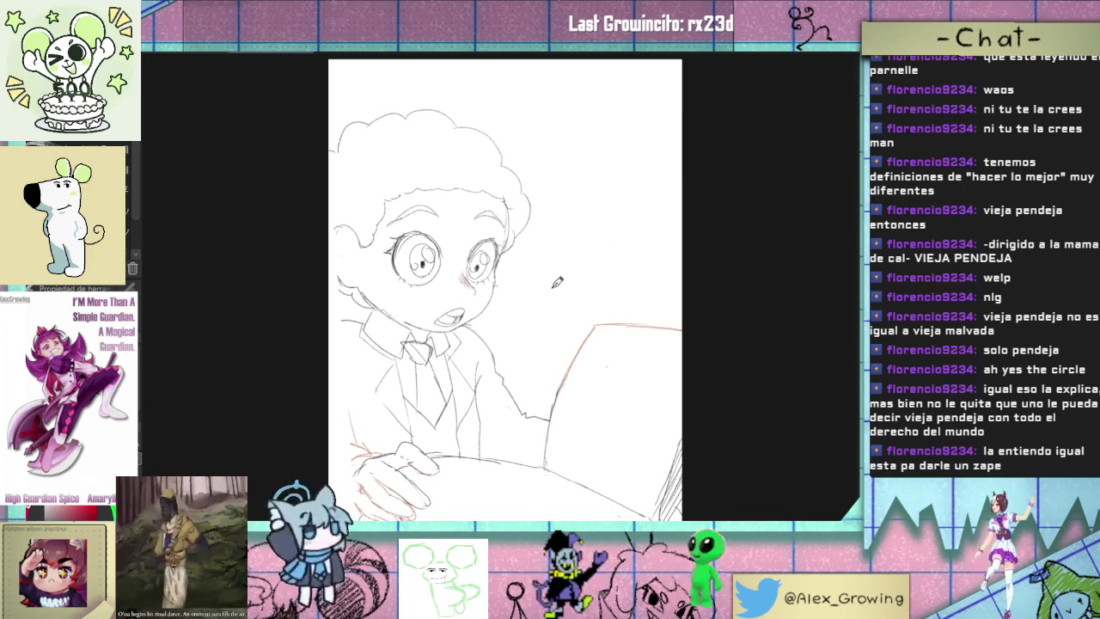
{"action": "key", "text": "ctrl+z"}
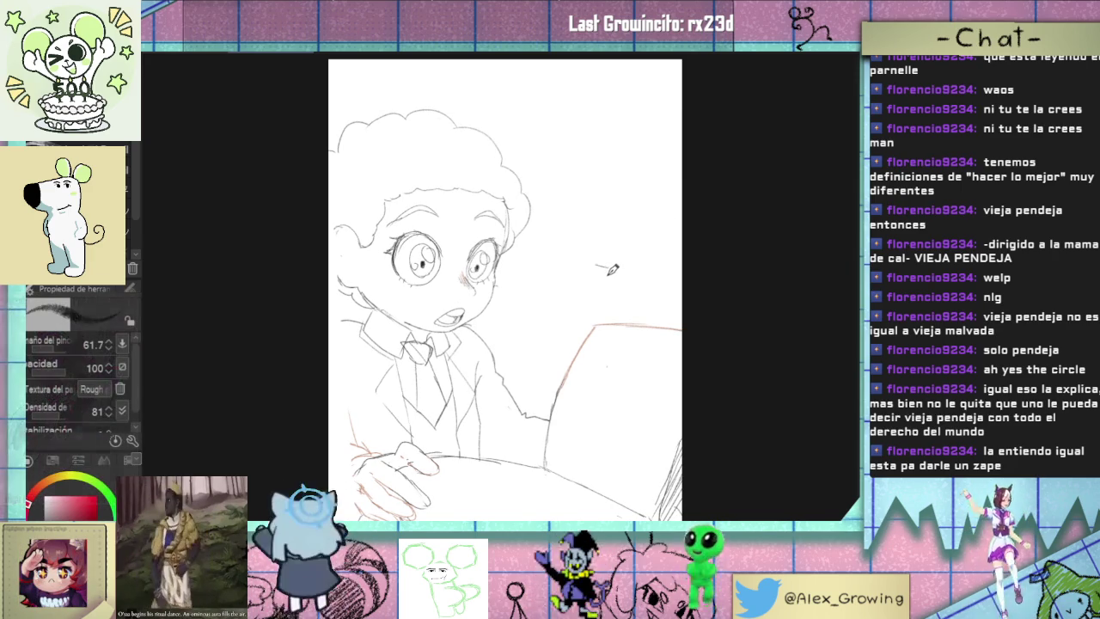
{"action": "left_click_drag", "start_coordinate": [631, 262], "coordinate": [603, 279]}
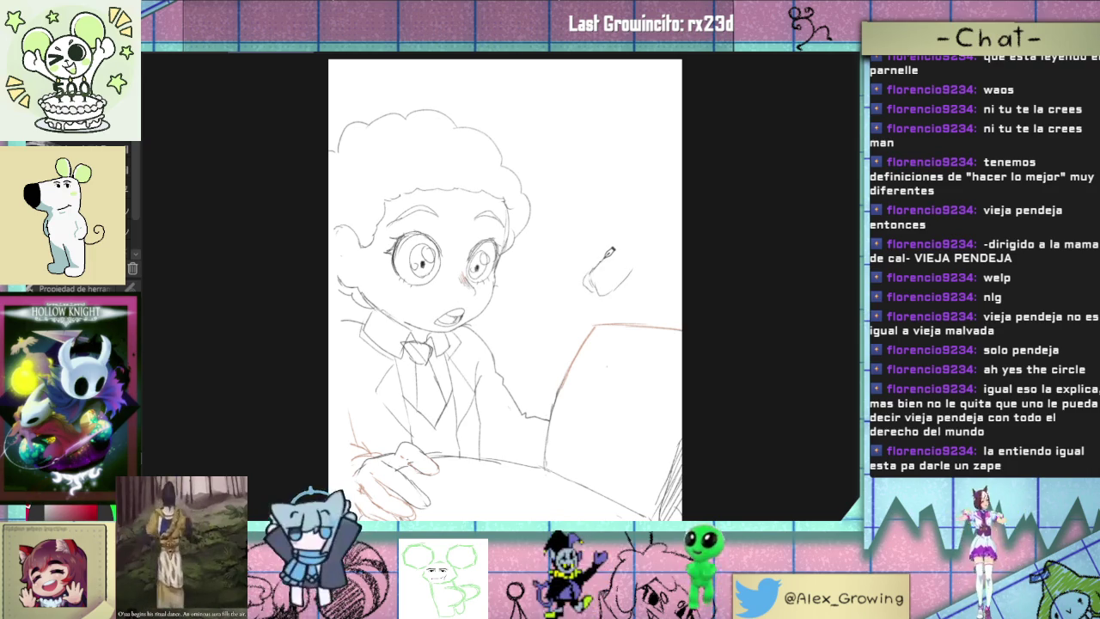
{"action": "left_click_drag", "start_coordinate": [640, 250], "coordinate": [644, 280]}
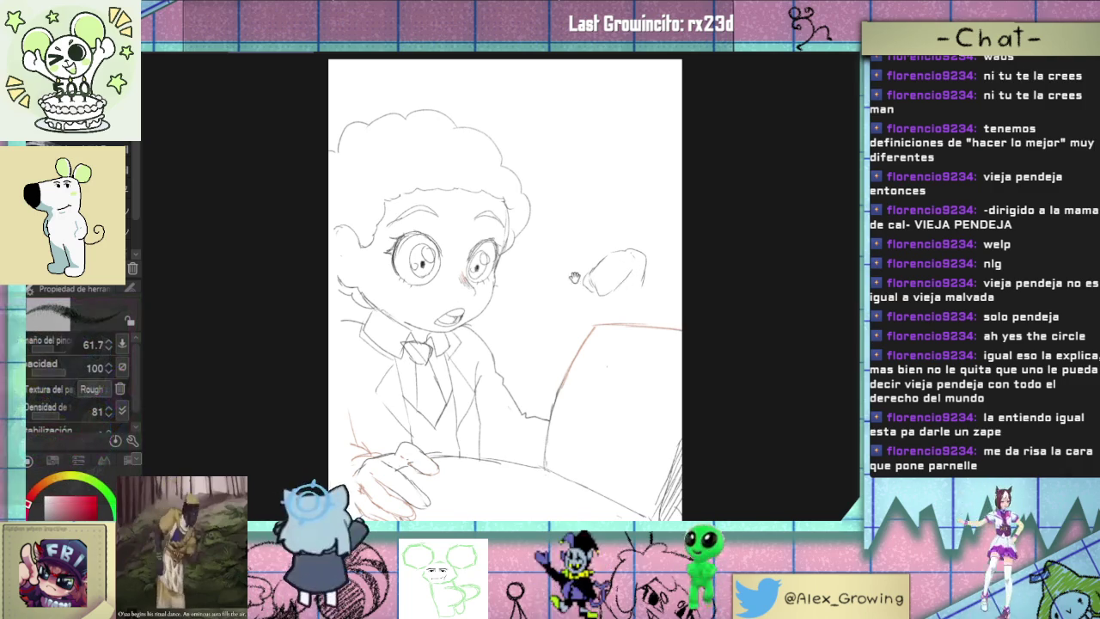
{"action": "key", "text": "ctrl+plus"}
{"action": "key", "text": "ctrl+plus"}
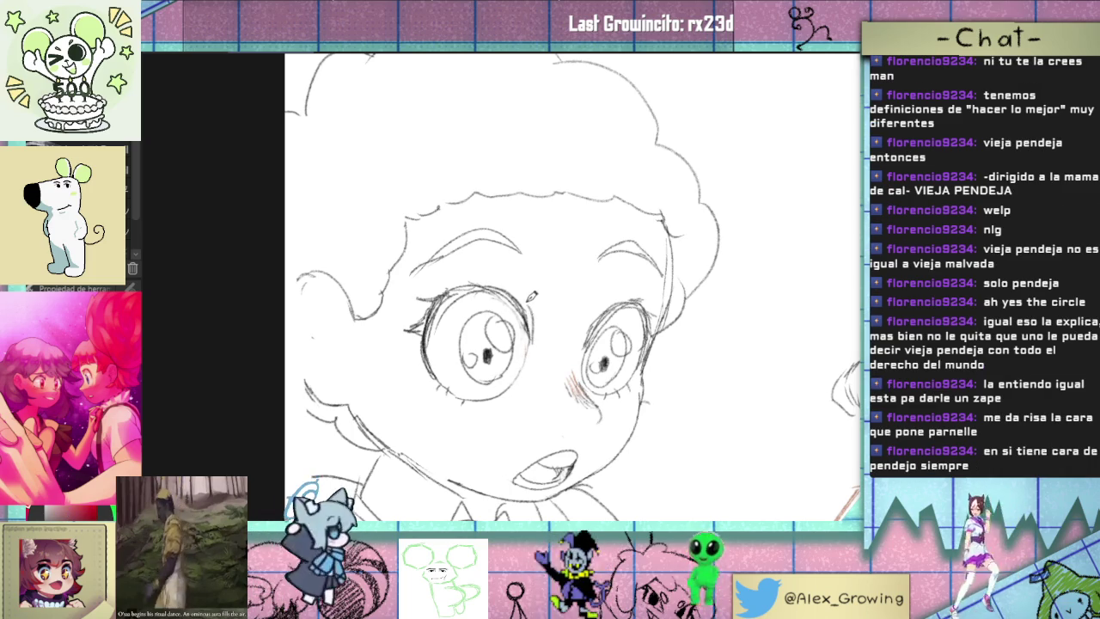
{"action": "scroll", "coordinate": [528, 301], "scroll_direction": "down", "scroll_amount": 3}
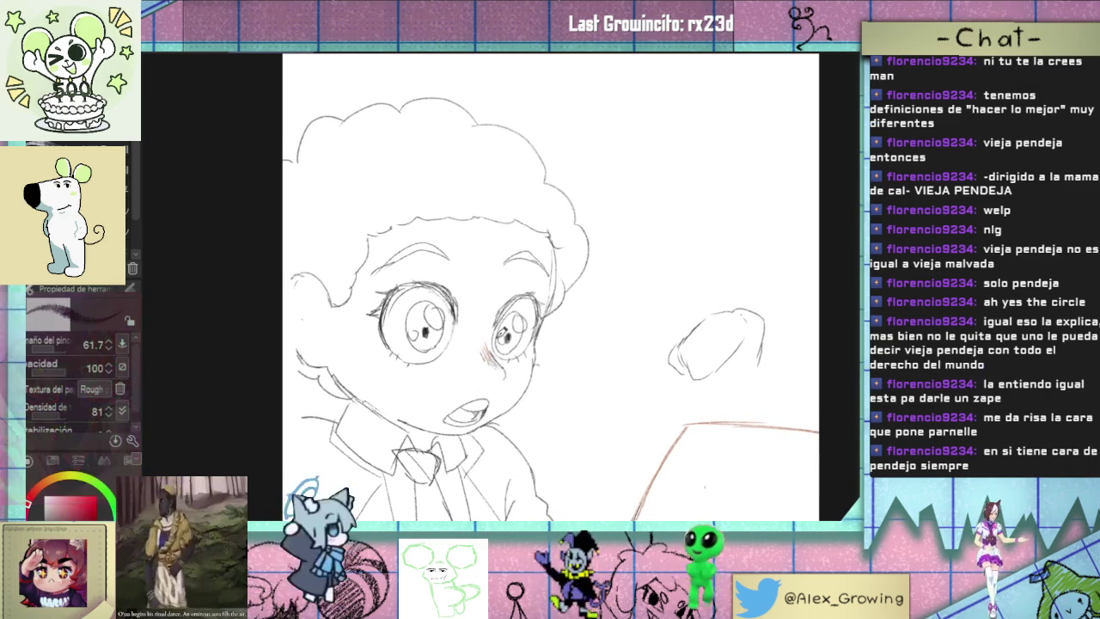
{"action": "key", "text": "ctrl+0"}
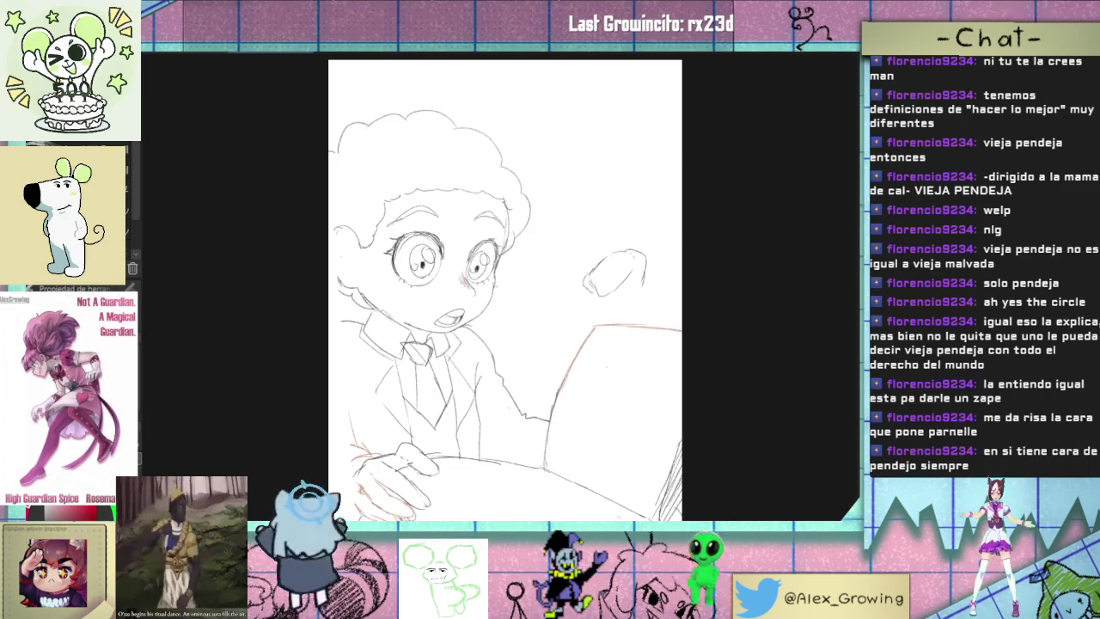
{"action": "key", "text": "h"}
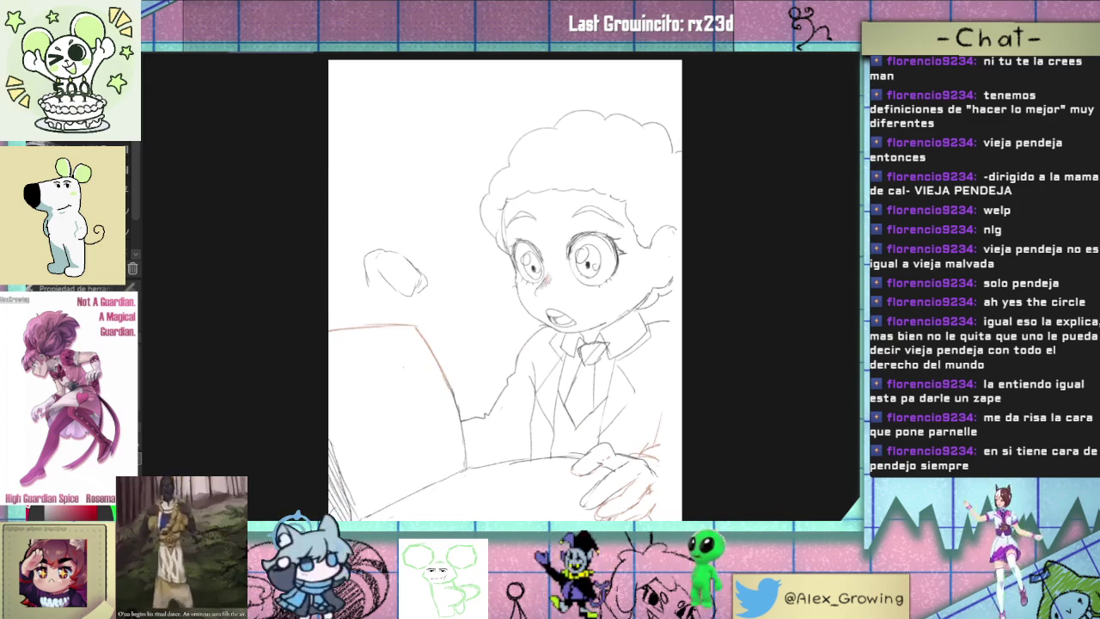
{"action": "key", "text": "h"}
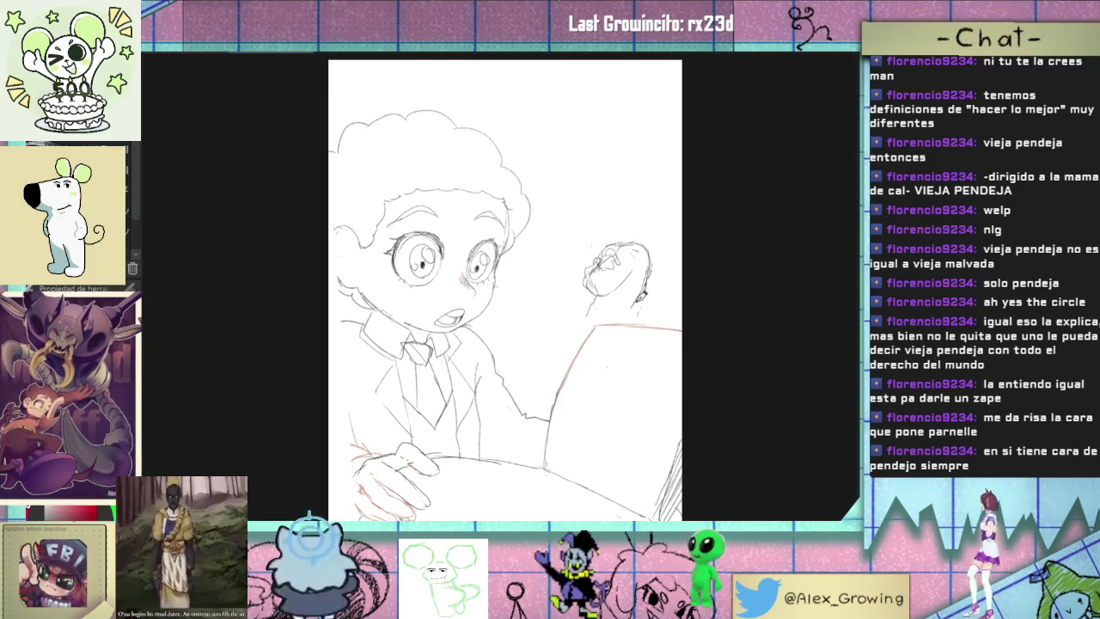
{"action": "left_click_drag", "start_coordinate": [652, 245], "coordinate": [650, 247]}
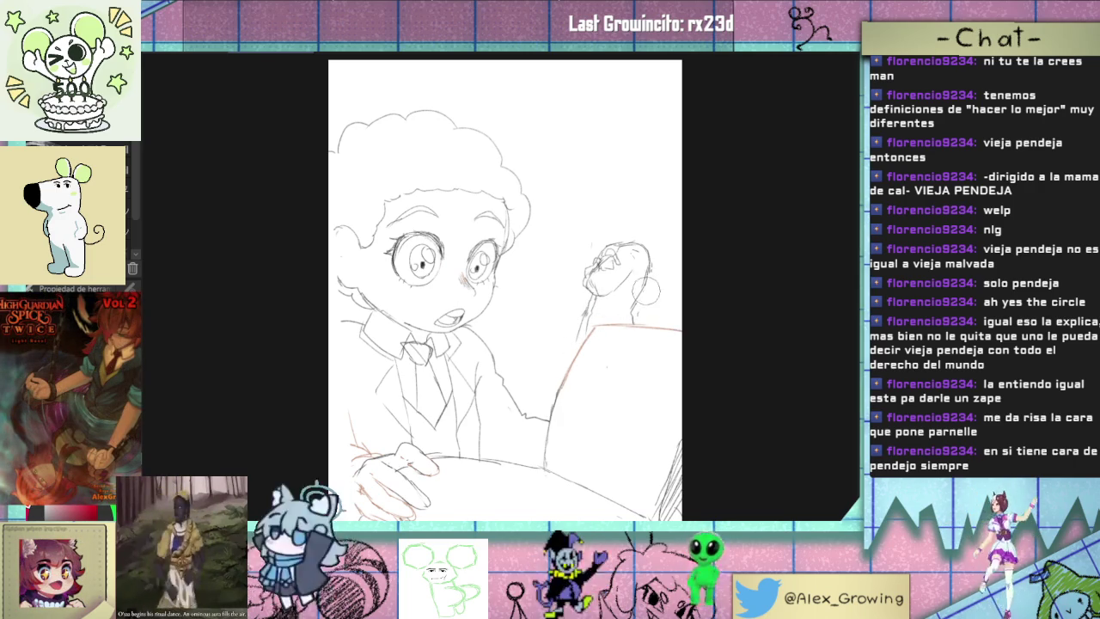
{"action": "left_click_drag", "start_coordinate": [646, 286], "coordinate": [650, 271]}
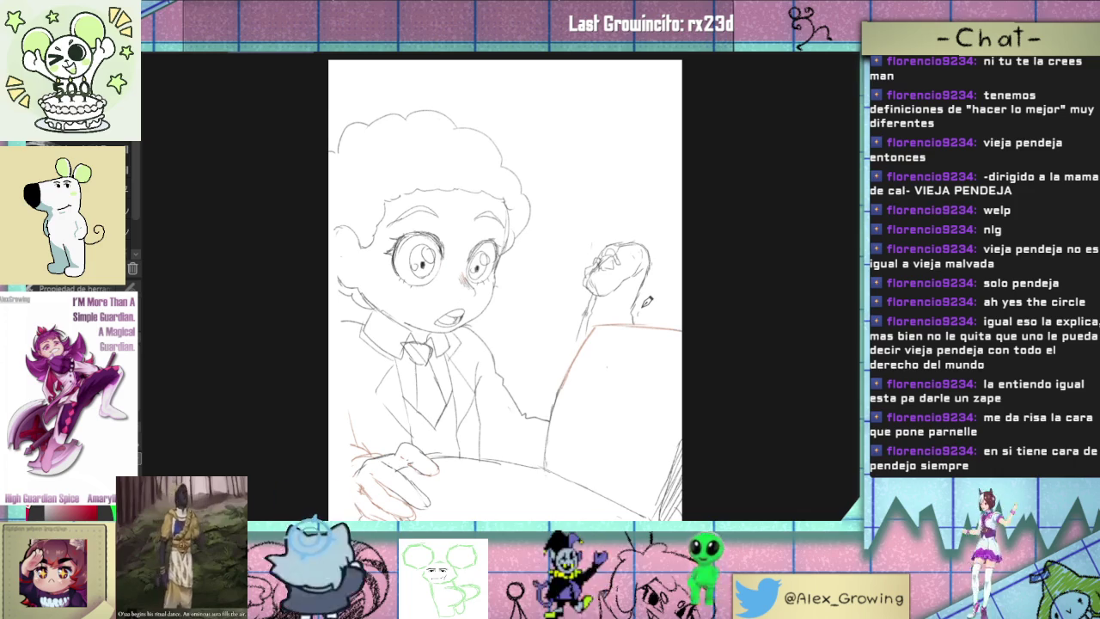
{"action": "key", "text": "ctrl+z"}
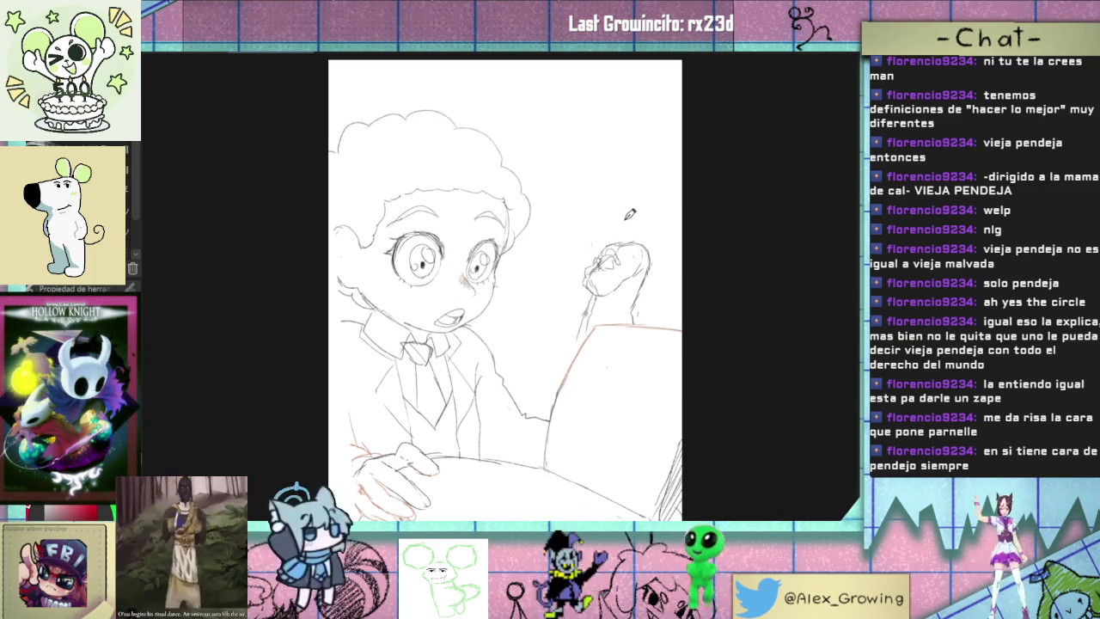
{"action": "scroll", "coordinate": [619, 251], "scroll_direction": "up", "scroll_amount": 2}
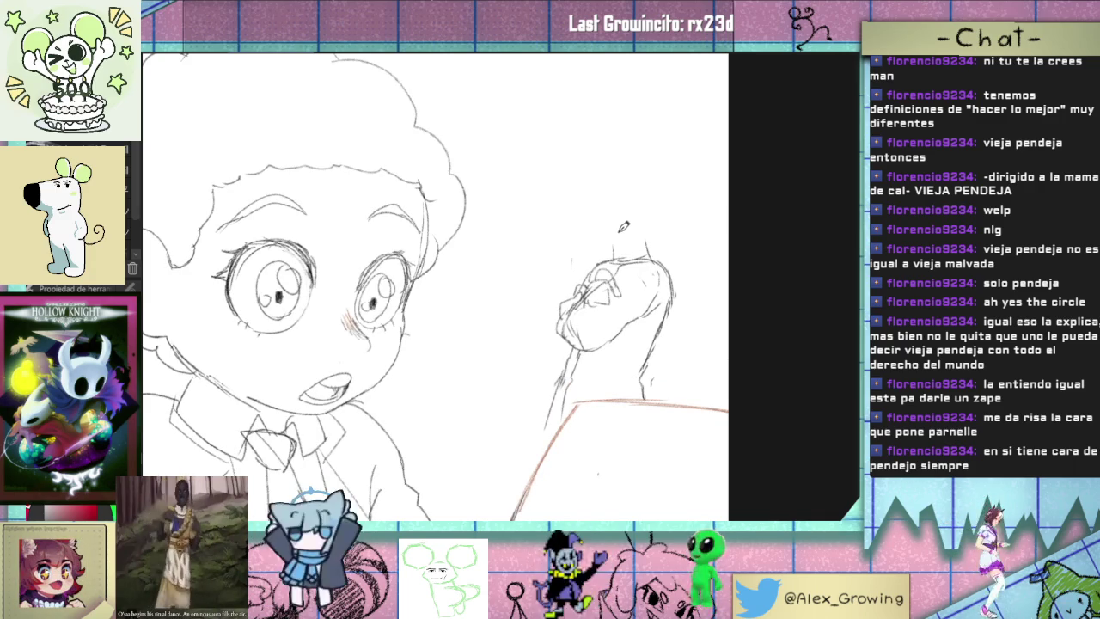
- Sketch curly hair above the background boy's head, undoing the stray top-left curves
{"action": "mouse_move", "coordinate": [613, 247]}
{"action": "left_mouse_down"}
{"action": "mouse_move", "coordinate": [650, 240]}
{"action": "mouse_move", "coordinate": [617, 243]}
{"action": "mouse_move", "coordinate": [626, 264]}
{"action": "mouse_move", "coordinate": [647, 252]}
{"action": "mouse_move", "coordinate": [641, 227]}
{"action": "left_mouse_up"}
{"action": "key", "text": "ctrl+z"}
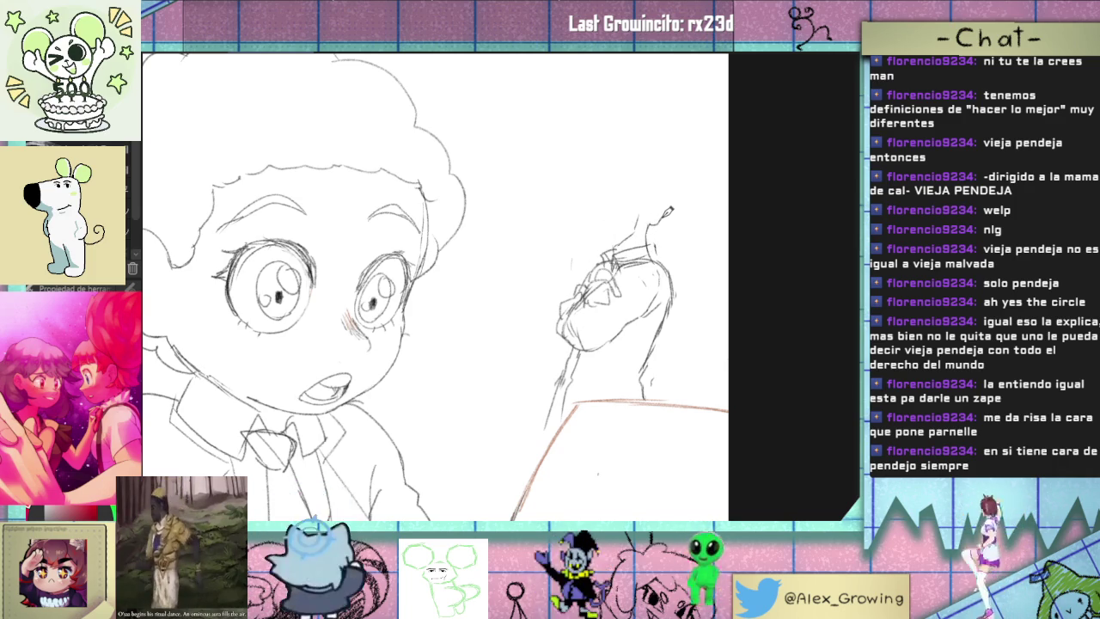
{"action": "left_click_drag", "start_coordinate": [678, 191], "coordinate": [666, 137]}
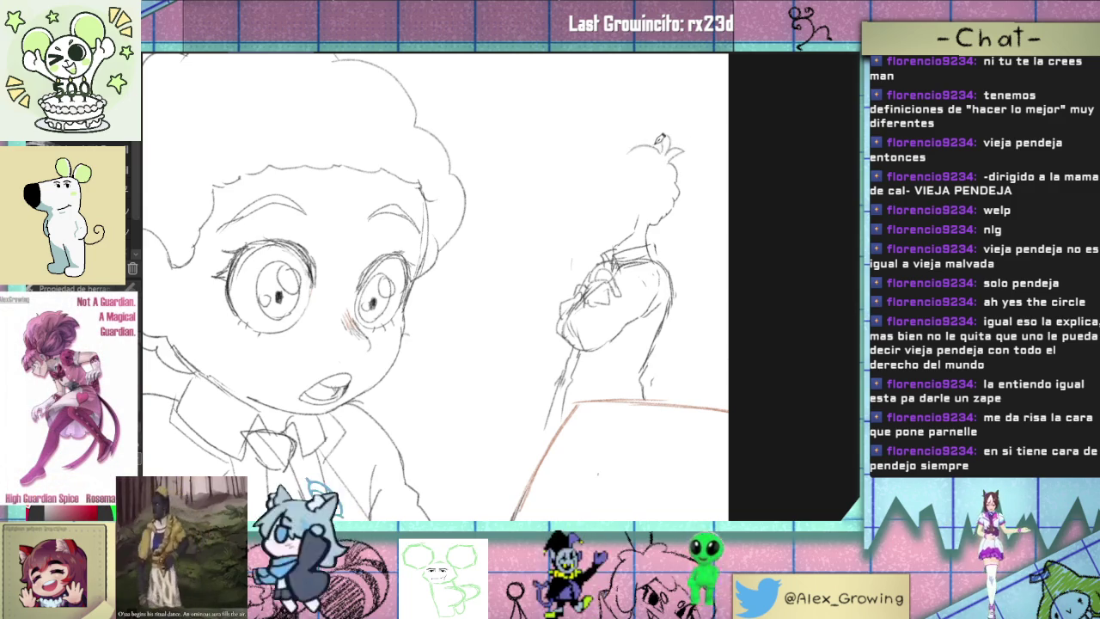
{"action": "left_click_drag", "start_coordinate": [607, 144], "coordinate": [578, 172]}
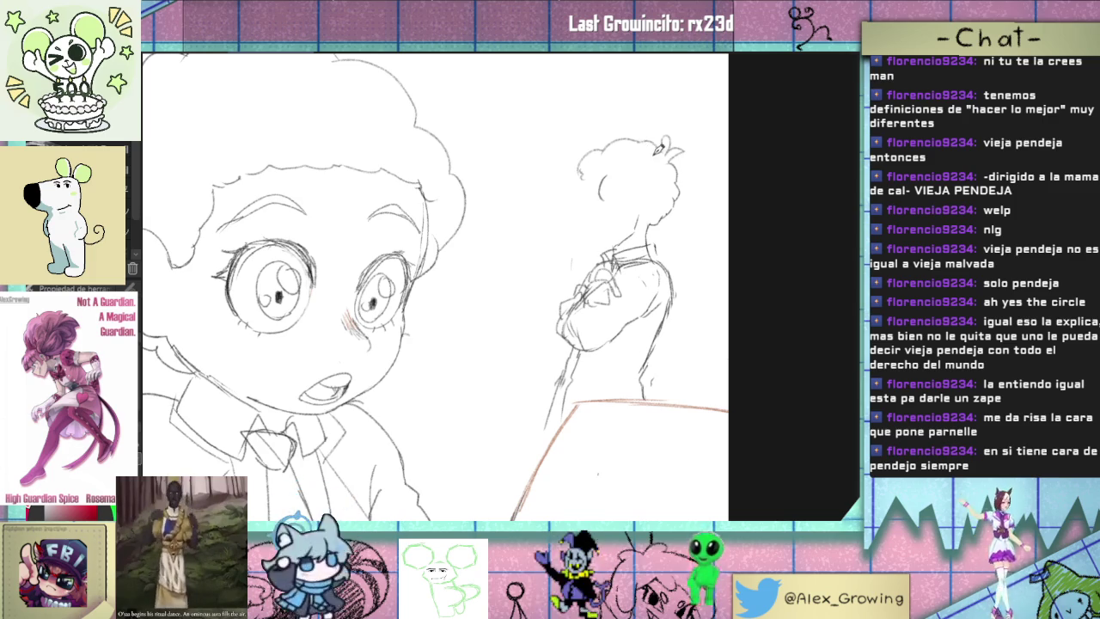
{"action": "key", "text": "ctrl+z"}
{"action": "left_click_drag", "start_coordinate": [618, 134], "coordinate": [582, 173]}
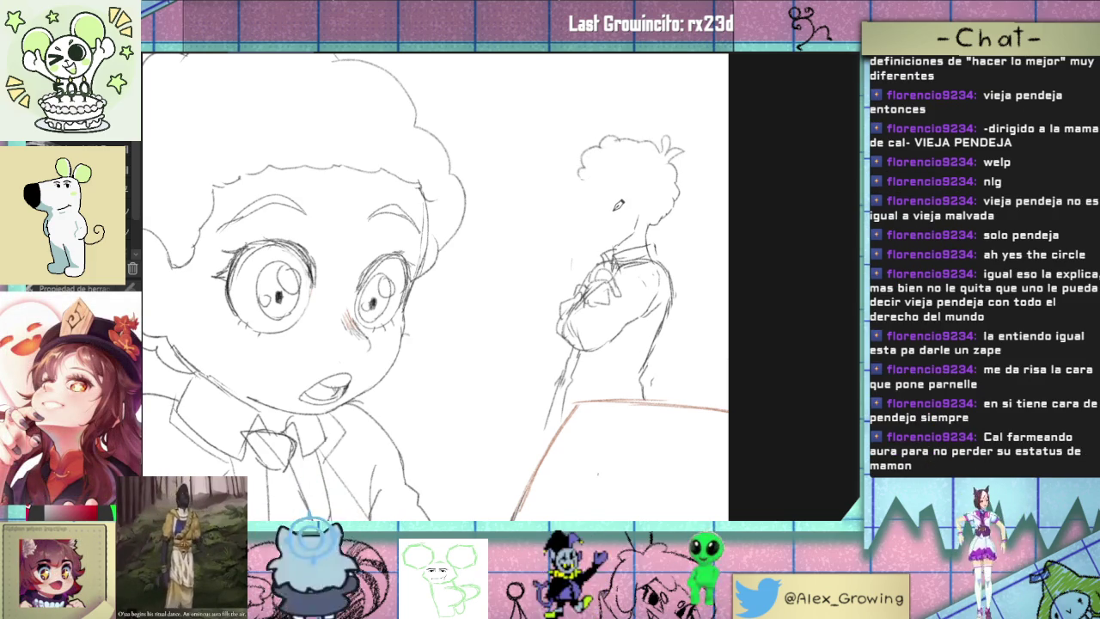
{"action": "key", "text": "ctrl+z"}
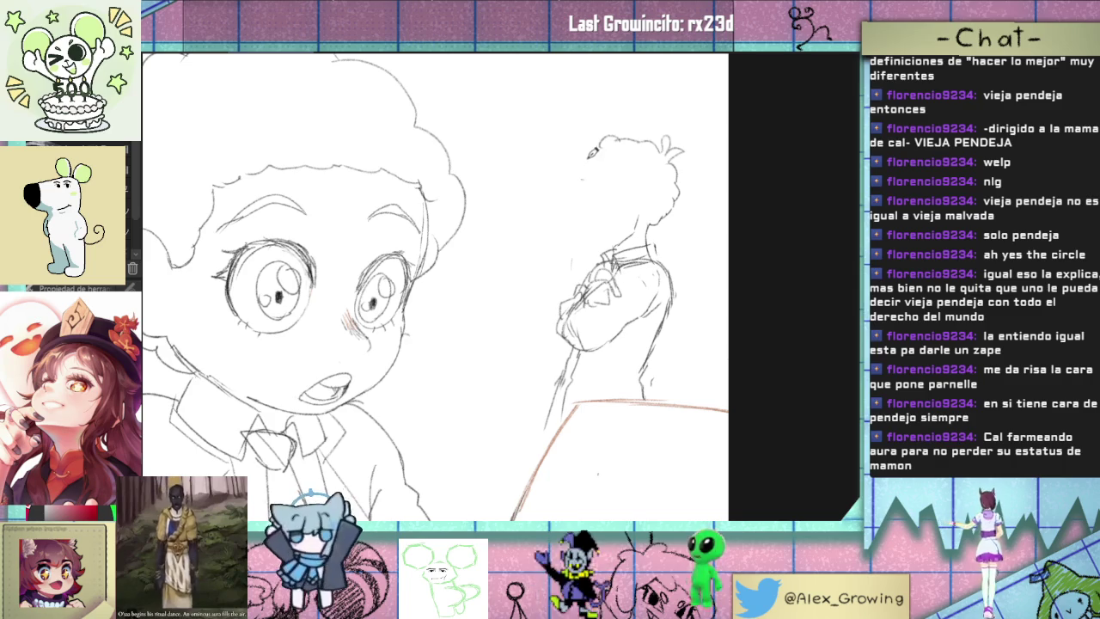
- Erase leftover lines on the left side of the background boy's head
{"action": "left_click_drag", "start_coordinate": [565, 196], "coordinate": [604, 137]}
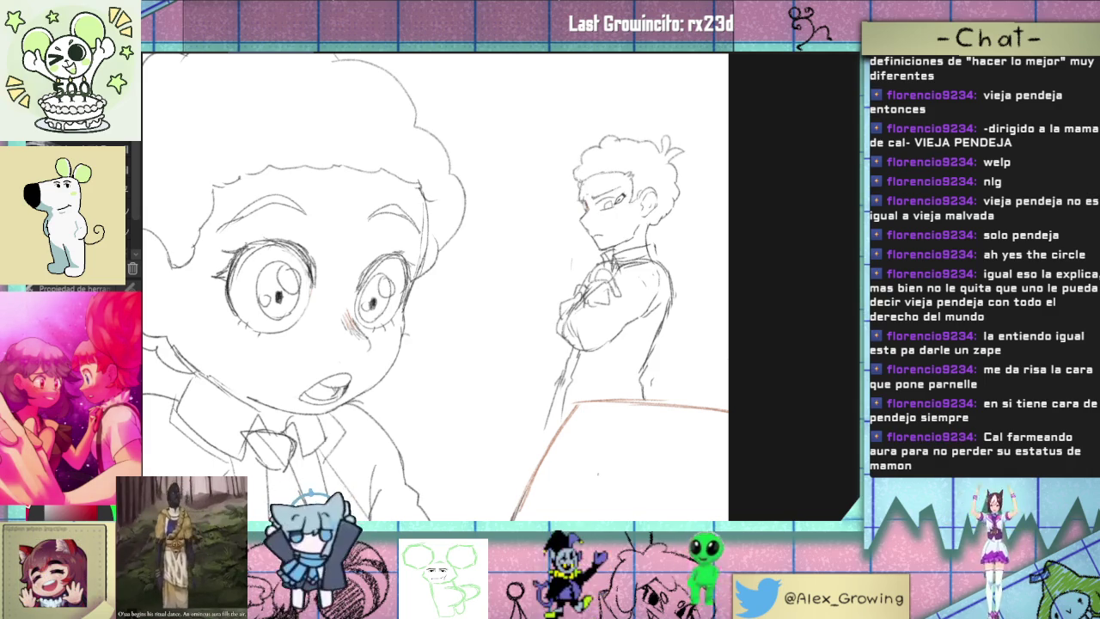
{"action": "scroll", "coordinate": [629, 216], "scroll_direction": "down", "scroll_amount": 5}
- Extend the background boy's eyebrow to the right and refine the small marks beside it
{"action": "scroll", "coordinate": [626, 225], "scroll_direction": "up", "scroll_amount": 2}
{"action": "scroll", "coordinate": [622, 232], "scroll_direction": "up", "scroll_amount": 2}
{"action": "scroll", "coordinate": [617, 240], "scroll_direction": "up", "scroll_amount": 2}
{"action": "scroll", "coordinate": [617, 239], "scroll_direction": "up", "scroll_amount": 2}
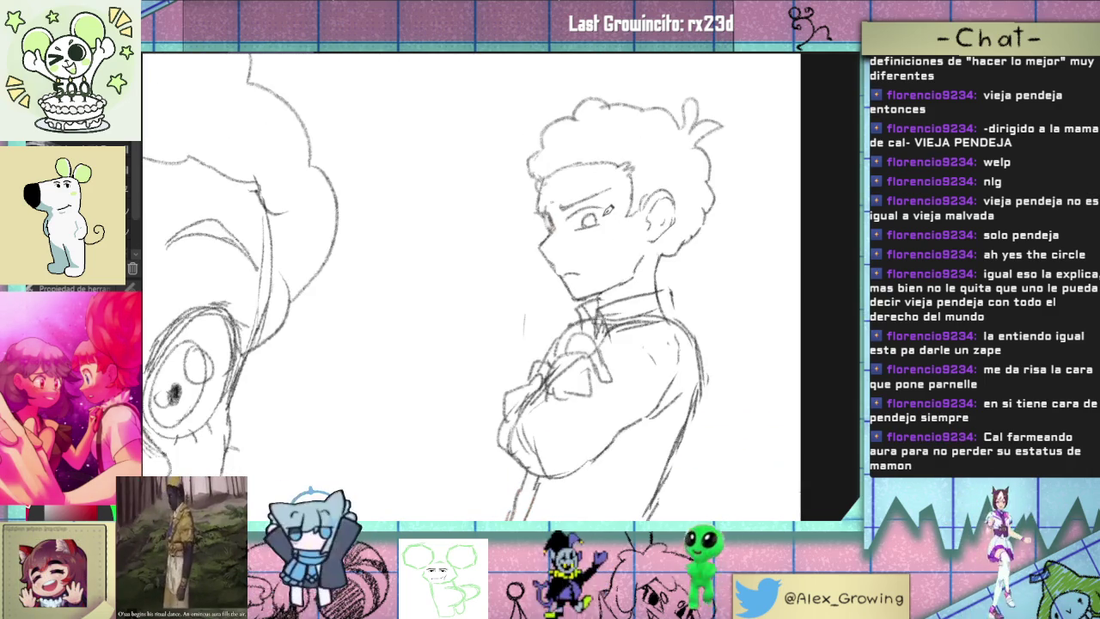
{"action": "left_click_drag", "start_coordinate": [600, 205], "coordinate": [617, 202]}
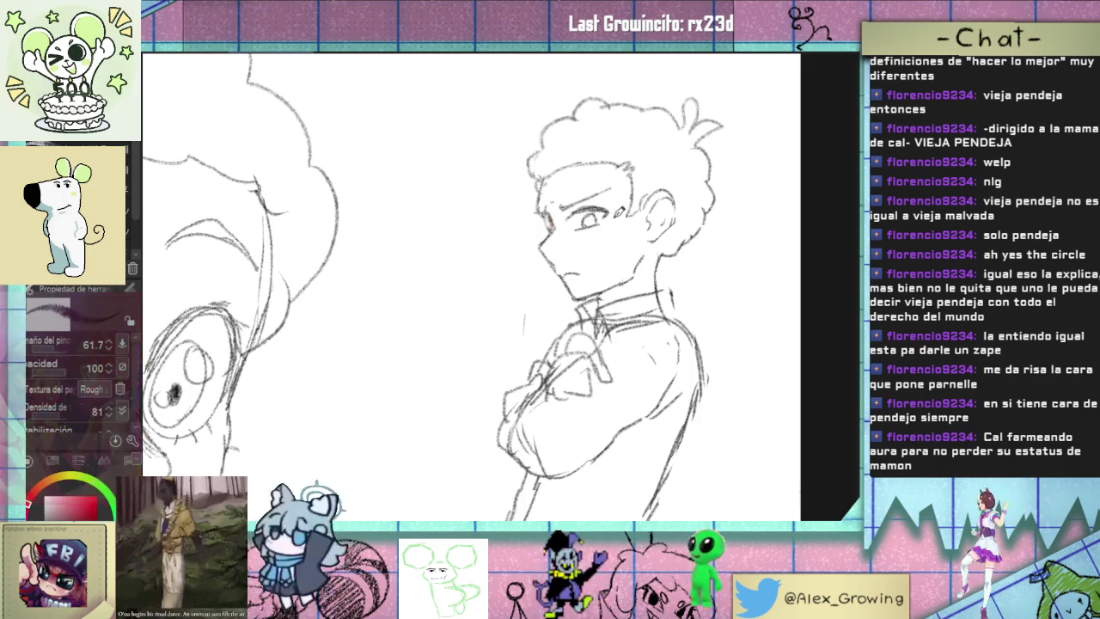
{"action": "scroll", "coordinate": [605, 224], "scroll_direction": "down", "scroll_amount": 2}
{"action": "scroll", "coordinate": [604, 245], "scroll_direction": "down", "scroll_amount": 2}
{"action": "scroll", "coordinate": [602, 260], "scroll_direction": "down", "scroll_amount": 1}
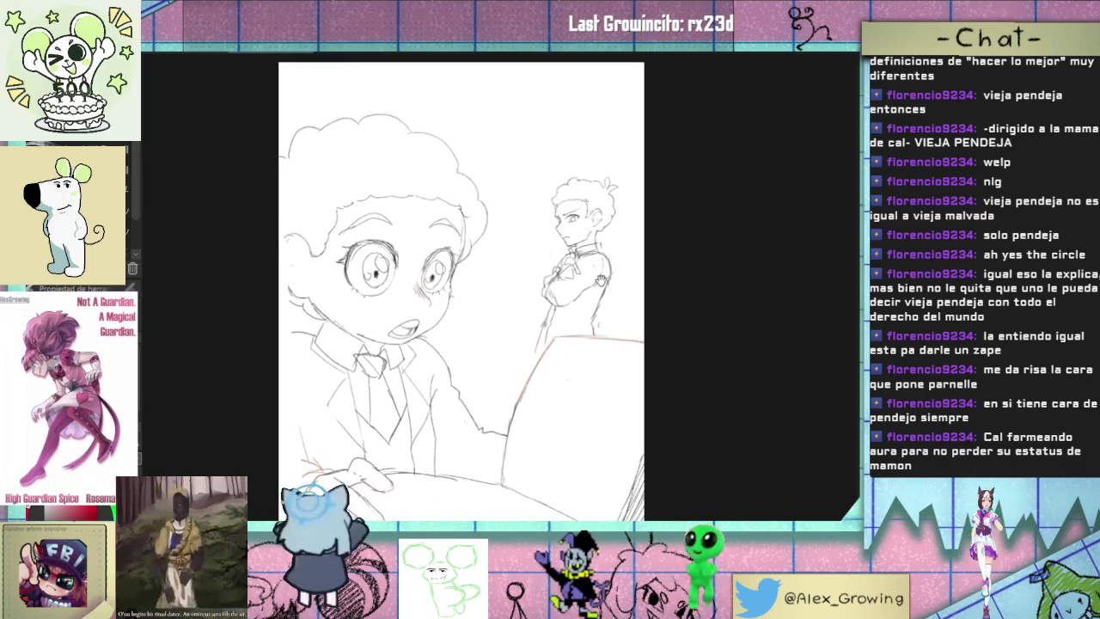
{"action": "scroll", "coordinate": [604, 255], "scroll_direction": "up", "scroll_amount": 2}
{"action": "scroll", "coordinate": [606, 247], "scroll_direction": "up", "scroll_amount": 1}
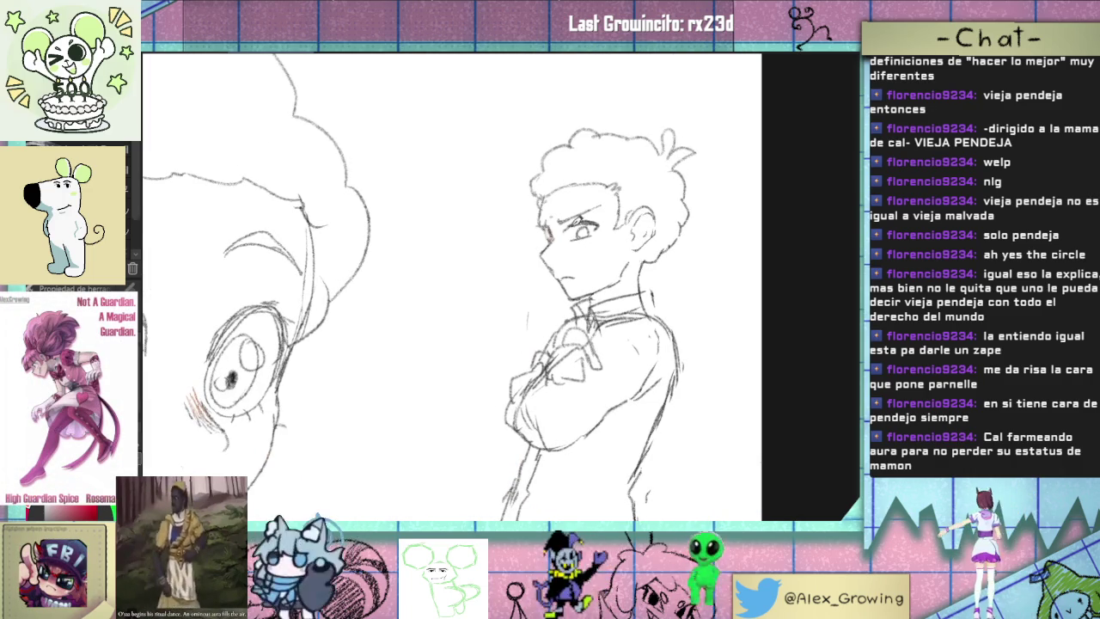
{"action": "left_click_drag", "start_coordinate": [596, 213], "coordinate": [608, 209]}
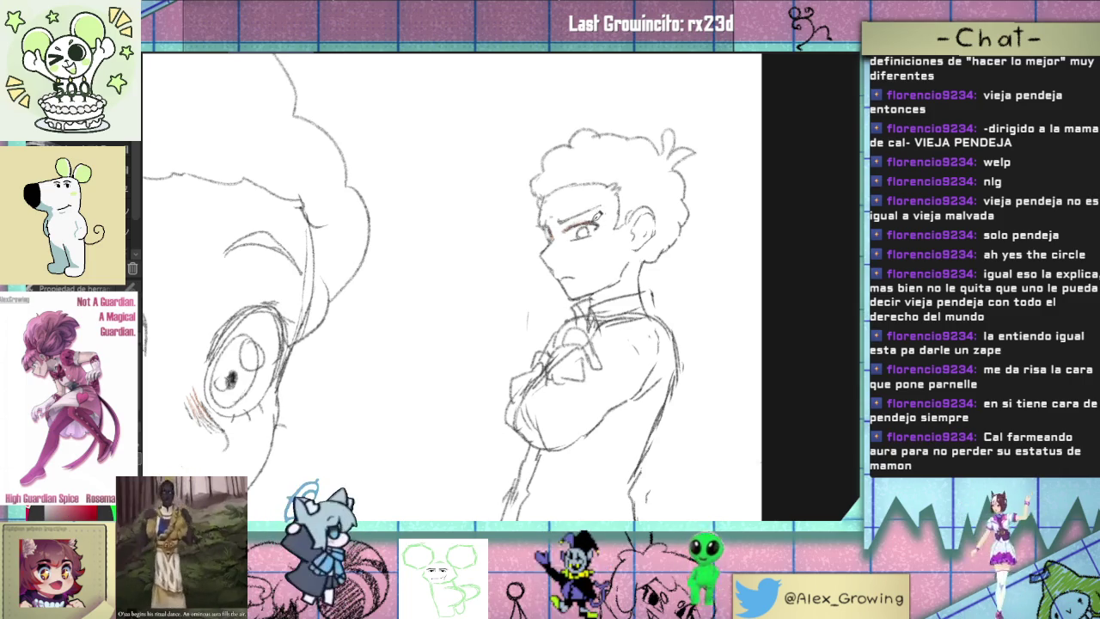
- With the view tilted and then straightened, hatch shading strokes beside the background boy's ear and hair
{"action": "scroll", "coordinate": [494, 288], "scroll_direction": "down", "scroll_amount": 3}
{"action": "scroll", "coordinate": [494, 287], "scroll_direction": "up", "scroll_amount": 4}
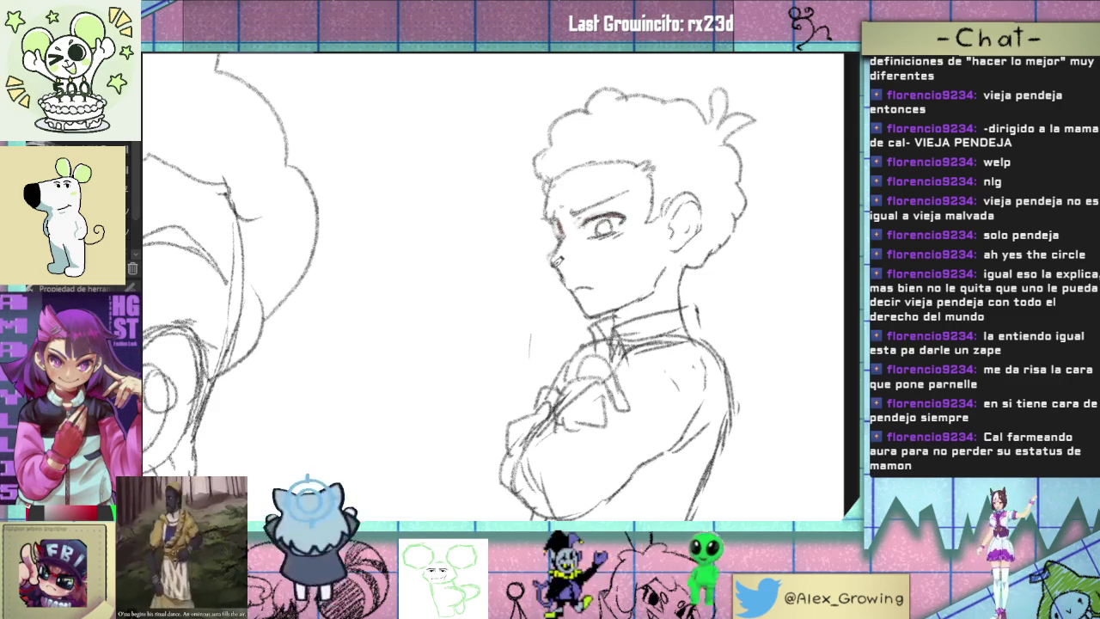
{"action": "scroll", "coordinate": [576, 266], "scroll_direction": "down", "scroll_amount": 5}
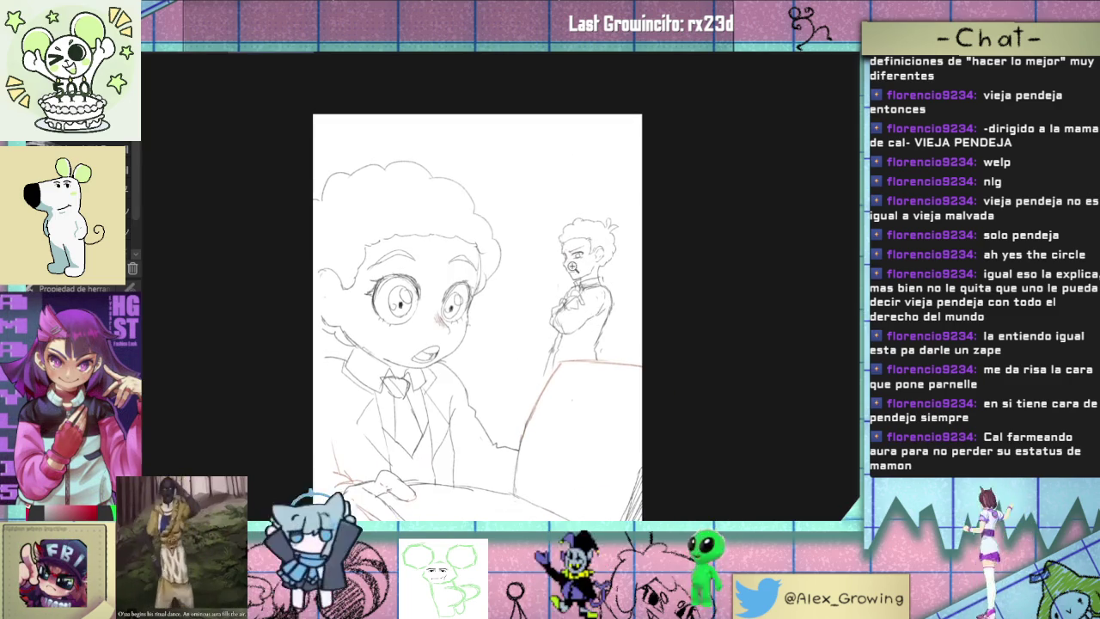
{"action": "scroll", "coordinate": [574, 268], "scroll_direction": "up", "scroll_amount": 2}
{"action": "scroll", "coordinate": [567, 292], "scroll_direction": "up", "scroll_amount": 3}
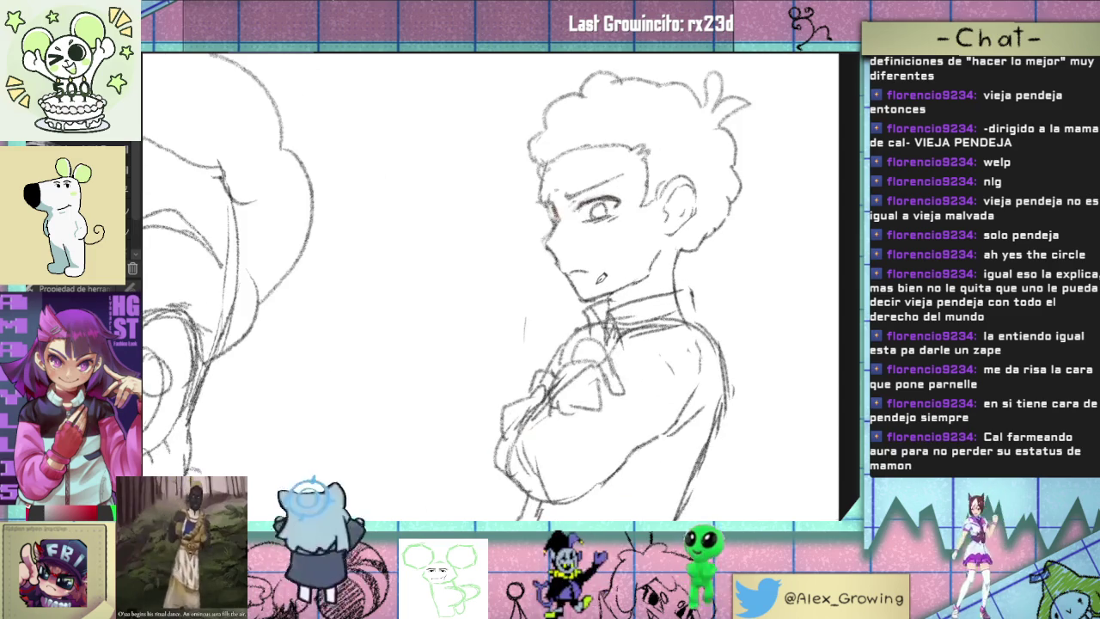
{"action": "left_click_drag", "start_coordinate": [574, 294], "coordinate": [581, 313]}
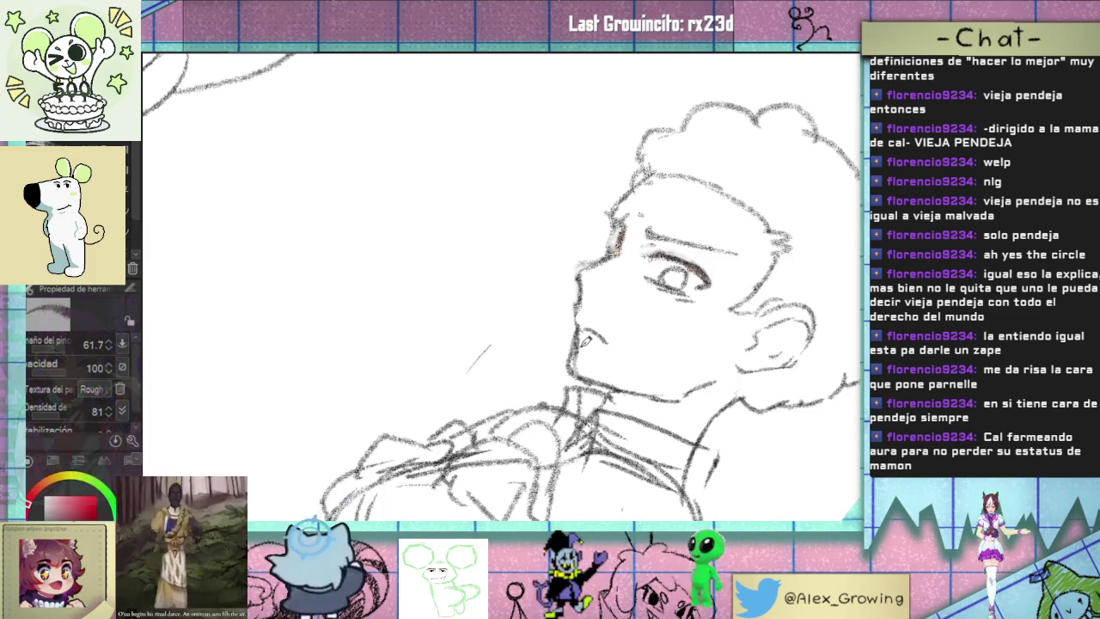
{"action": "left_click_drag", "start_coordinate": [621, 338], "coordinate": [651, 264]}
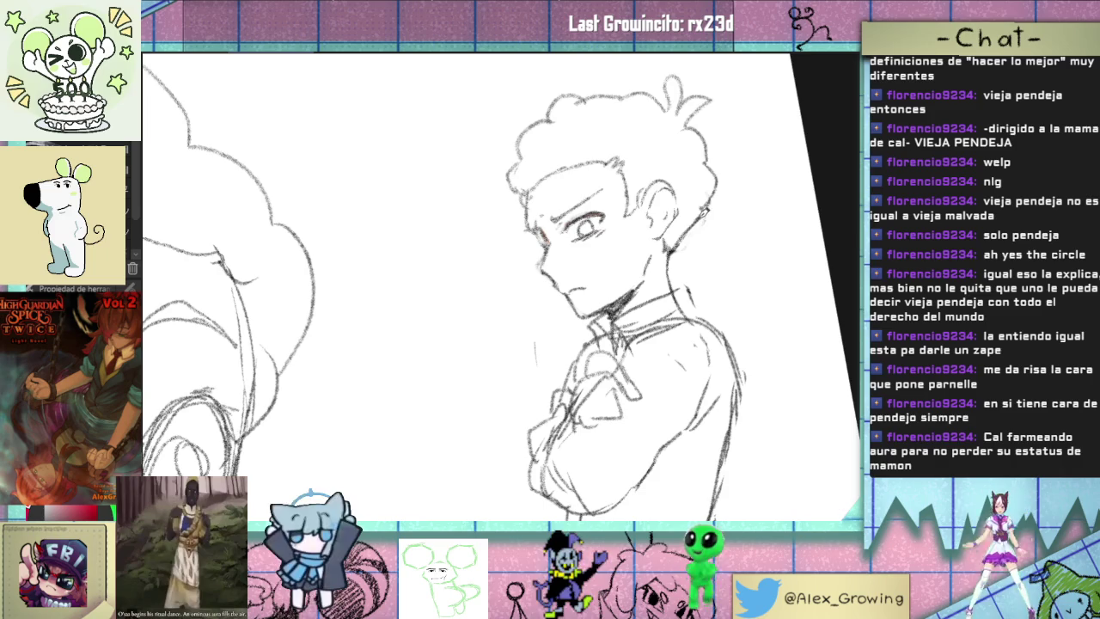
{"action": "left_click_drag", "start_coordinate": [675, 237], "coordinate": [694, 217]}
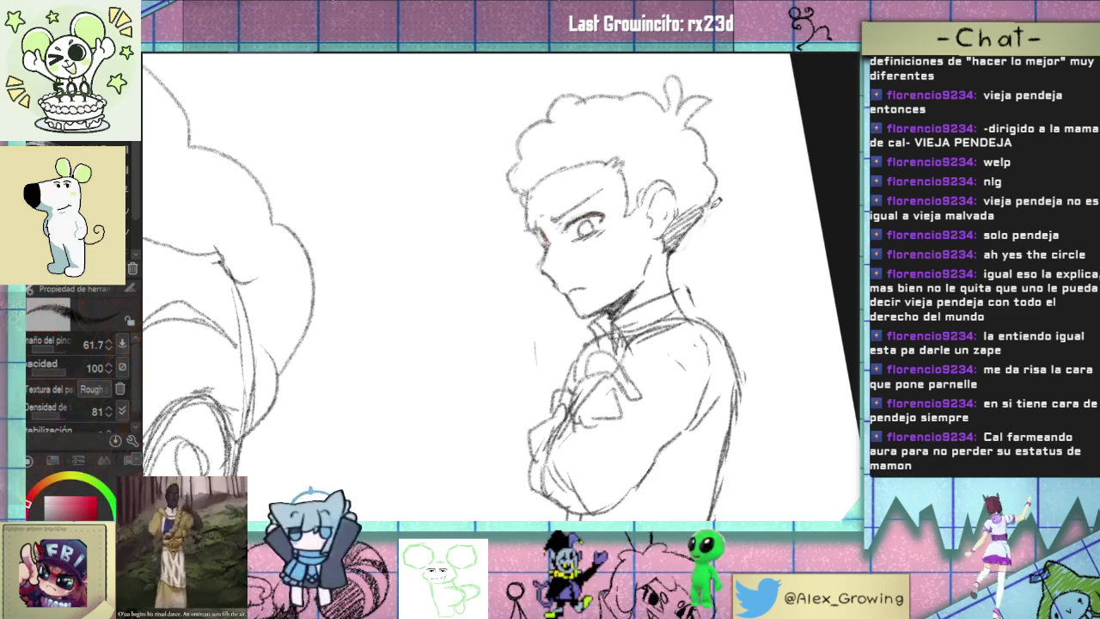
{"action": "scroll", "coordinate": [661, 327], "scroll_direction": "down", "scroll_amount": 5}
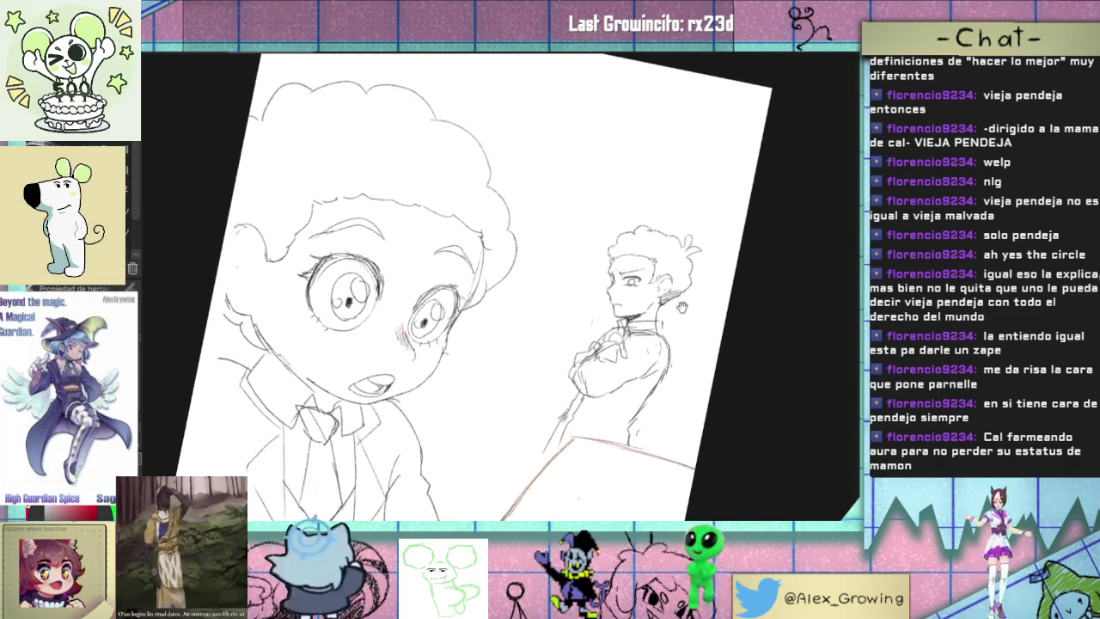
{"action": "scroll", "coordinate": [662, 319], "scroll_direction": "up", "scroll_amount": 5}
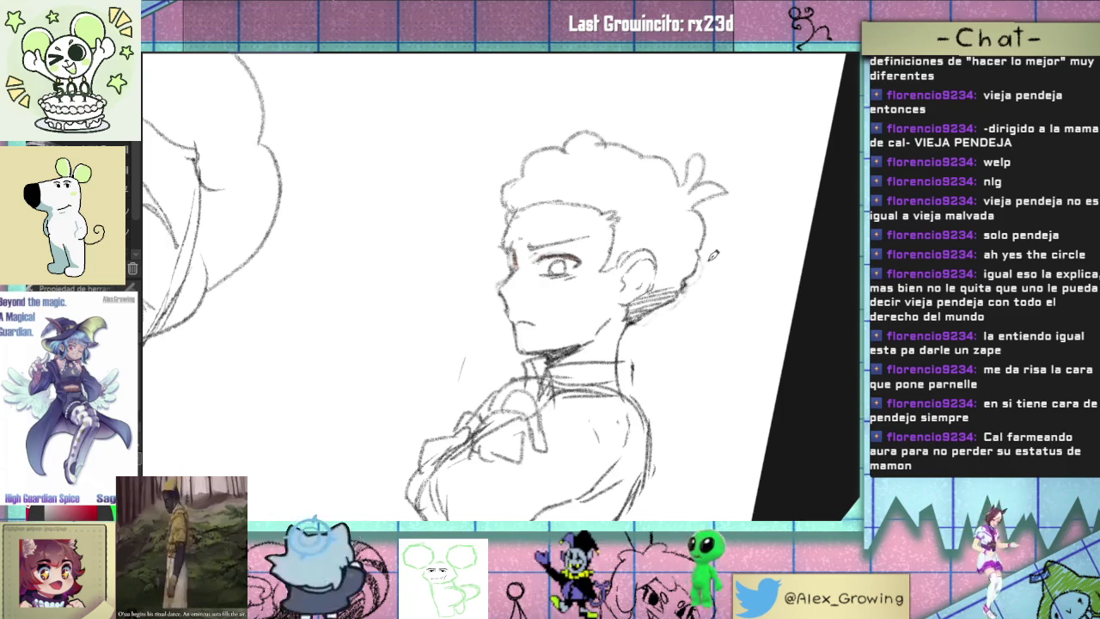
{"action": "scroll", "coordinate": [710, 300], "scroll_direction": "down", "scroll_amount": 5}
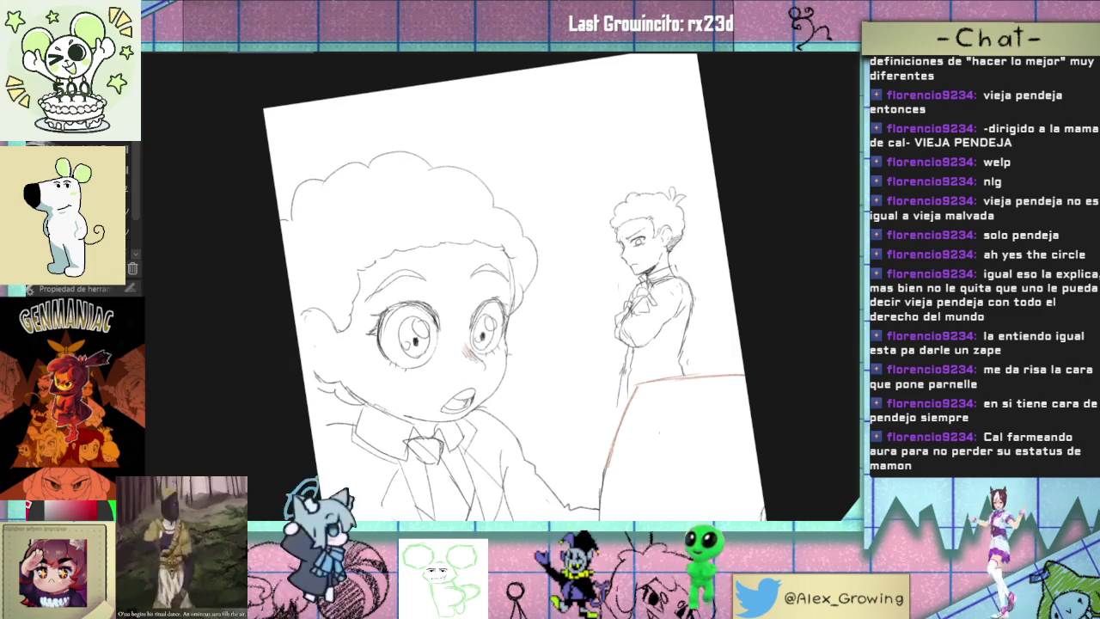
{"action": "scroll", "coordinate": [722, 206], "scroll_direction": "up", "scroll_amount": 4}
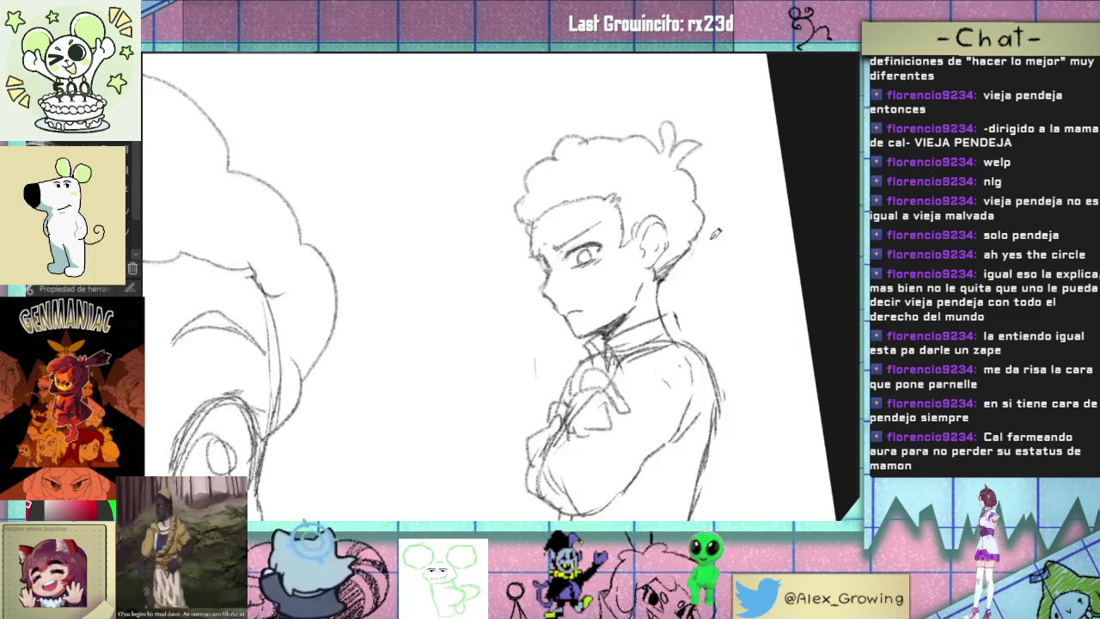
{"action": "scroll", "coordinate": [688, 271], "scroll_direction": "up", "scroll_amount": 1}
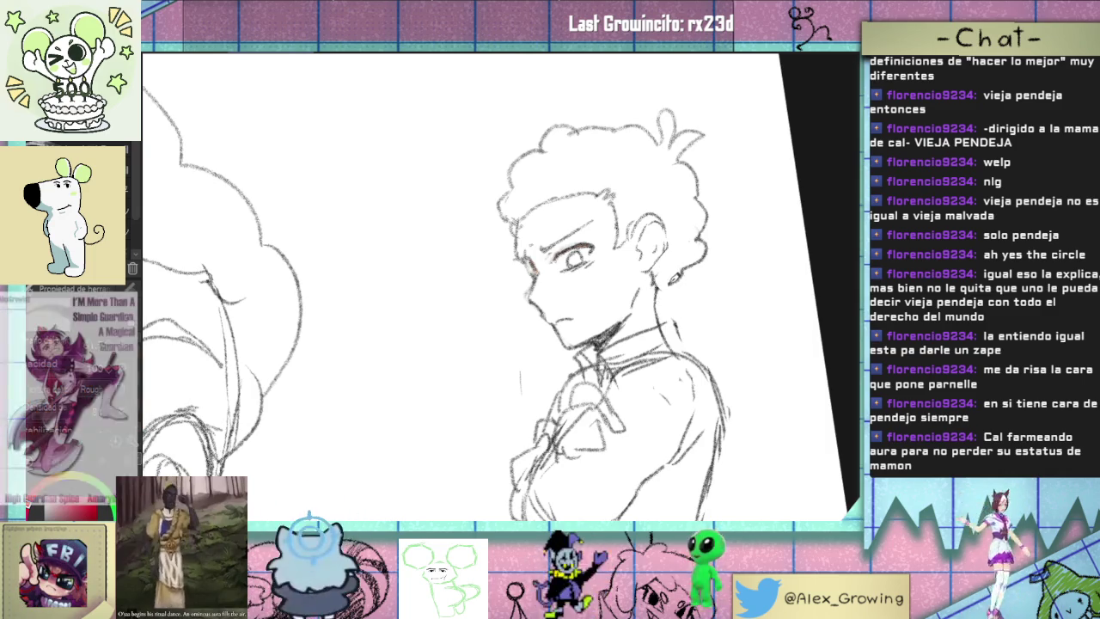
{"action": "scroll", "coordinate": [663, 287], "scroll_direction": "down", "scroll_amount": 5}
{"action": "scroll", "coordinate": [695, 275], "scroll_direction": "up", "scroll_amount": 4}
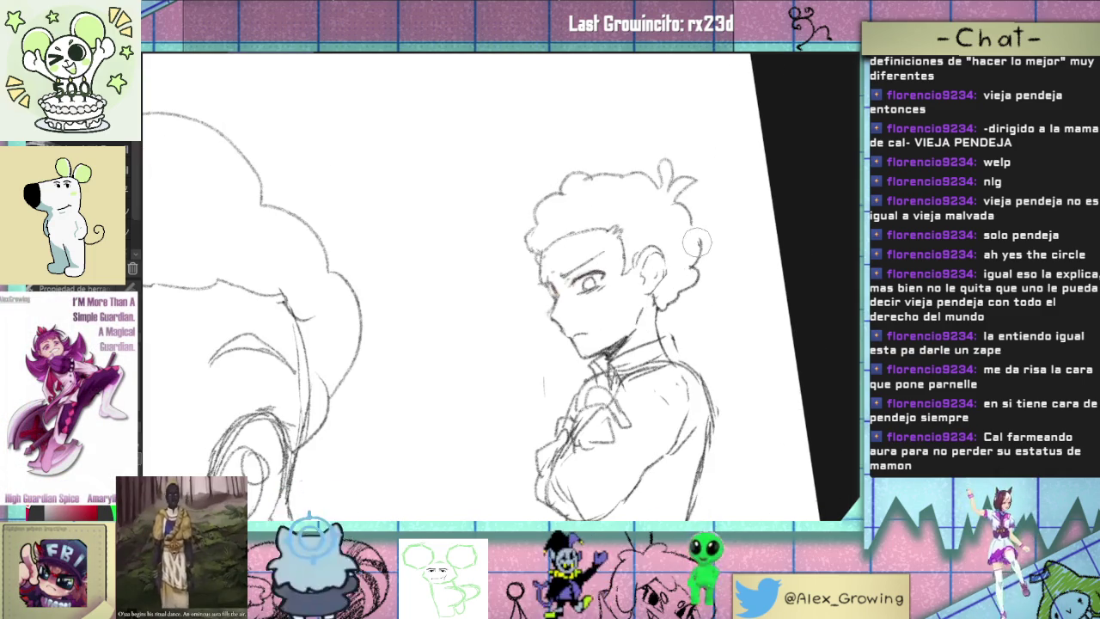
{"action": "scroll", "coordinate": [711, 273], "scroll_direction": "down", "scroll_amount": 4}
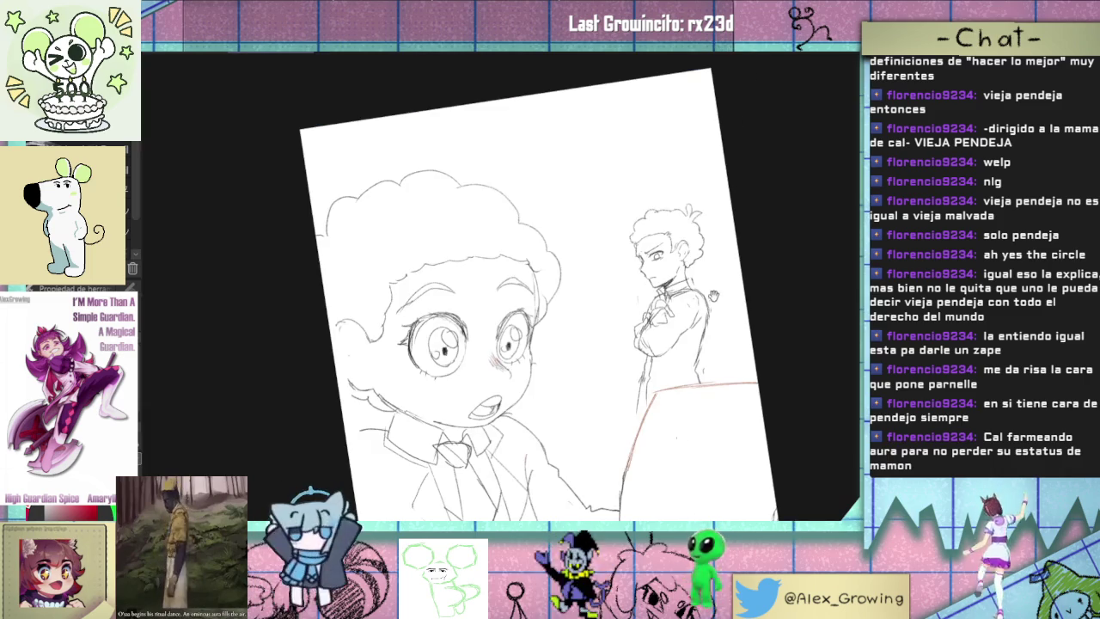
{"action": "key", "text": "ctrl+@"}
{"action": "scroll", "coordinate": [533, 292], "scroll_direction": "down", "scroll_amount": 1}
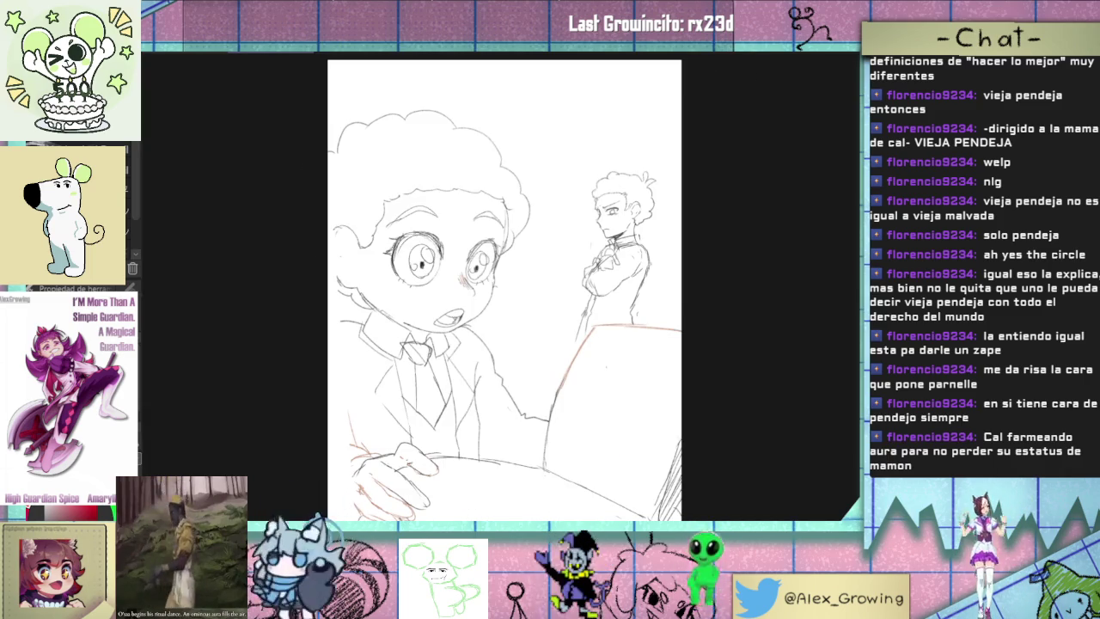
{"action": "scroll", "coordinate": [601, 193], "scroll_direction": "up", "scroll_amount": 5}
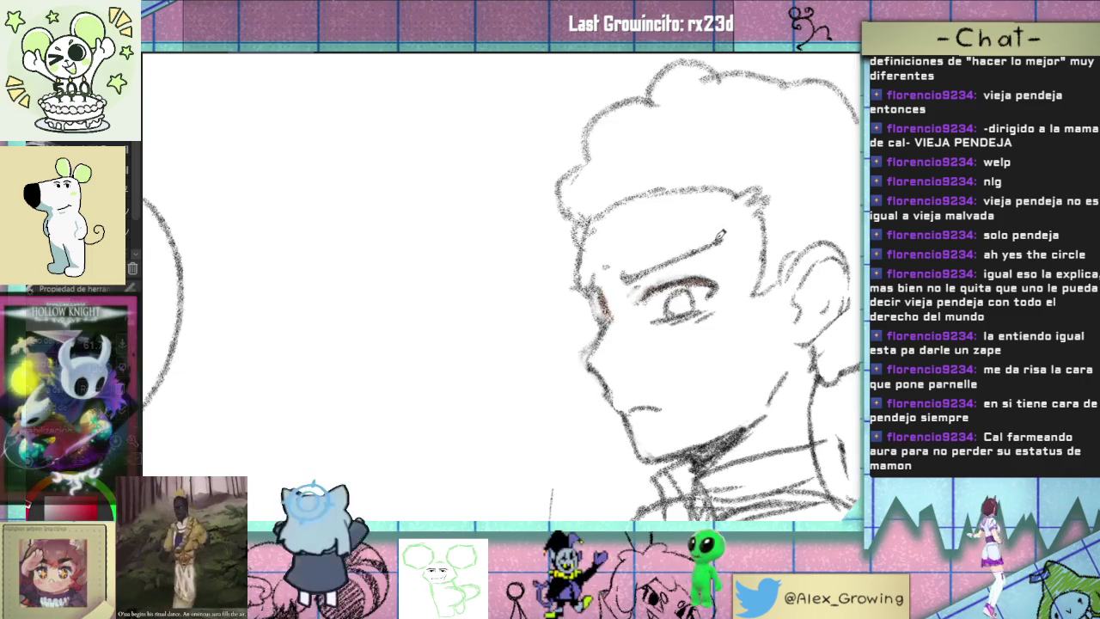
- Darken the standing boy's eyebrow with a single pencil stroke while zoomed in
{"action": "left_click_drag", "start_coordinate": [724, 233], "coordinate": [686, 244]}
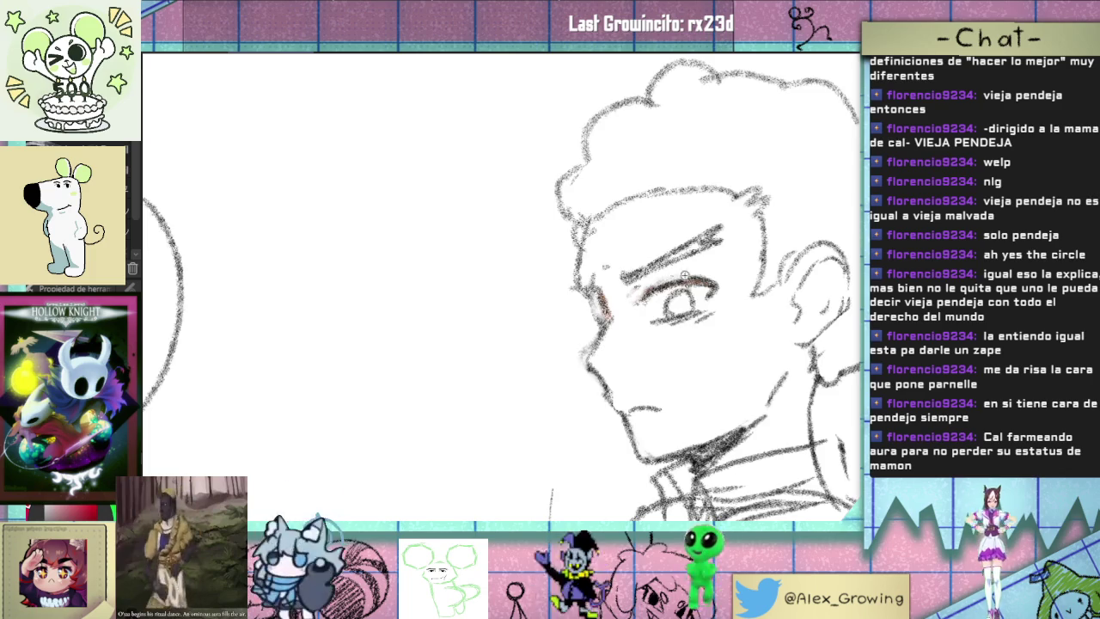
{"action": "scroll", "coordinate": [674, 272], "scroll_direction": "down", "scroll_amount": 2}
{"action": "scroll", "coordinate": [674, 258], "scroll_direction": "down", "scroll_amount": 2}
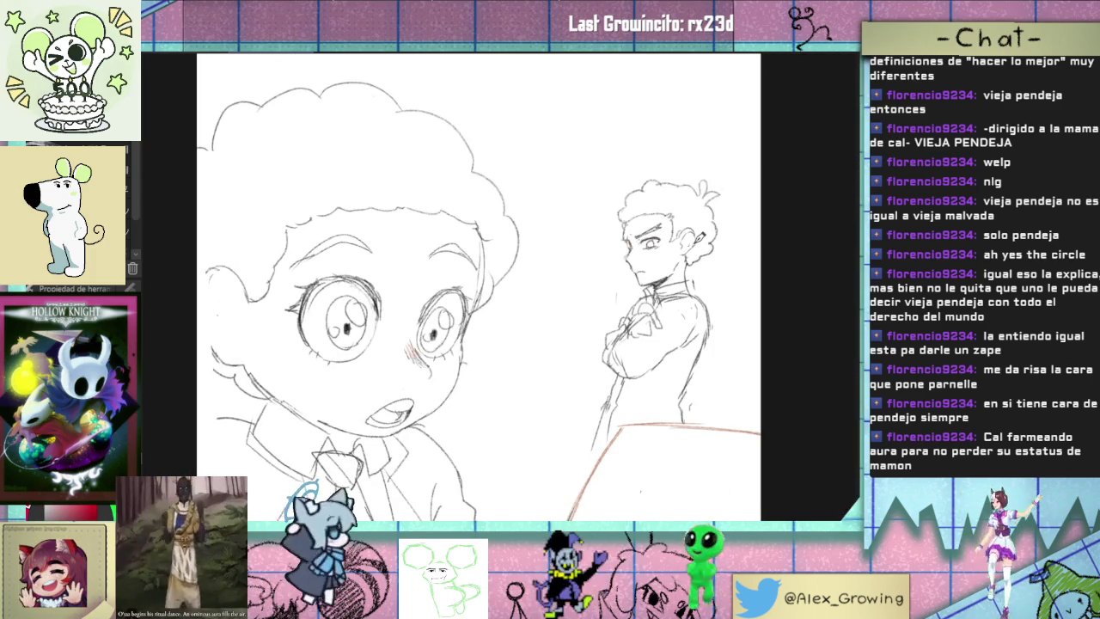
{"action": "scroll", "coordinate": [700, 238], "scroll_direction": "up", "scroll_amount": 1}
{"action": "scroll", "coordinate": [700, 241], "scroll_direction": "up", "scroll_amount": 2}
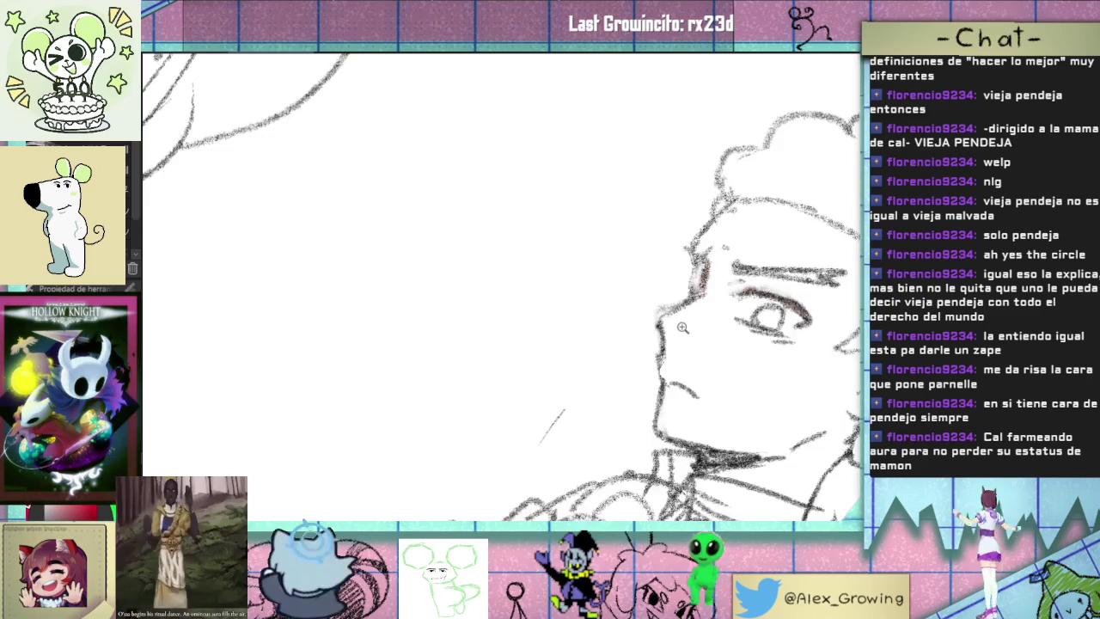
{"action": "scroll", "coordinate": [700, 249], "scroll_direction": "up", "scroll_amount": 1}
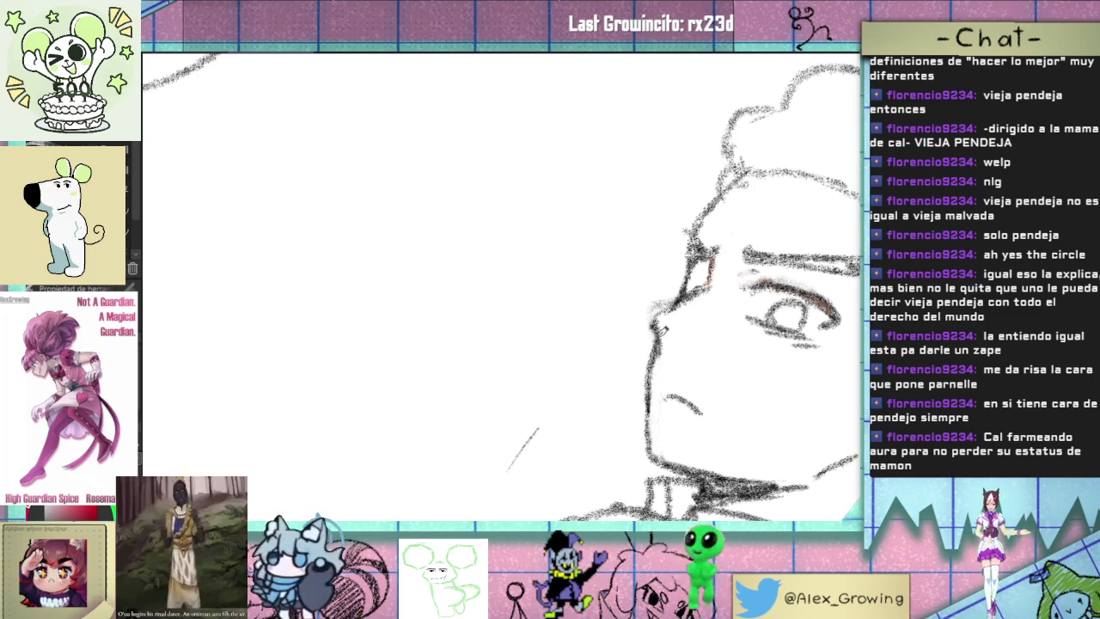
{"action": "scroll", "coordinate": [678, 419], "scroll_direction": "down", "scroll_amount": 3}
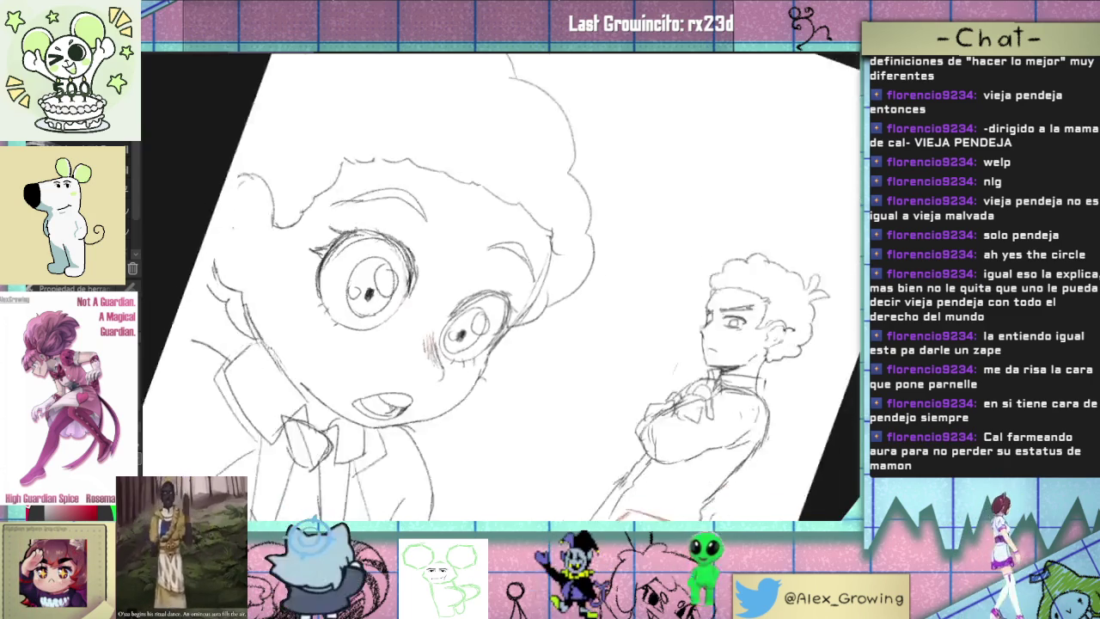
- Undo the latest hair edits to compare the two curly hair versions of the standing boy
{"action": "scroll", "coordinate": [613, 369], "scroll_direction": "up", "scroll_amount": 3}
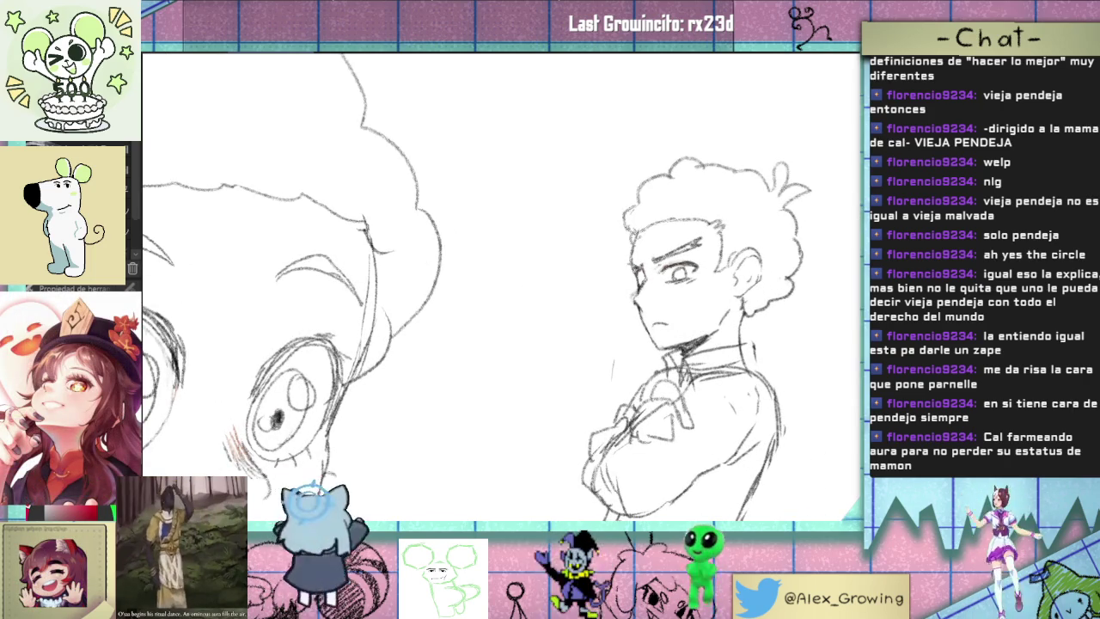
{"action": "key", "text": "ctrl+z"}
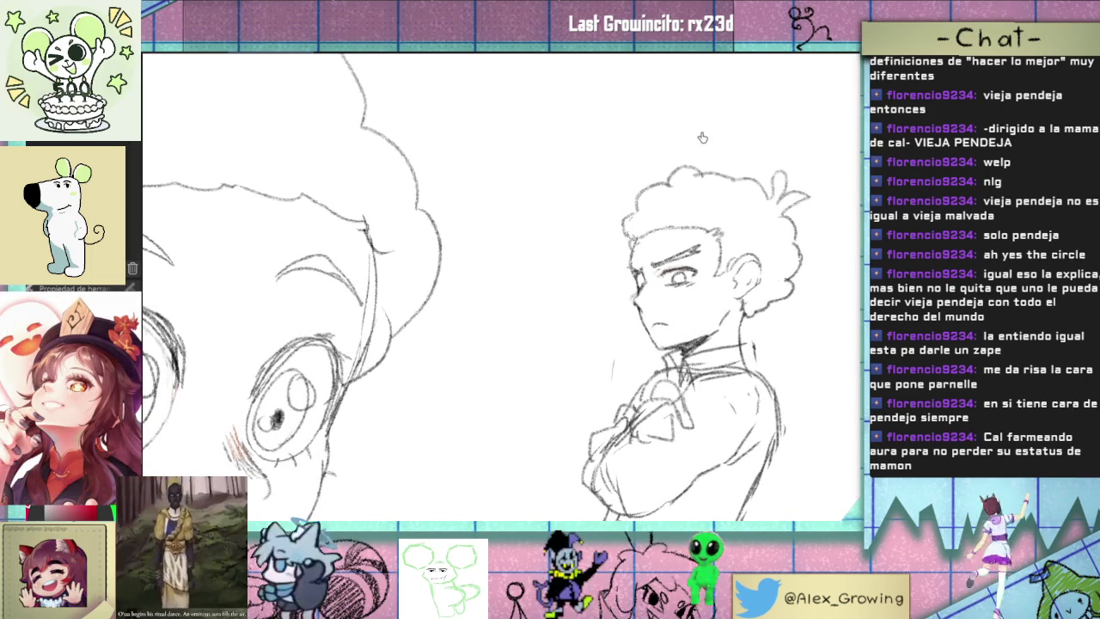
{"action": "key", "text": "ctrl+z"}
{"action": "key", "text": "ctrl+z"}
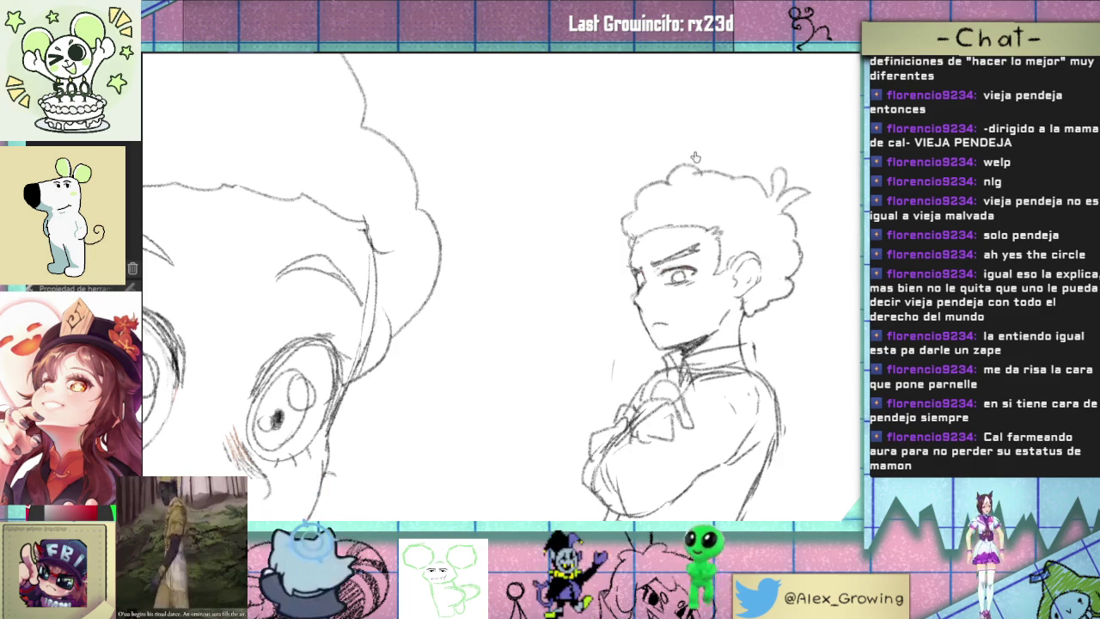
- Fit the whole page, straighten the canvas rotation, and mirror the view horizontally to check the drawing
{"action": "key", "text": "ctrl+0"}
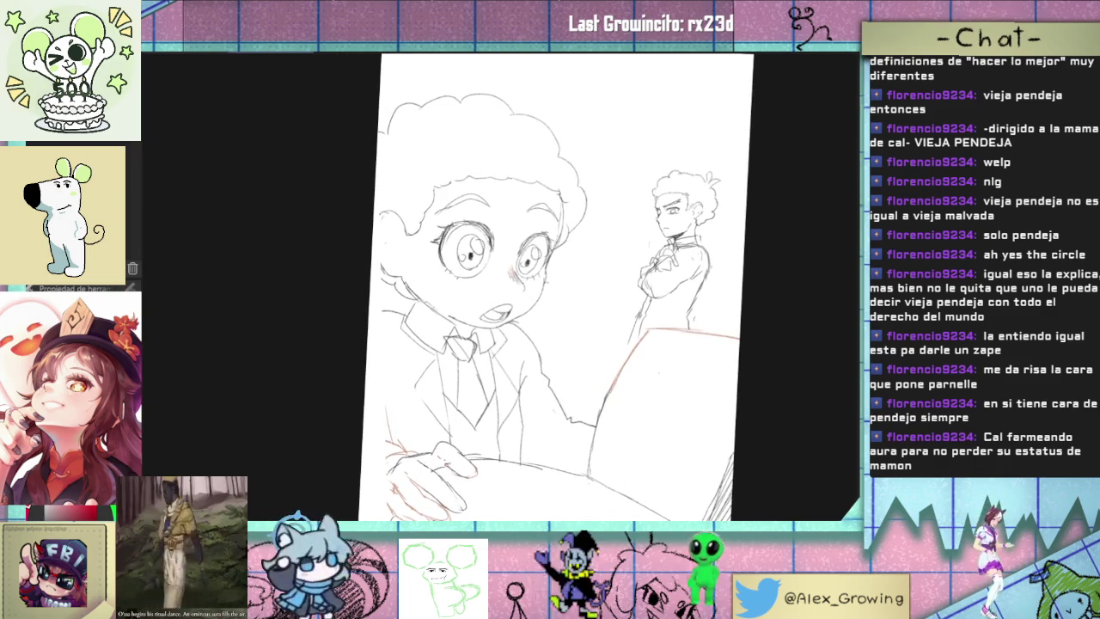
{"action": "key", "text": "ctrl+0"}
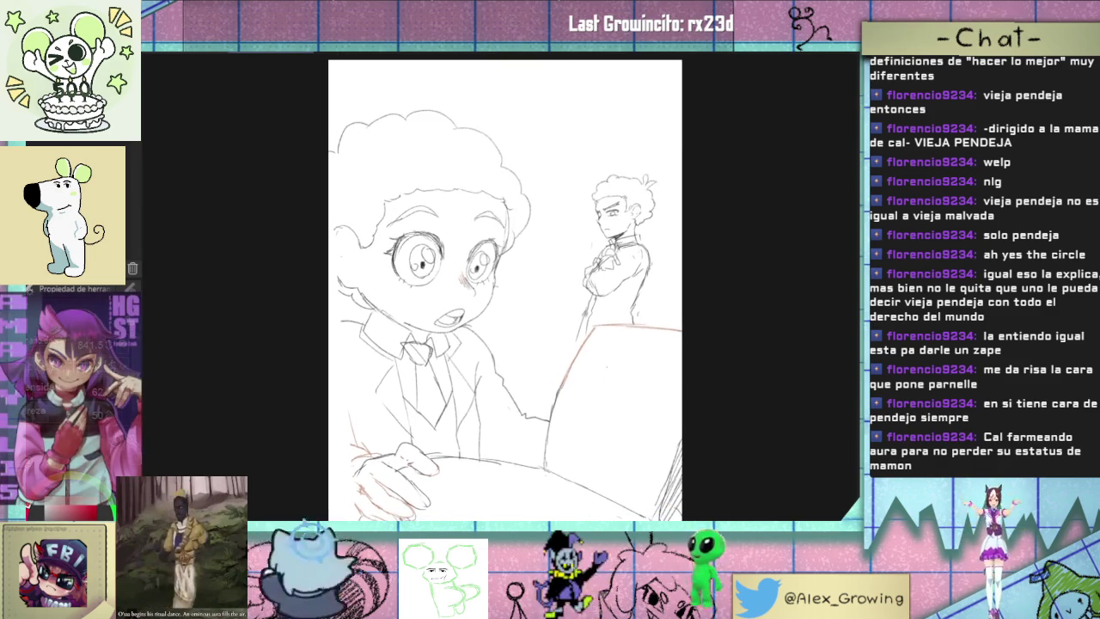
{"action": "key", "text": "h"}
{"action": "key", "text": "h"}
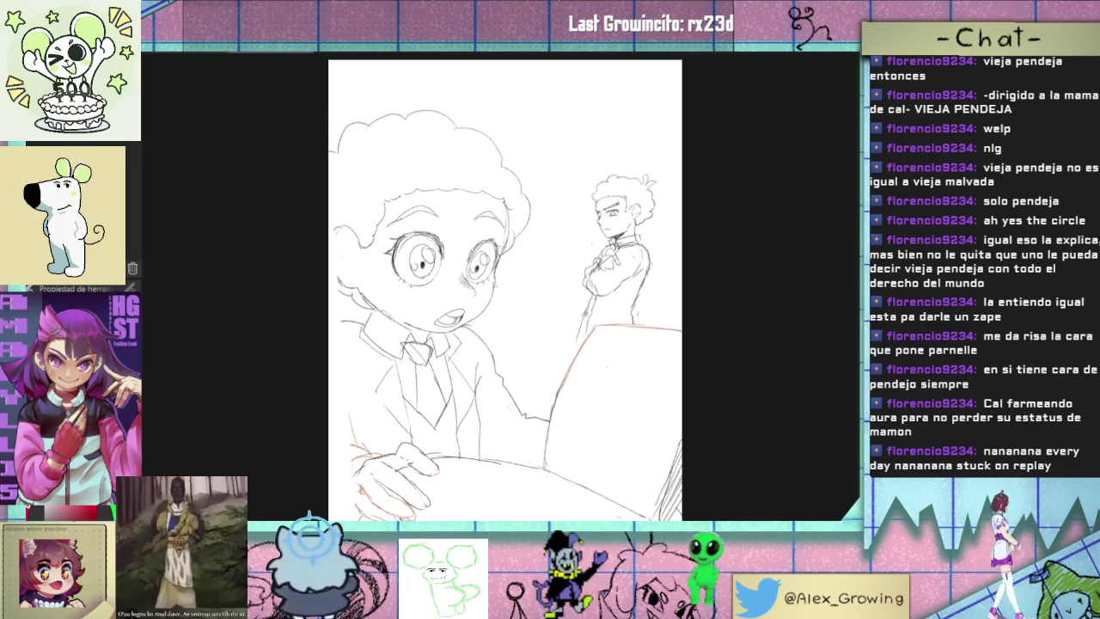
{"action": "scroll", "coordinate": [640, 222], "scroll_direction": "up", "scroll_amount": 3}
{"action": "scroll", "coordinate": [640, 222], "scroll_direction": "up", "scroll_amount": 2}
{"action": "scroll", "coordinate": [678, 215], "scroll_direction": "down", "scroll_amount": 2}
{"action": "scroll", "coordinate": [679, 215], "scroll_direction": "down", "scroll_amount": 2}
{"action": "scroll", "coordinate": [661, 181], "scroll_direction": "up", "scroll_amount": 2}
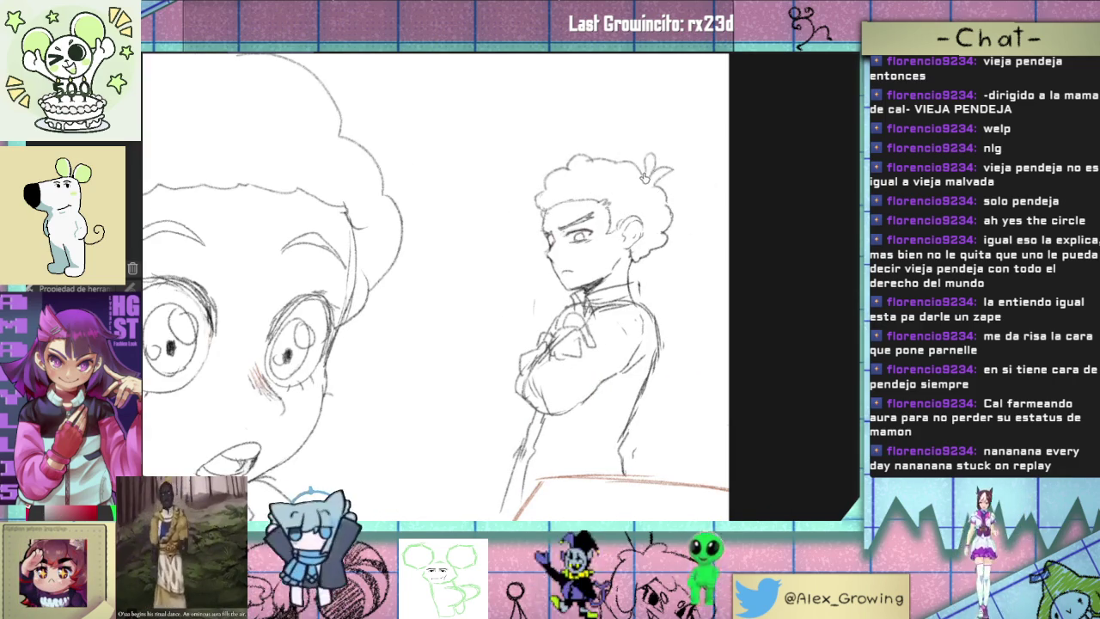
{"action": "scroll", "coordinate": [630, 186], "scroll_direction": "down", "scroll_amount": 3}
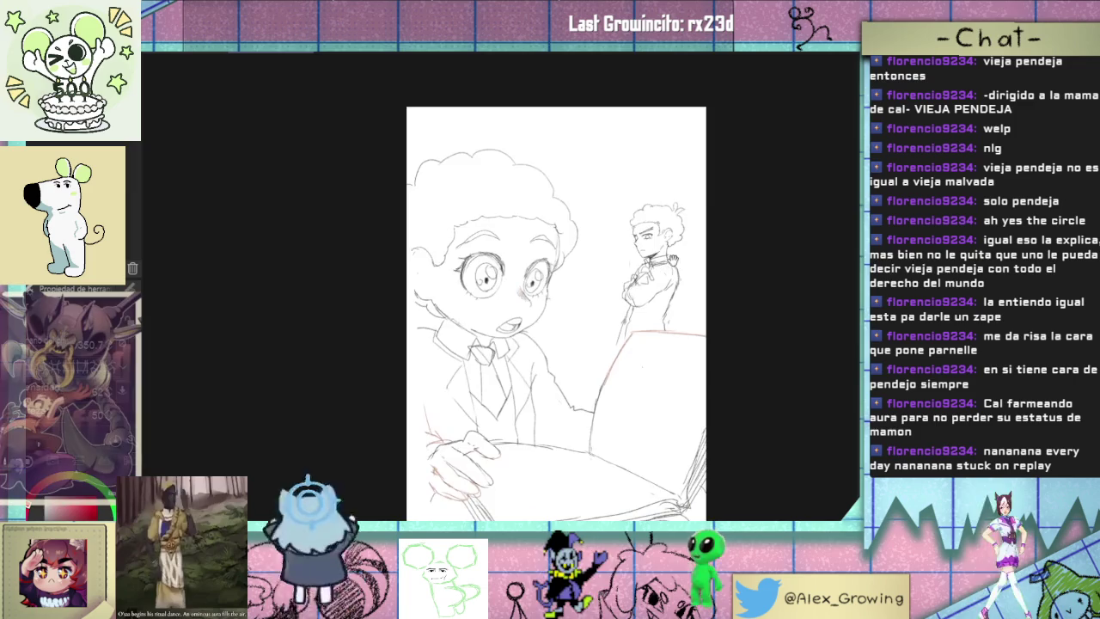
{"action": "scroll", "coordinate": [678, 232], "scroll_direction": "up", "scroll_amount": 2}
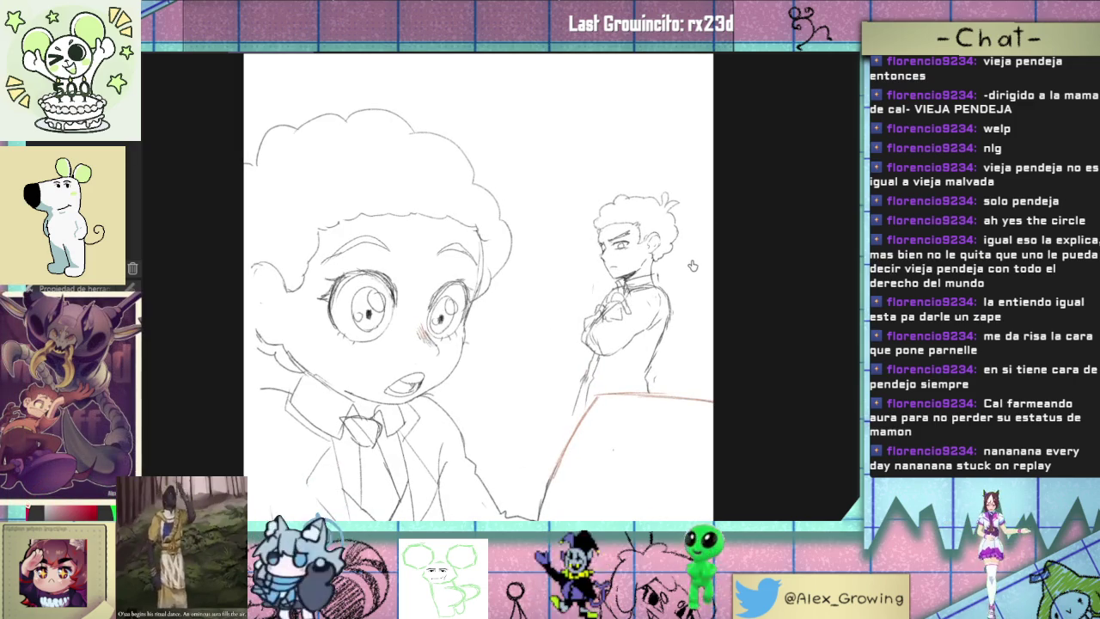
{"action": "scroll", "coordinate": [700, 273], "scroll_direction": "down", "scroll_amount": 2}
{"action": "scroll", "coordinate": [687, 250], "scroll_direction": "up", "scroll_amount": 1}
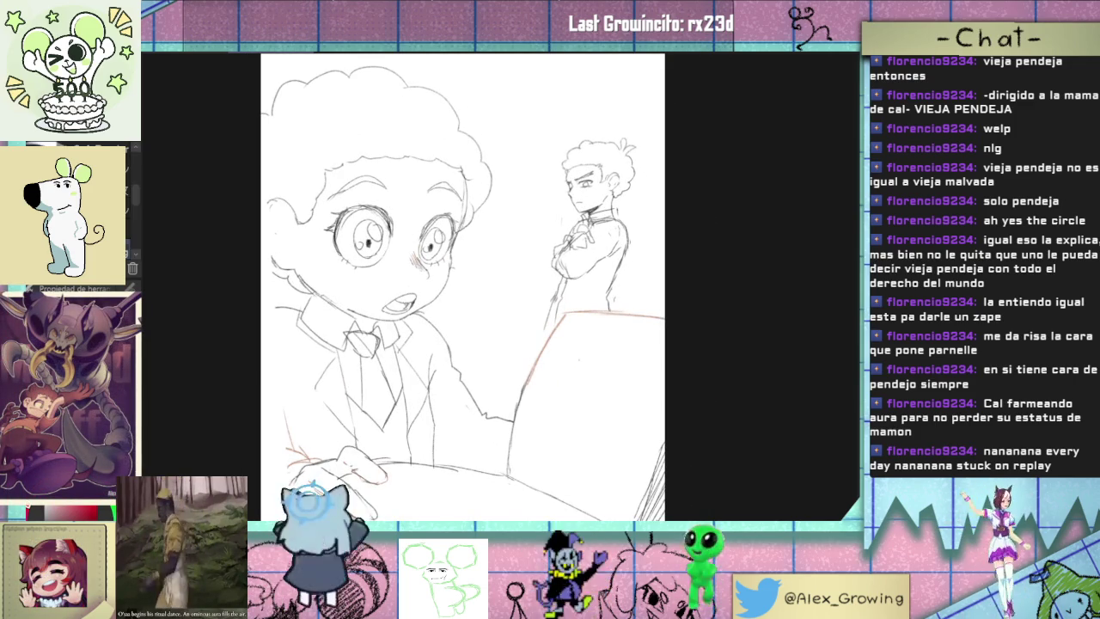
- Sketch a loose curly strand along the top of the standing boy's hair
{"action": "scroll", "coordinate": [577, 152], "scroll_direction": "up", "scroll_amount": 2}
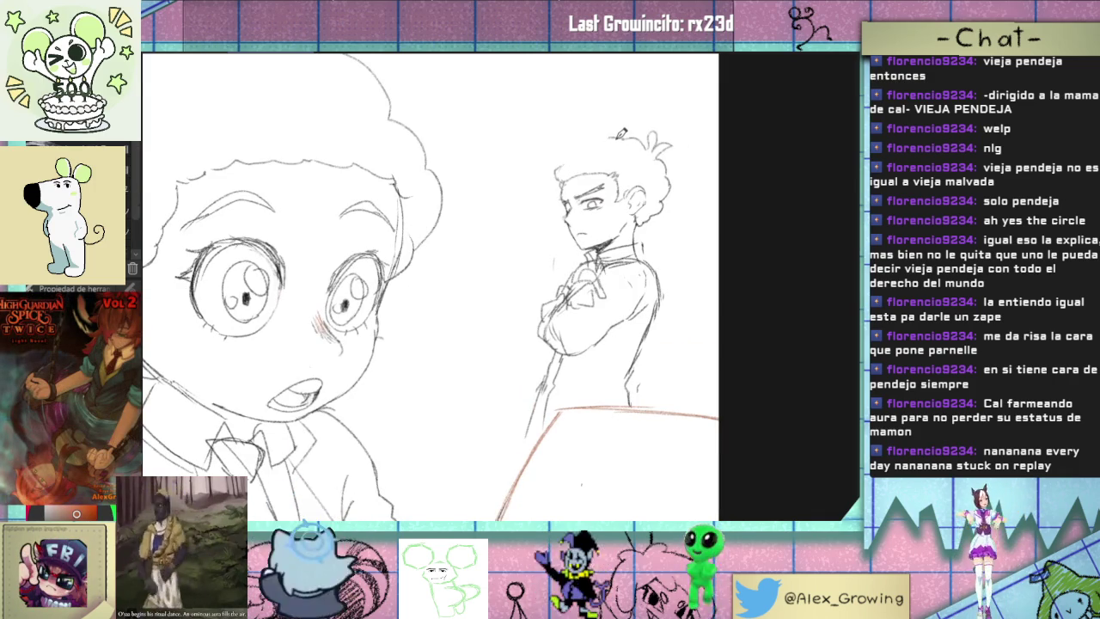
{"action": "mouse_move", "coordinate": [612, 136]}
{"action": "left_mouse_down"}
{"action": "mouse_move", "coordinate": [570, 152]}
{"action": "mouse_move", "coordinate": [574, 177]}
{"action": "mouse_move", "coordinate": [569, 157]}
{"action": "mouse_move", "coordinate": [577, 169]}
{"action": "mouse_move", "coordinate": [550, 172]}
{"action": "mouse_move", "coordinate": [584, 144]}
{"action": "left_mouse_up"}
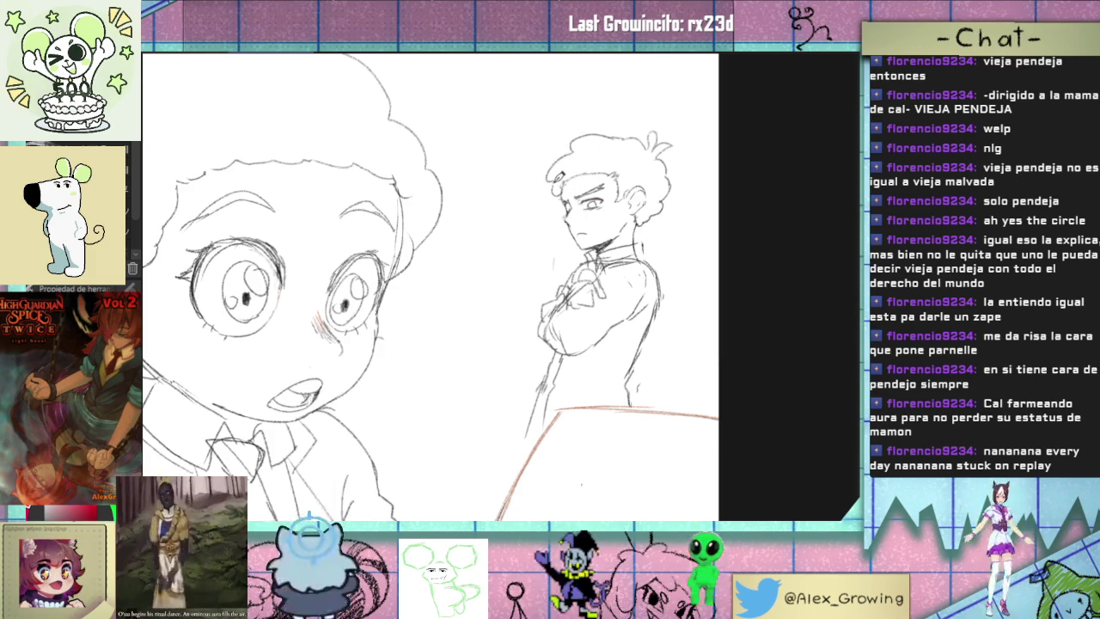
{"action": "scroll", "coordinate": [589, 202], "scroll_direction": "down", "scroll_amount": 3}
{"action": "scroll", "coordinate": [589, 202], "scroll_direction": "up", "scroll_amount": 2}
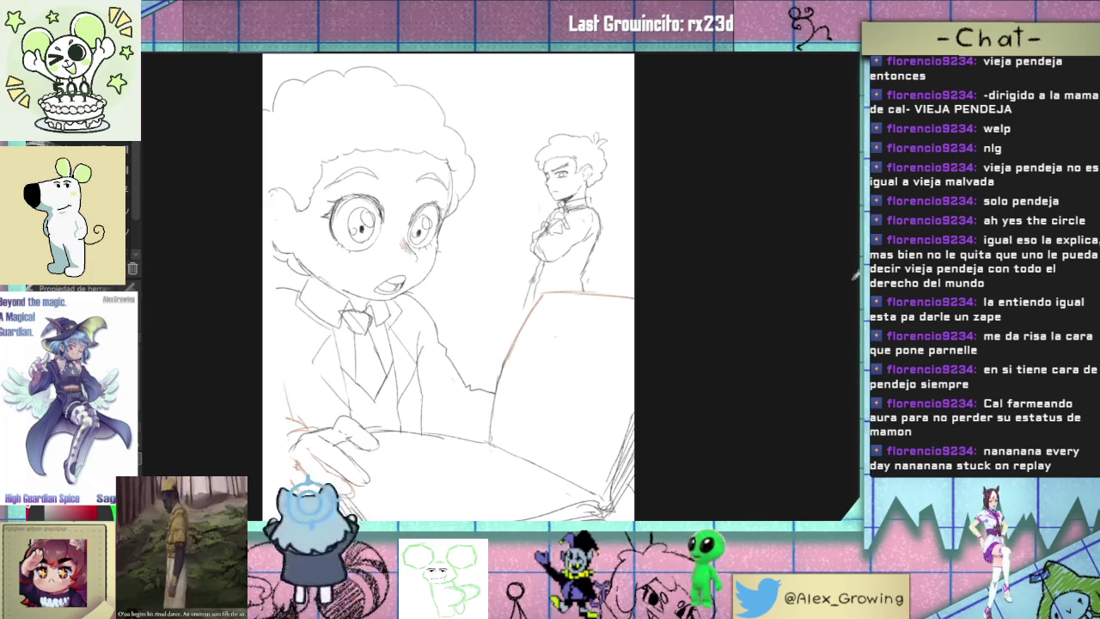
{"action": "scroll", "coordinate": [535, 311], "scroll_direction": "up", "scroll_amount": 3}
{"action": "scroll", "coordinate": [535, 311], "scroll_direction": "up", "scroll_amount": 3}
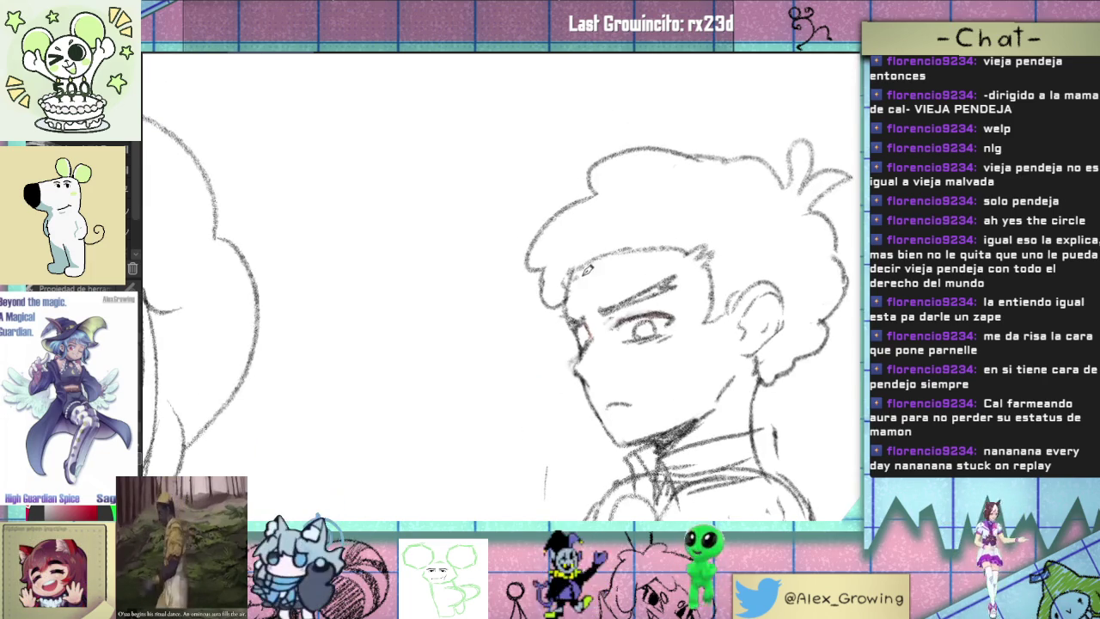
- Redraw the hair strands running down the left side of the boy's head
{"action": "key", "text": "ctrl+z"}
{"action": "mouse_move", "coordinate": [599, 185]}
{"action": "left_mouse_down"}
{"action": "mouse_move", "coordinate": [496, 244]}
{"action": "mouse_move", "coordinate": [532, 283]}
{"action": "left_mouse_up"}
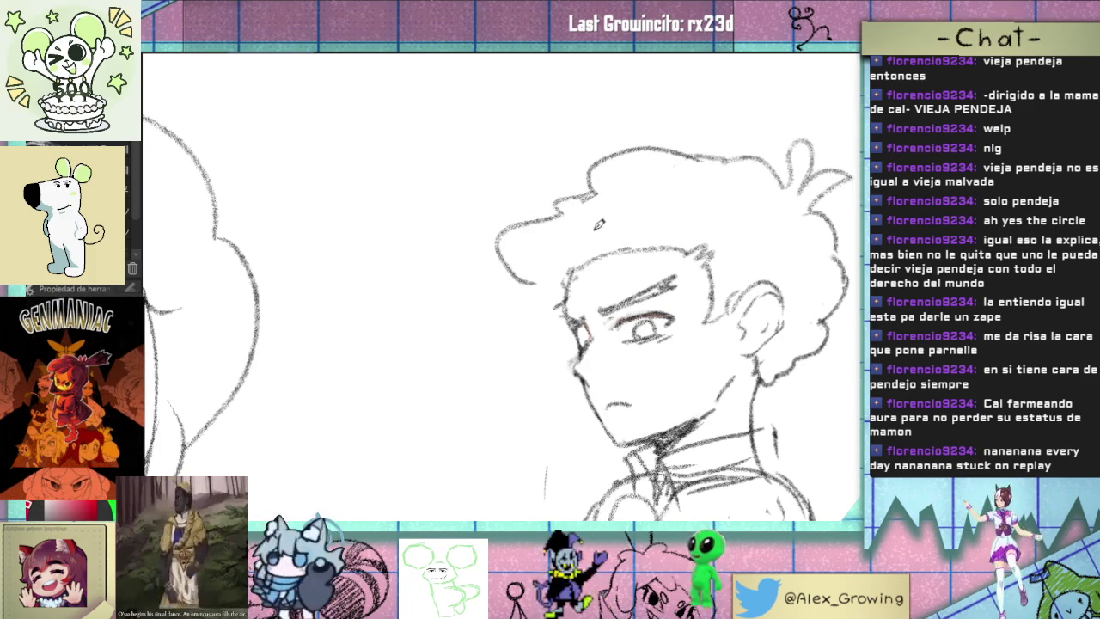
{"action": "key", "text": "ctrl+z"}
{"action": "mouse_move", "coordinate": [599, 184]}
{"action": "left_mouse_down"}
{"action": "mouse_move", "coordinate": [543, 210]}
{"action": "mouse_move", "coordinate": [554, 282]}
{"action": "left_mouse_up"}
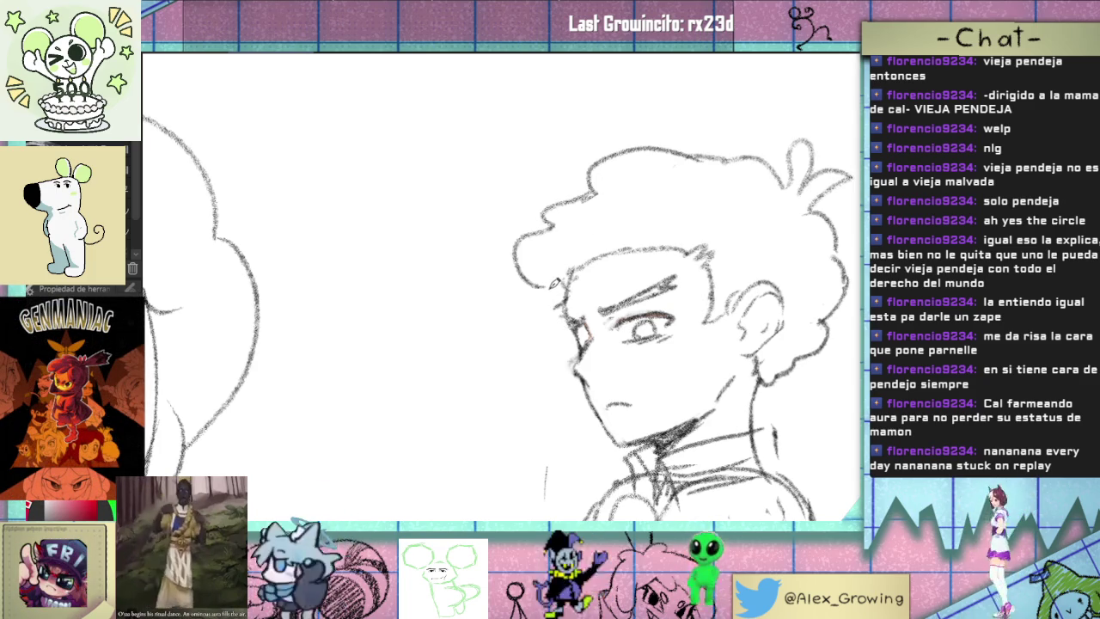
- Fit the whole page in the window to review the sketch
{"action": "key", "text": "ctrl+0"}
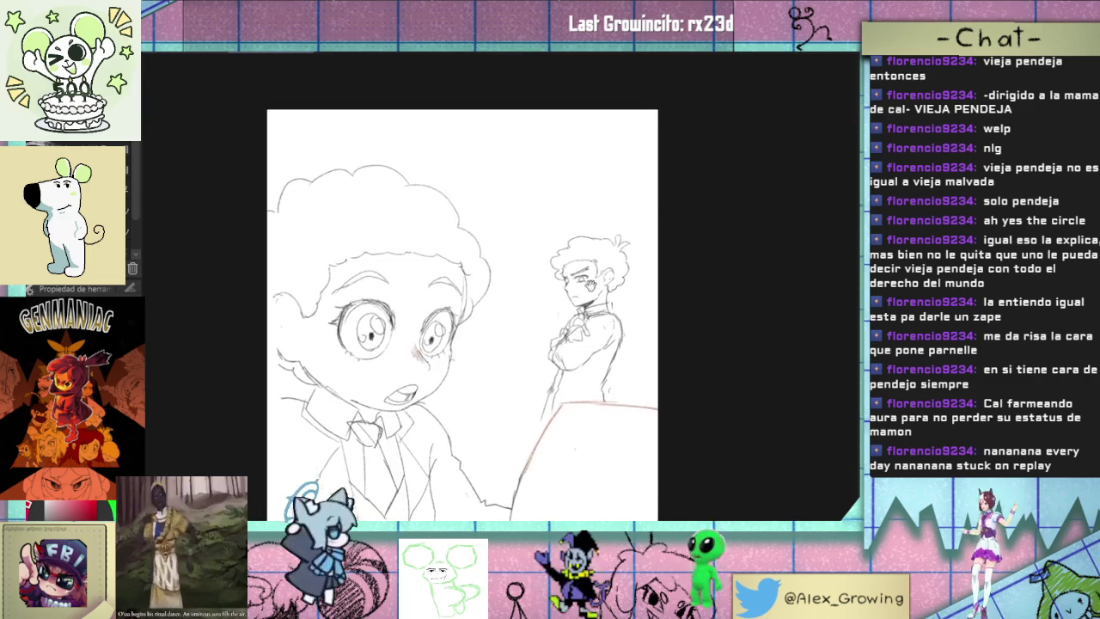
{"action": "scroll", "coordinate": [573, 261], "scroll_direction": "up", "scroll_amount": 3}
{"action": "scroll", "coordinate": [573, 260], "scroll_direction": "up", "scroll_amount": 3}
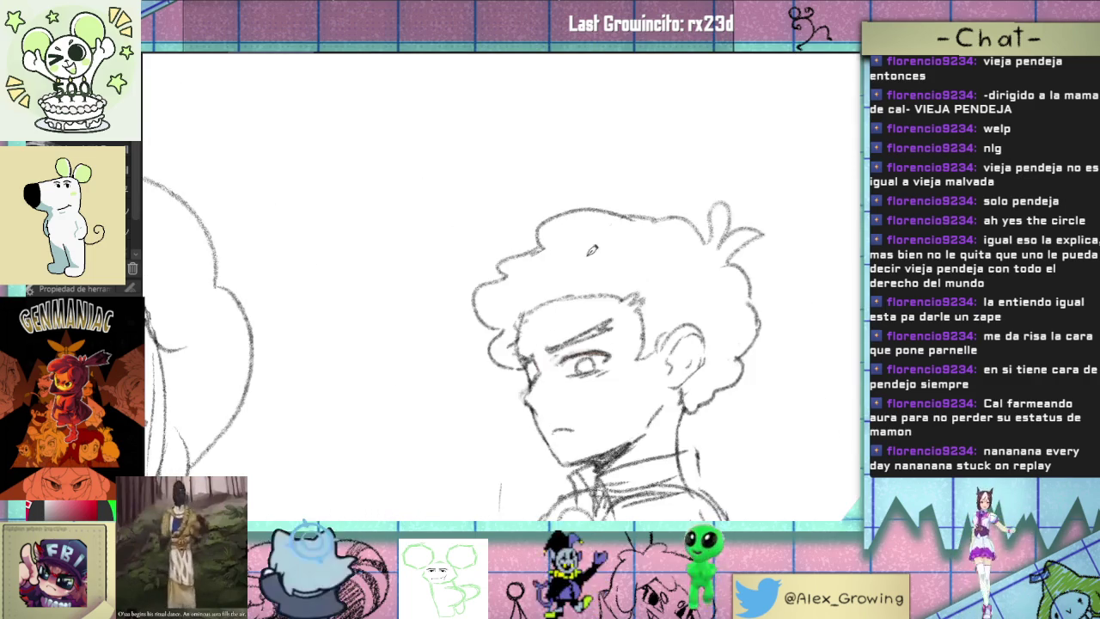
{"action": "scroll", "coordinate": [550, 236], "scroll_direction": "down", "scroll_amount": 2}
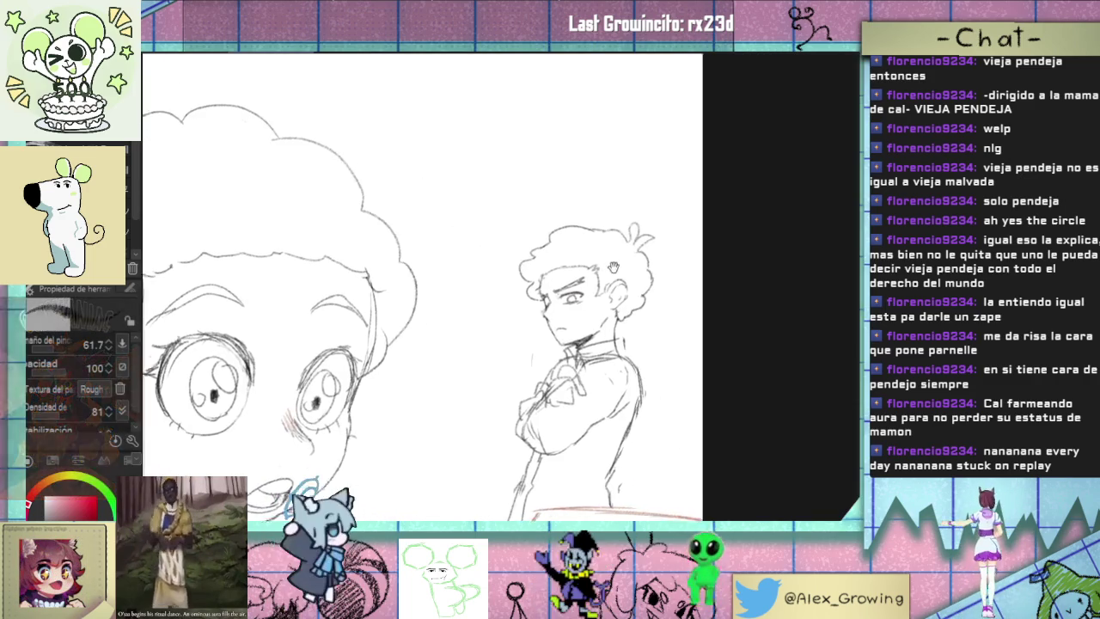
{"action": "key", "text": "ctrl+0"}
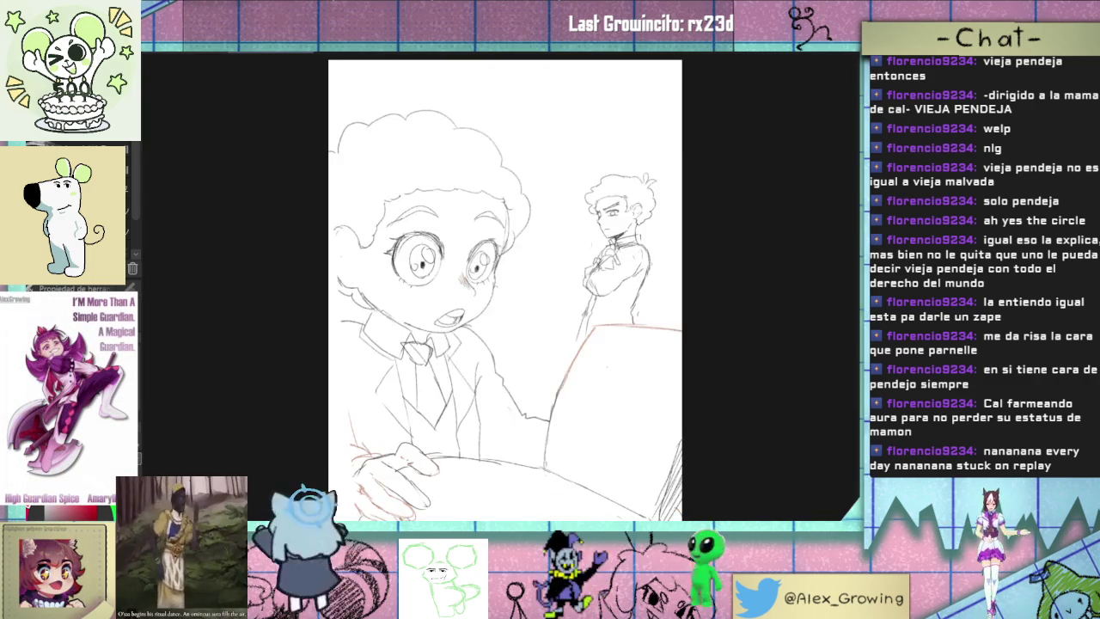
{"action": "key", "text": "h"}
{"action": "key", "text": "h"}
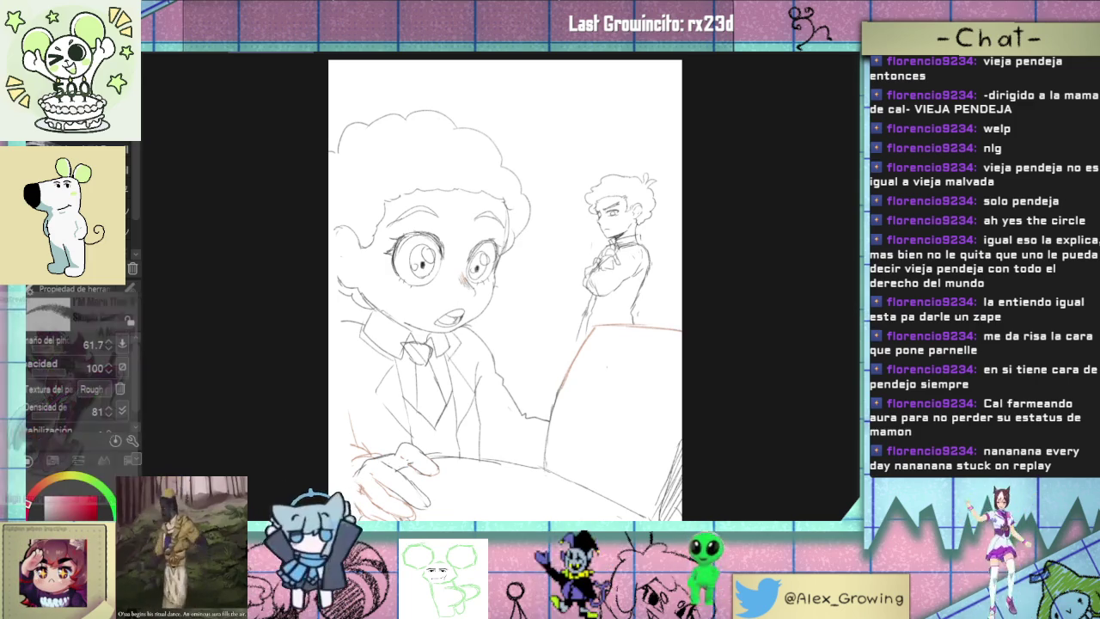
{"action": "scroll", "coordinate": [666, 192], "scroll_direction": "up", "scroll_amount": 3}
{"action": "scroll", "coordinate": [665, 193], "scroll_direction": "up", "scroll_amount": 2}
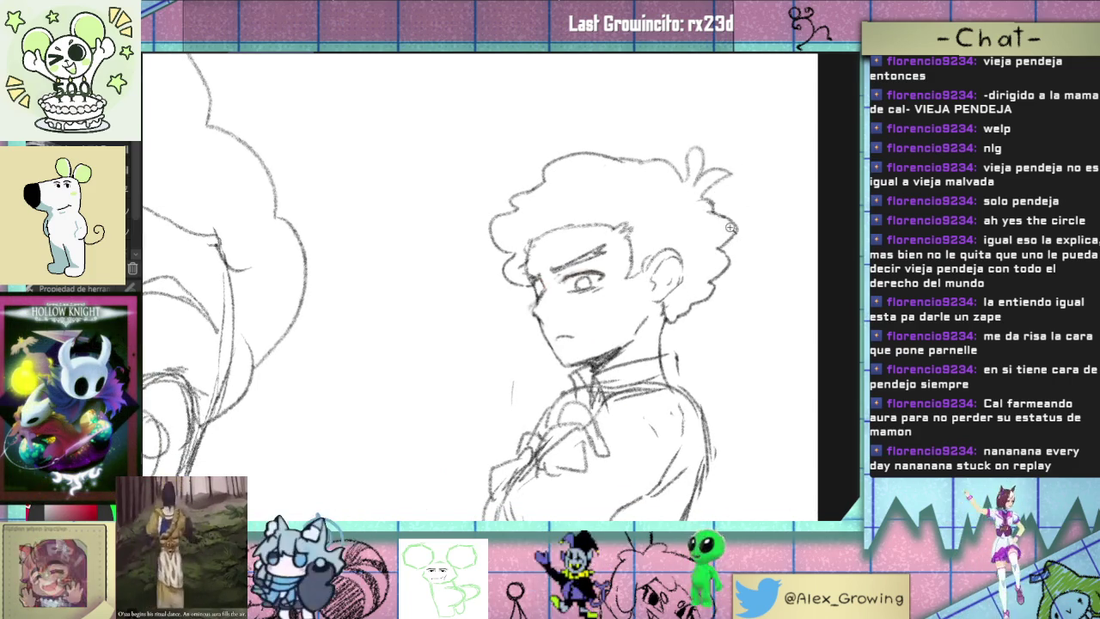
{"action": "scroll", "coordinate": [722, 205], "scroll_direction": "down", "scroll_amount": 3}
{"action": "scroll", "coordinate": [747, 205], "scroll_direction": "down", "scroll_amount": 2}
{"action": "scroll", "coordinate": [770, 204], "scroll_direction": "down", "scroll_amount": 1}
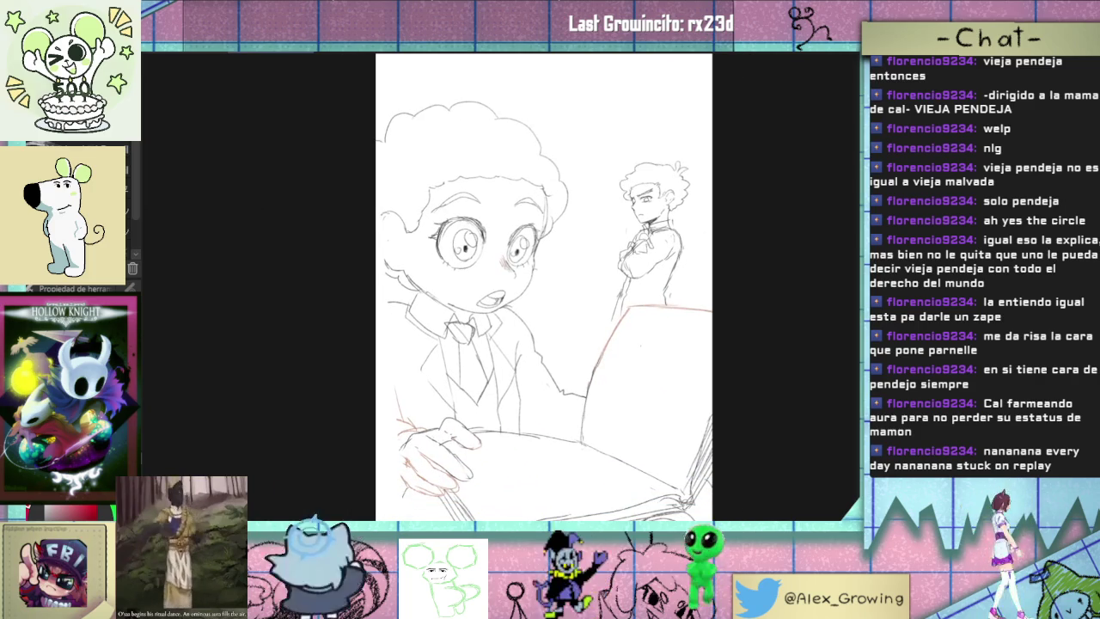
{"action": "key", "text": "h"}
{"action": "key", "text": "h"}
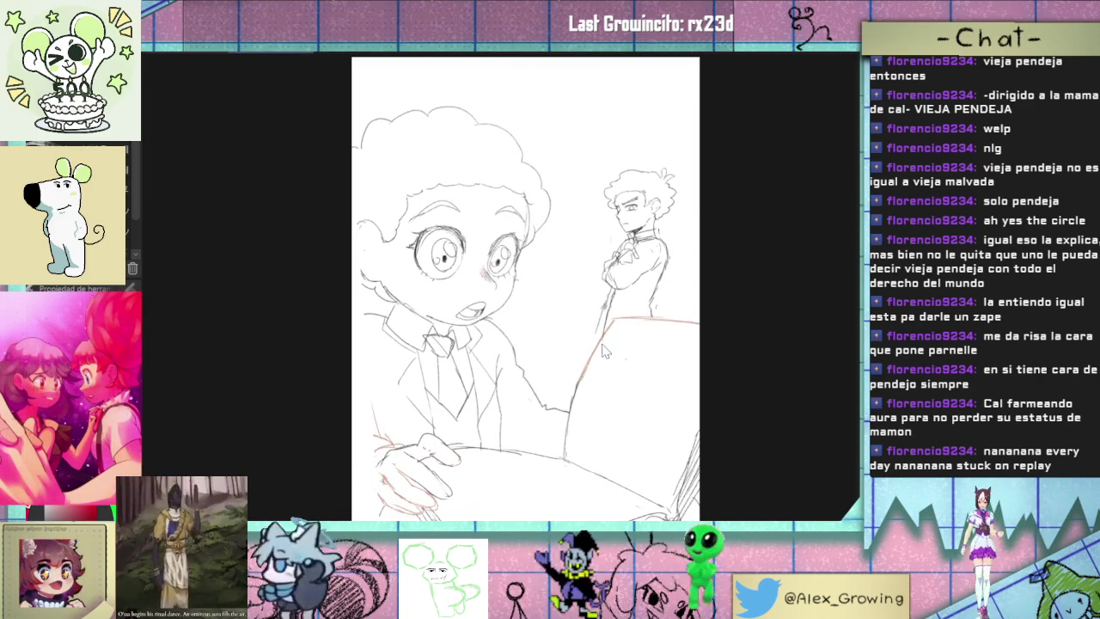
{"action": "scroll", "coordinate": [607, 338], "scroll_direction": "up", "scroll_amount": 2}
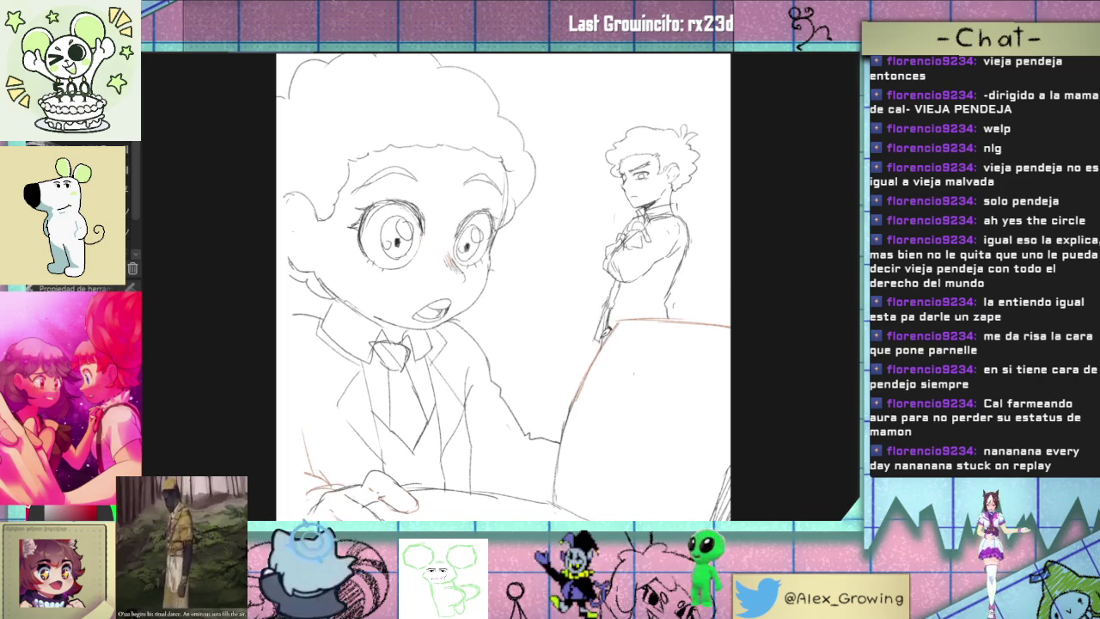
{"action": "scroll", "coordinate": [664, 169], "scroll_direction": "up", "scroll_amount": 3}
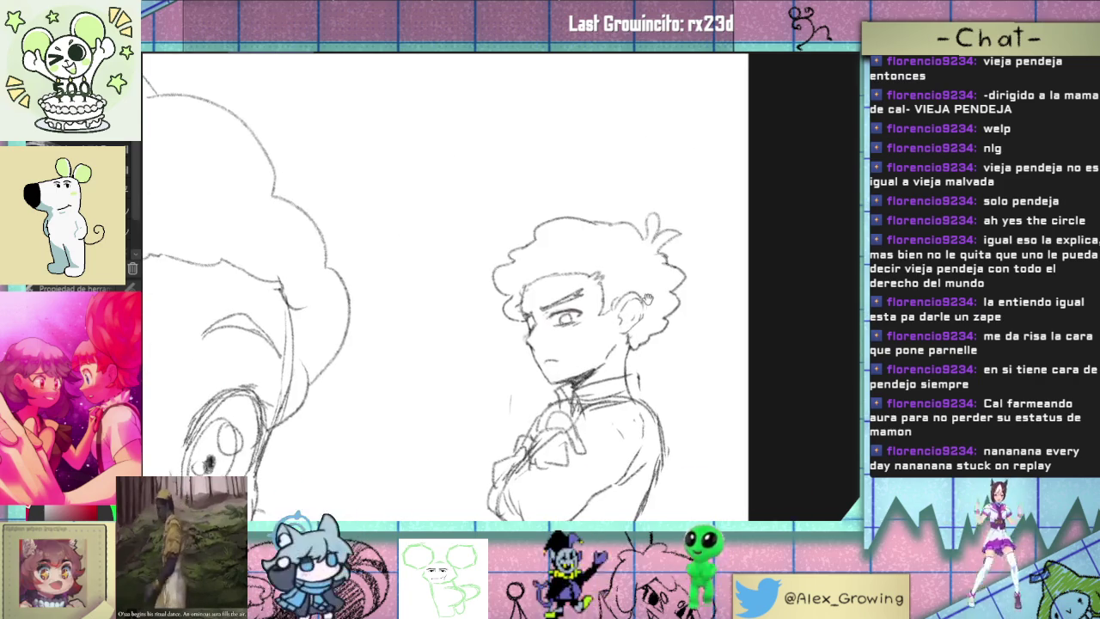
{"action": "scroll", "coordinate": [636, 214], "scroll_direction": "up", "scroll_amount": 2}
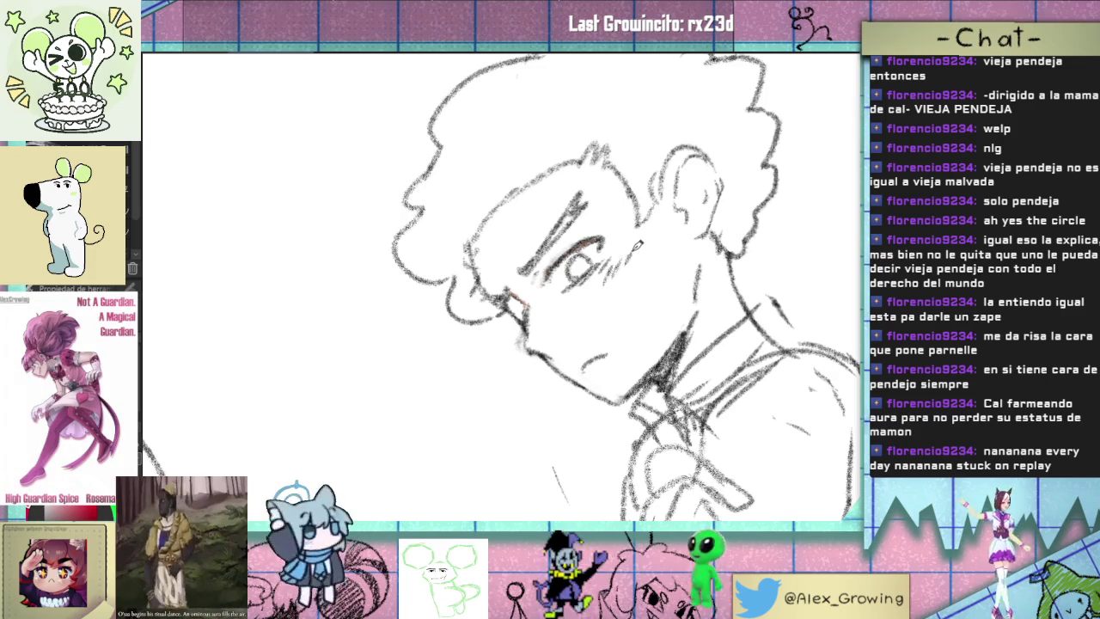
{"action": "scroll", "coordinate": [601, 280], "scroll_direction": "down", "scroll_amount": 2}
{"action": "scroll", "coordinate": [644, 318], "scroll_direction": "down", "scroll_amount": 2}
{"action": "scroll", "coordinate": [697, 363], "scroll_direction": "down", "scroll_amount": 1}
{"action": "key", "text": "ctrl+at"}
{"action": "key", "text": "ctrl+0"}
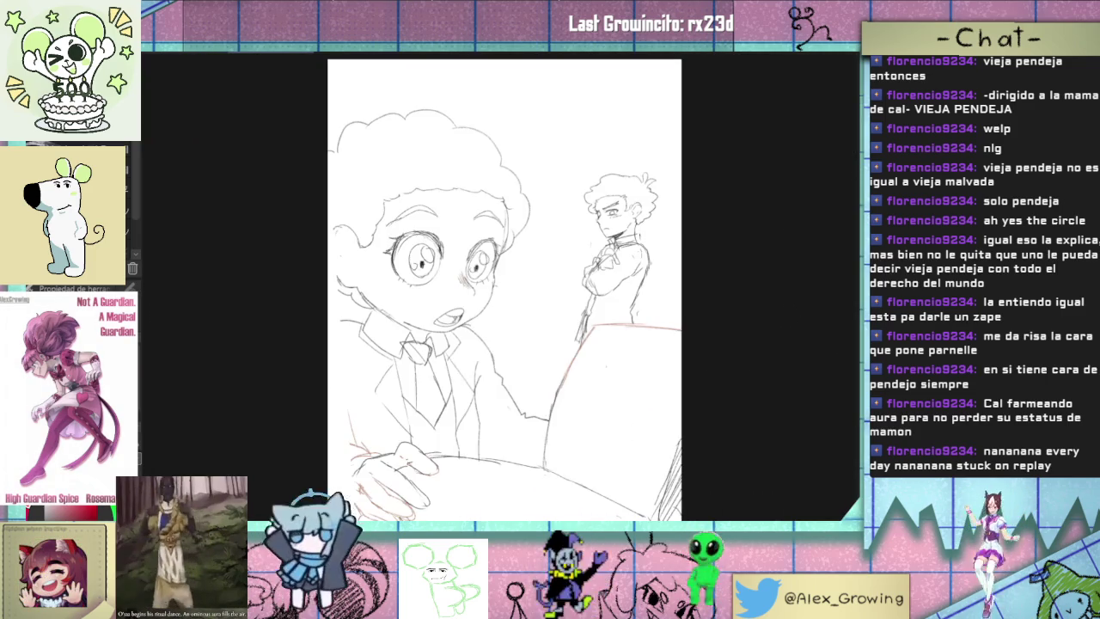
{"action": "key", "text": "h"}
{"action": "key", "text": "h"}
{"action": "scroll", "coordinate": [664, 230], "scroll_direction": "up", "scroll_amount": 3}
{"action": "scroll", "coordinate": [664, 230], "scroll_direction": "up", "scroll_amount": 2}
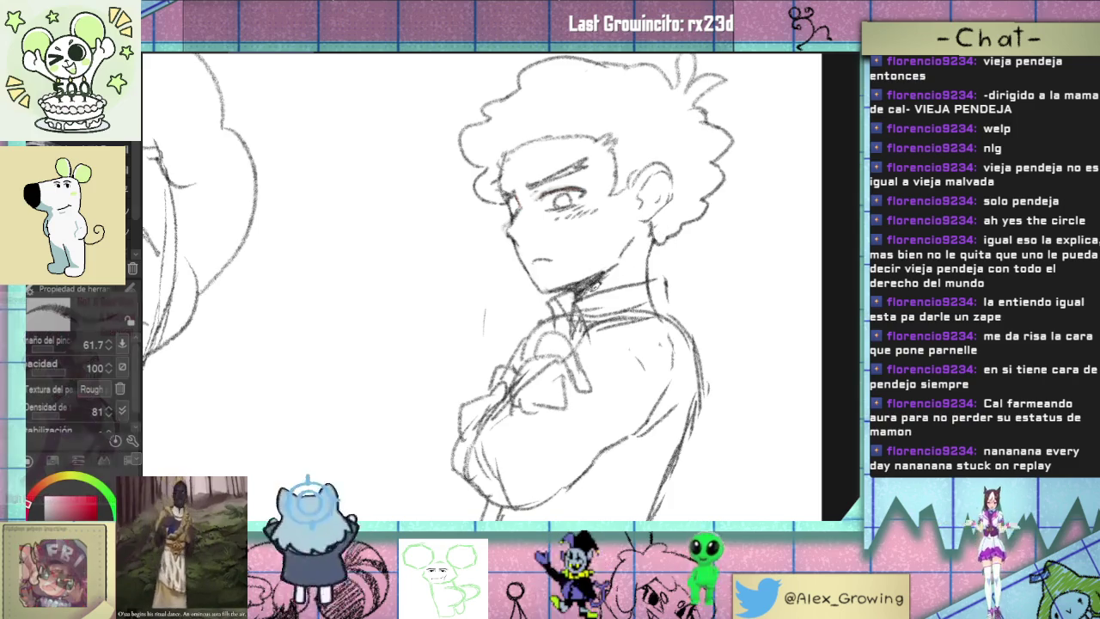
{"action": "scroll", "coordinate": [672, 268], "scroll_direction": "down", "scroll_amount": 1}
{"action": "scroll", "coordinate": [672, 268], "scroll_direction": "up", "scroll_amount": 1}
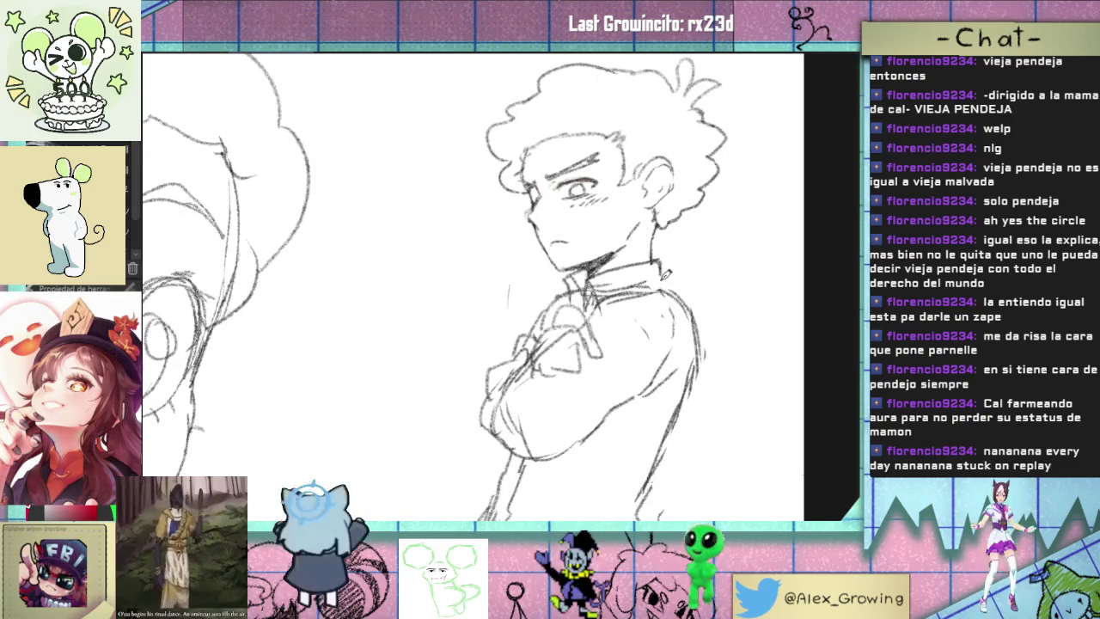
{"action": "scroll", "coordinate": [669, 273], "scroll_direction": "down", "scroll_amount": 3}
{"action": "scroll", "coordinate": [658, 238], "scroll_direction": "up", "scroll_amount": 1}
{"action": "scroll", "coordinate": [657, 238], "scroll_direction": "up", "scroll_amount": 3}
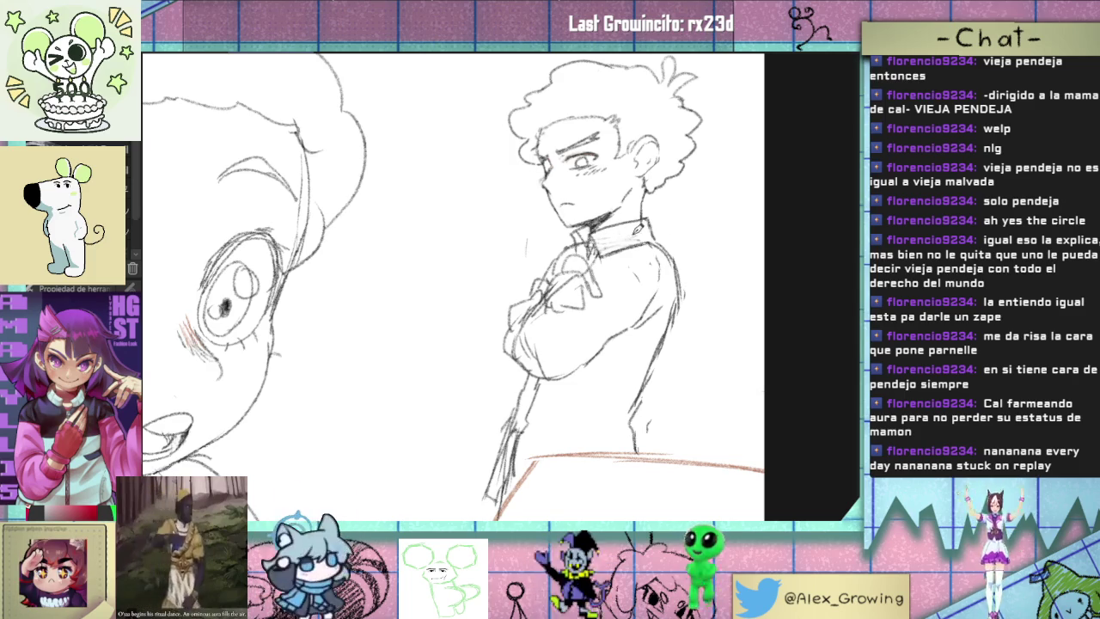
{"action": "scroll", "coordinate": [657, 280], "scroll_direction": "down", "scroll_amount": 2}
{"action": "scroll", "coordinate": [649, 296], "scroll_direction": "down", "scroll_amount": 2}
{"action": "scroll", "coordinate": [645, 300], "scroll_direction": "up", "scroll_amount": 2}
{"action": "scroll", "coordinate": [615, 232], "scroll_direction": "down", "scroll_amount": 2}
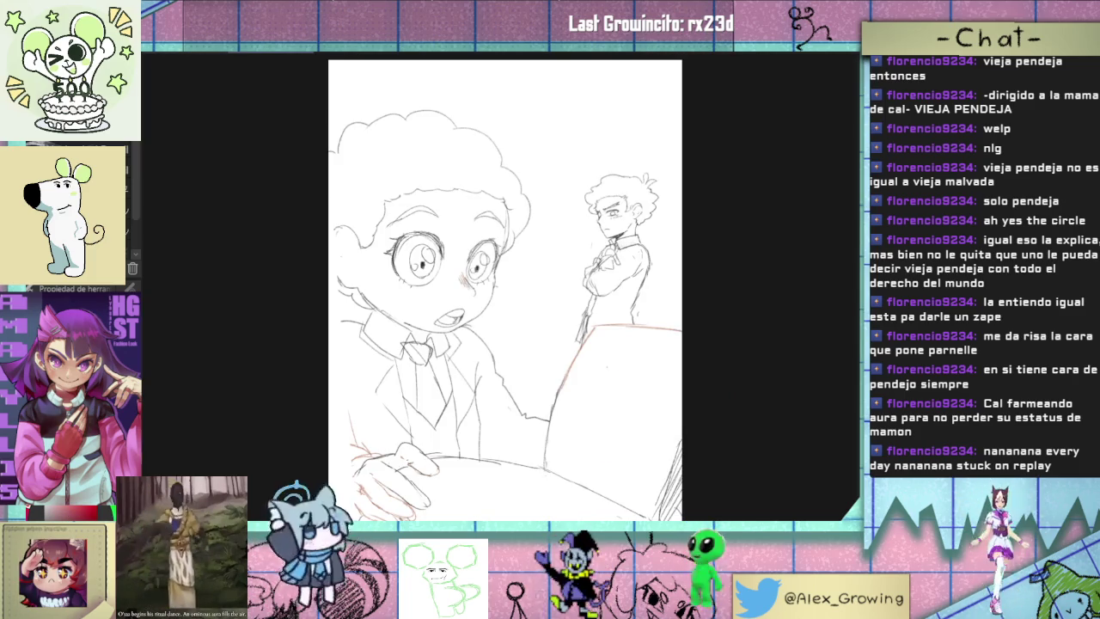
- Draw a curved pencil stroke on the open book page
{"action": "left_click_drag", "start_coordinate": [611, 383], "coordinate": [642, 442]}
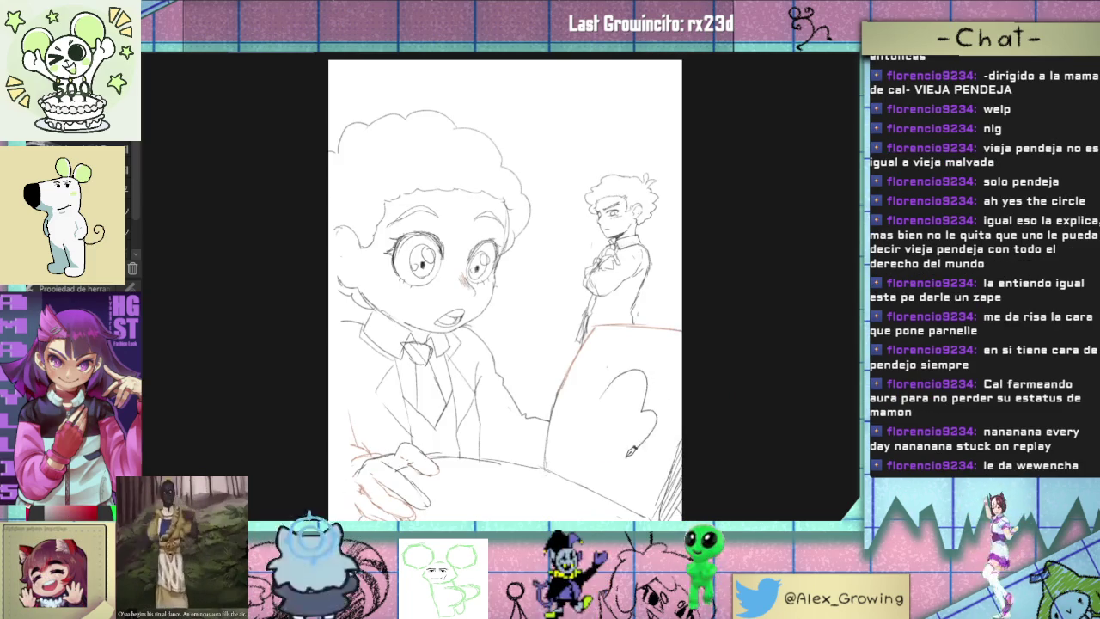
{"action": "scroll", "coordinate": [650, 413], "scroll_direction": "up", "scroll_amount": 5}
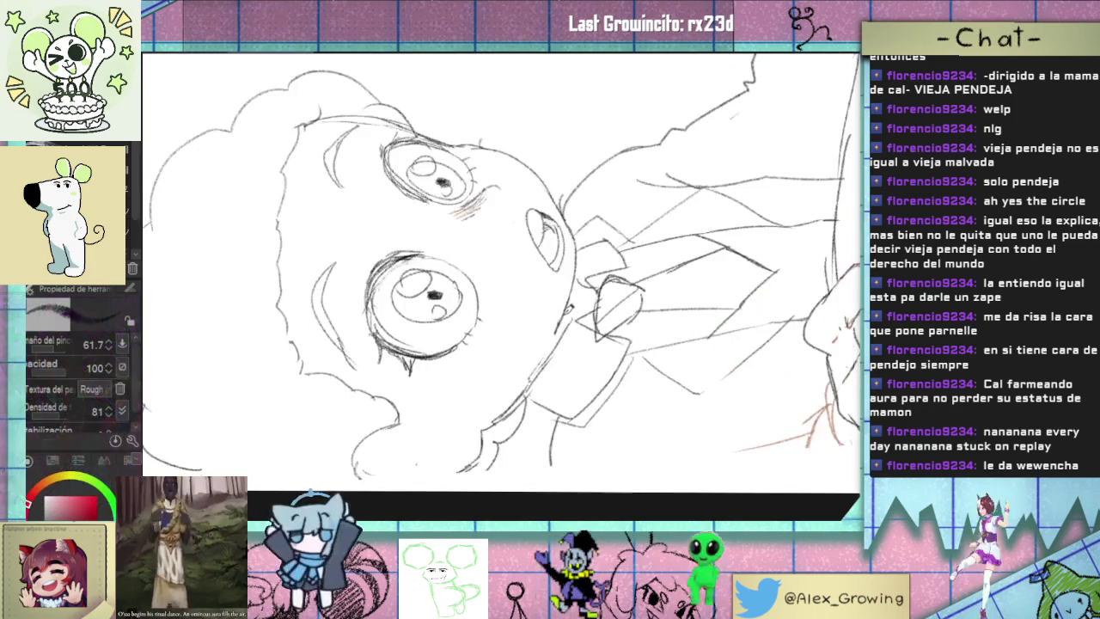
{"action": "scroll", "coordinate": [498, 284], "scroll_direction": "down", "scroll_amount": 5}
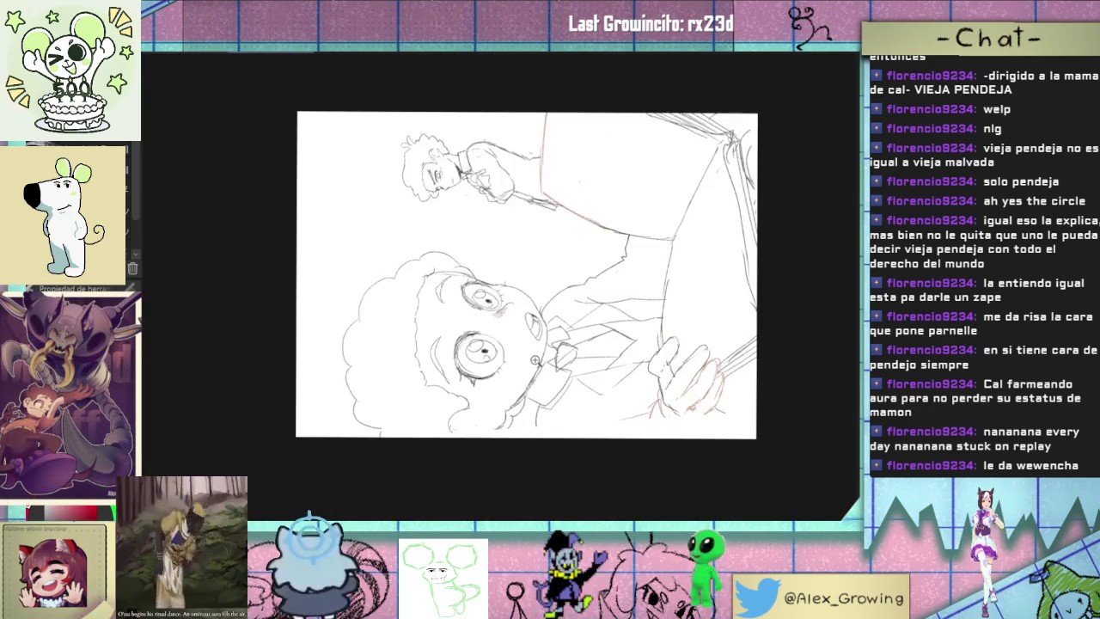
- Redraw the boy's cheek and chin lines on a rotated canvas, then mirror the view to check
{"action": "mouse_move", "coordinate": [524, 181]}
{"action": "left_mouse_down"}
{"action": "mouse_move", "coordinate": [584, 193]}
{"action": "mouse_move", "coordinate": [631, 232]}
{"action": "mouse_move", "coordinate": [653, 284]}
{"action": "mouse_move", "coordinate": [648, 344]}
{"action": "left_mouse_up"}
{"action": "scroll", "coordinate": [461, 305], "scroll_direction": "up", "scroll_amount": 3}
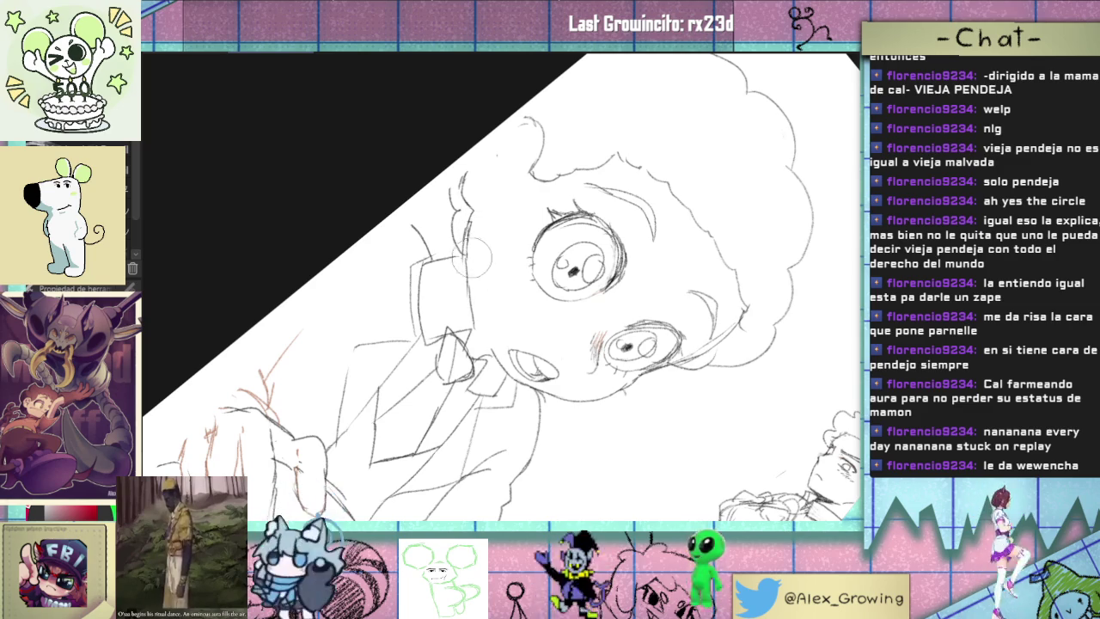
{"action": "left_click_drag", "start_coordinate": [534, 307], "coordinate": [502, 348]}
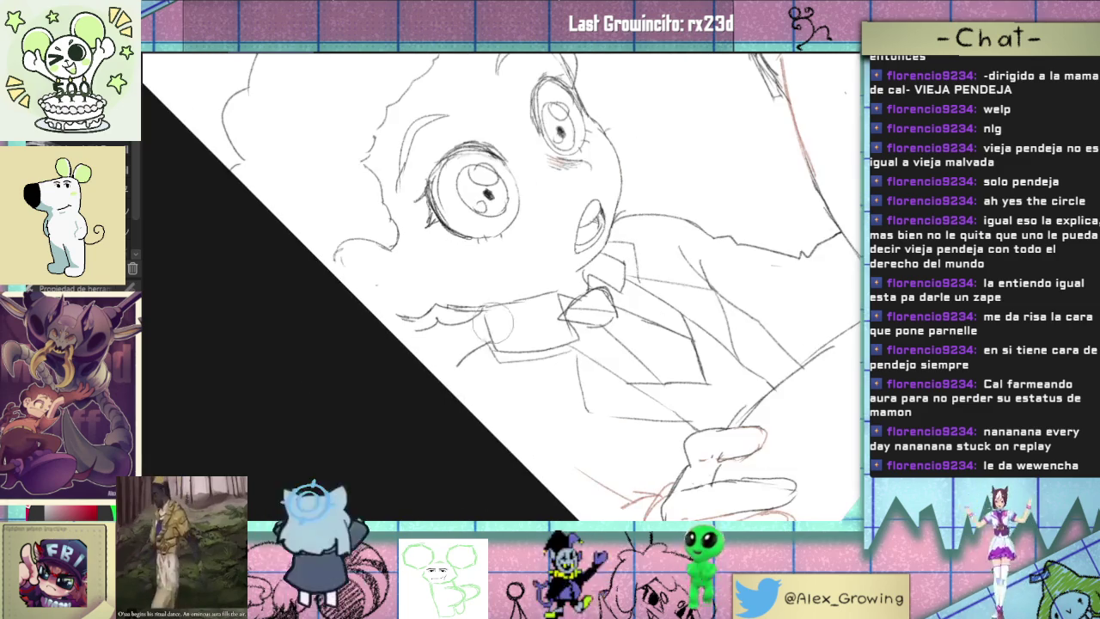
{"action": "left_click_drag", "start_coordinate": [486, 298], "coordinate": [469, 352]}
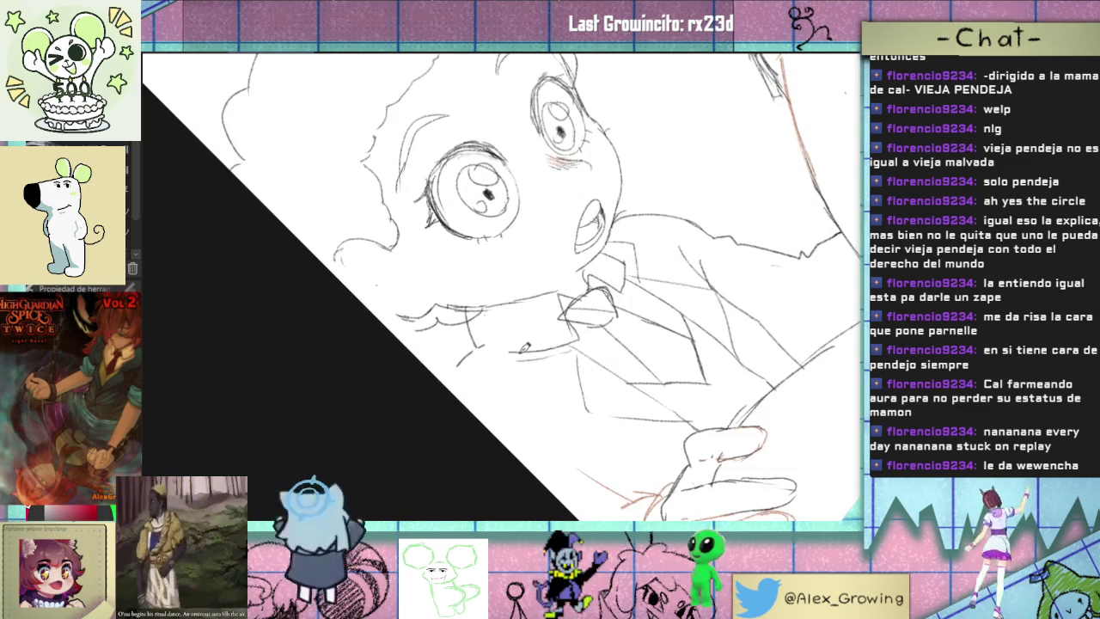
{"action": "left_click_drag", "start_coordinate": [518, 336], "coordinate": [475, 340]}
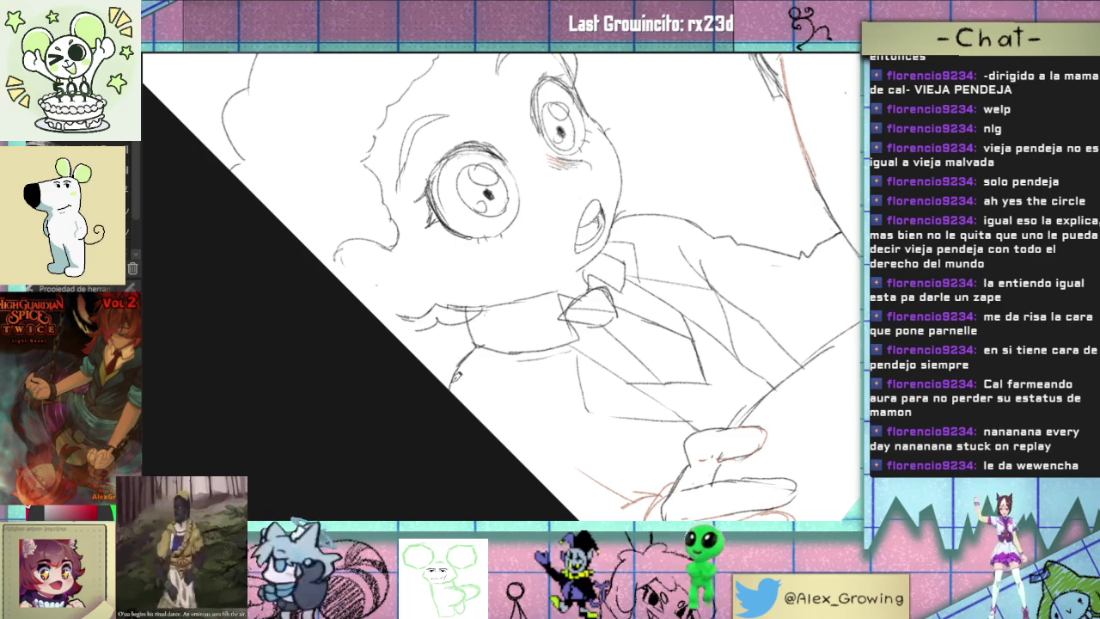
{"action": "scroll", "coordinate": [632, 346], "scroll_direction": "down", "scroll_amount": 5}
{"action": "key", "text": "h"}
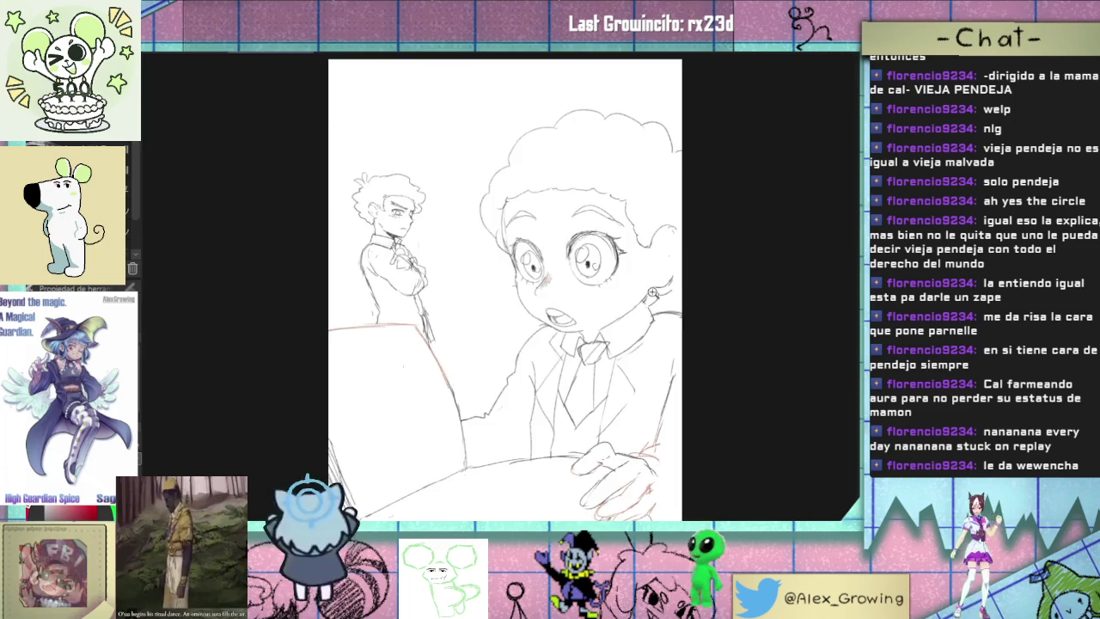
{"action": "scroll", "coordinate": [651, 291], "scroll_direction": "up", "scroll_amount": 3}
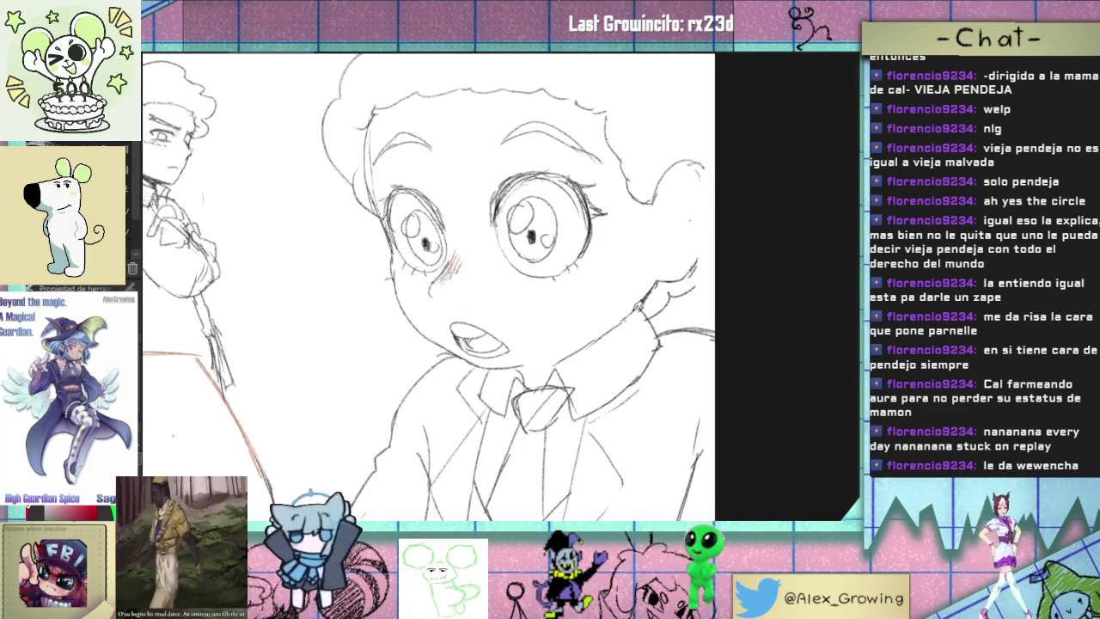
{"action": "scroll", "coordinate": [670, 288], "scroll_direction": "down", "scroll_amount": 3}
{"action": "scroll", "coordinate": [688, 281], "scroll_direction": "up", "scroll_amount": 1}
{"action": "scroll", "coordinate": [688, 282], "scroll_direction": "up", "scroll_amount": 1}
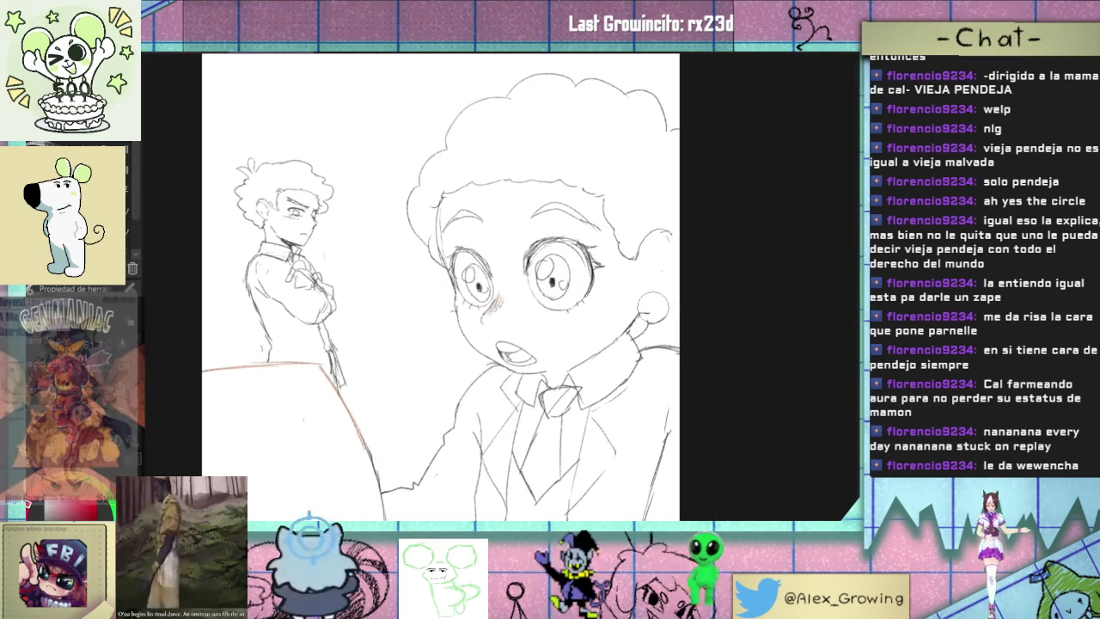
{"action": "scroll", "coordinate": [670, 300], "scroll_direction": "down", "scroll_amount": 1}
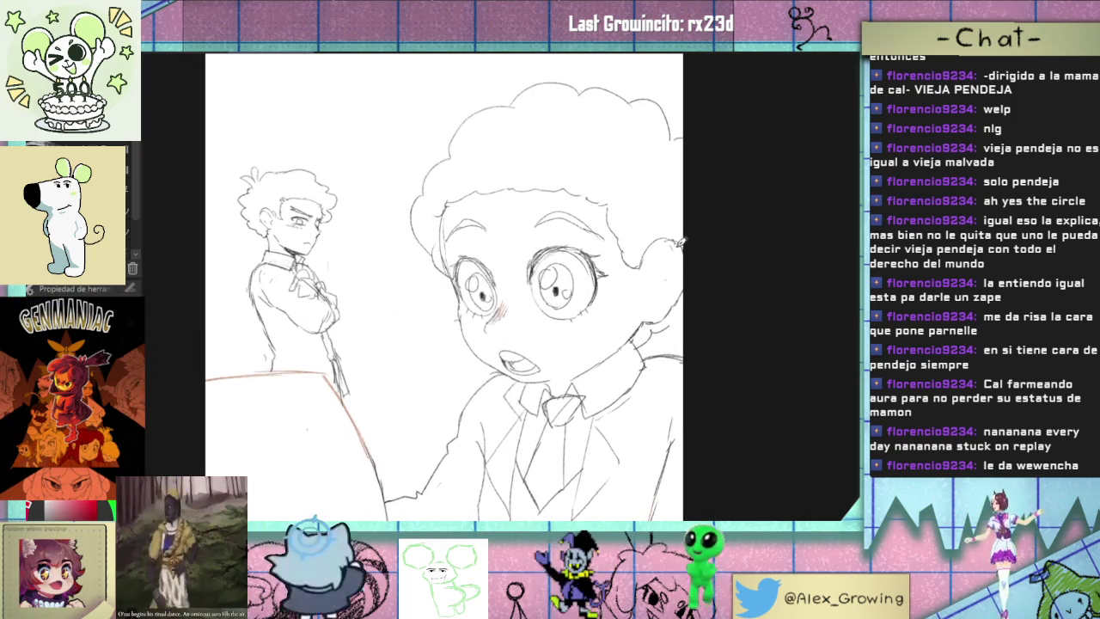
{"action": "scroll", "coordinate": [687, 271], "scroll_direction": "down", "scroll_amount": 1}
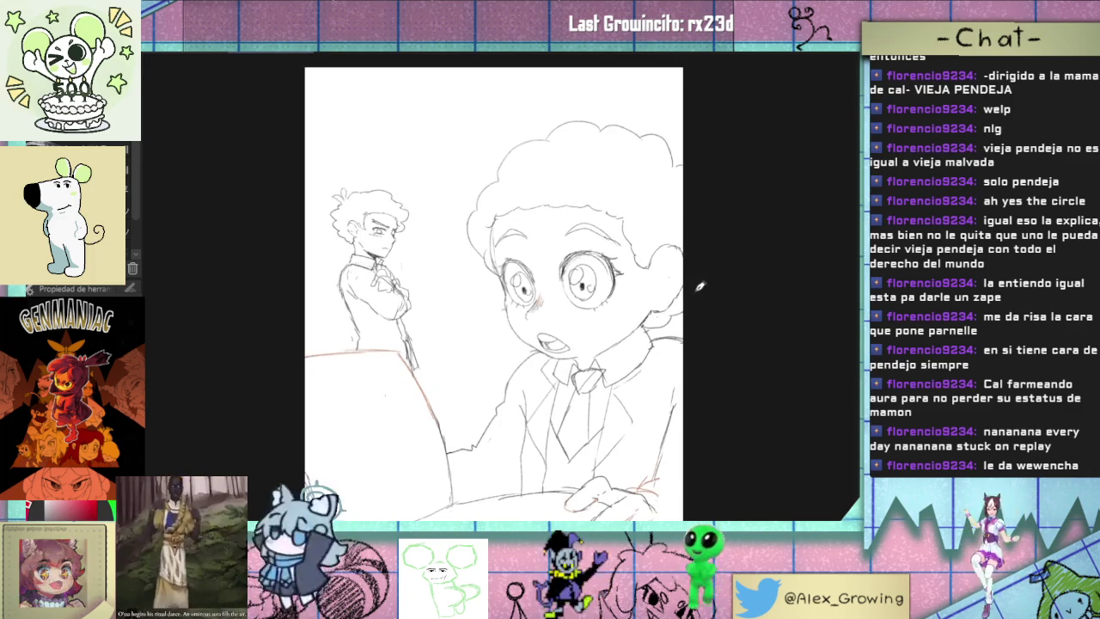
{"action": "scroll", "coordinate": [824, 138], "scroll_direction": "down", "scroll_amount": 1}
{"action": "scroll", "coordinate": [824, 138], "scroll_direction": "up", "scroll_amount": 1}
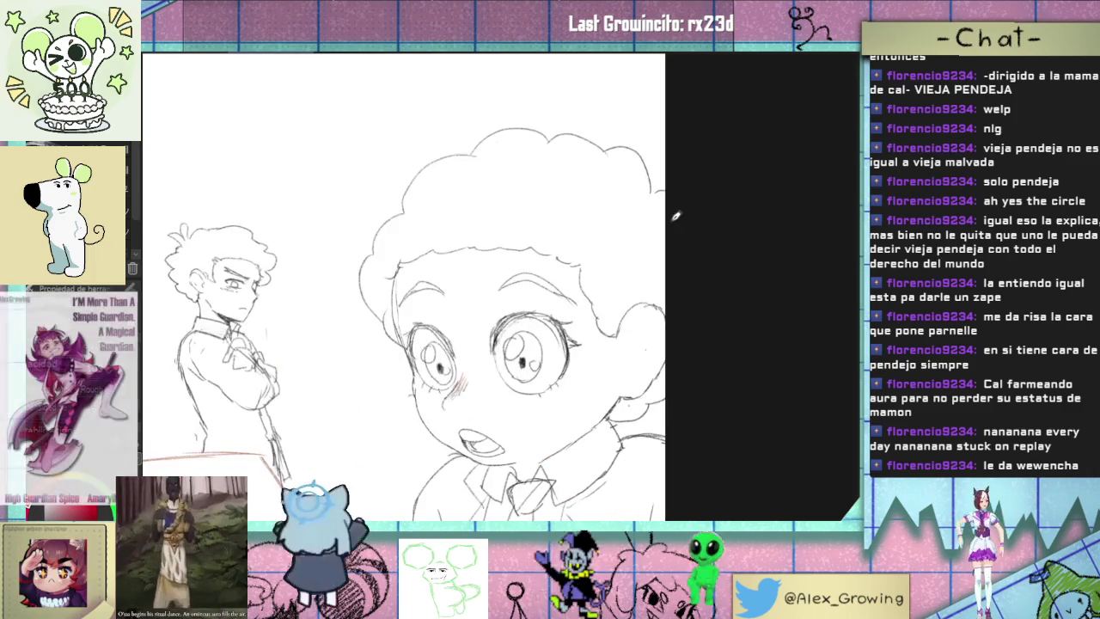
{"action": "scroll", "coordinate": [687, 203], "scroll_direction": "down", "scroll_amount": 2}
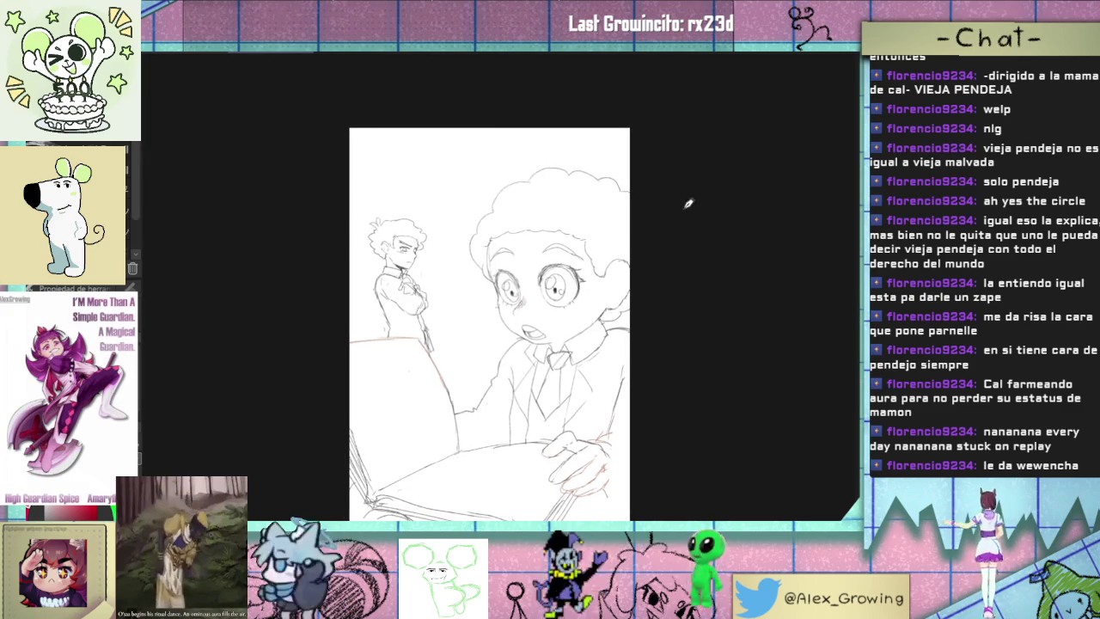
{"action": "scroll", "coordinate": [504, 290], "scroll_direction": "up", "scroll_amount": 1}
{"action": "key", "text": "h"}
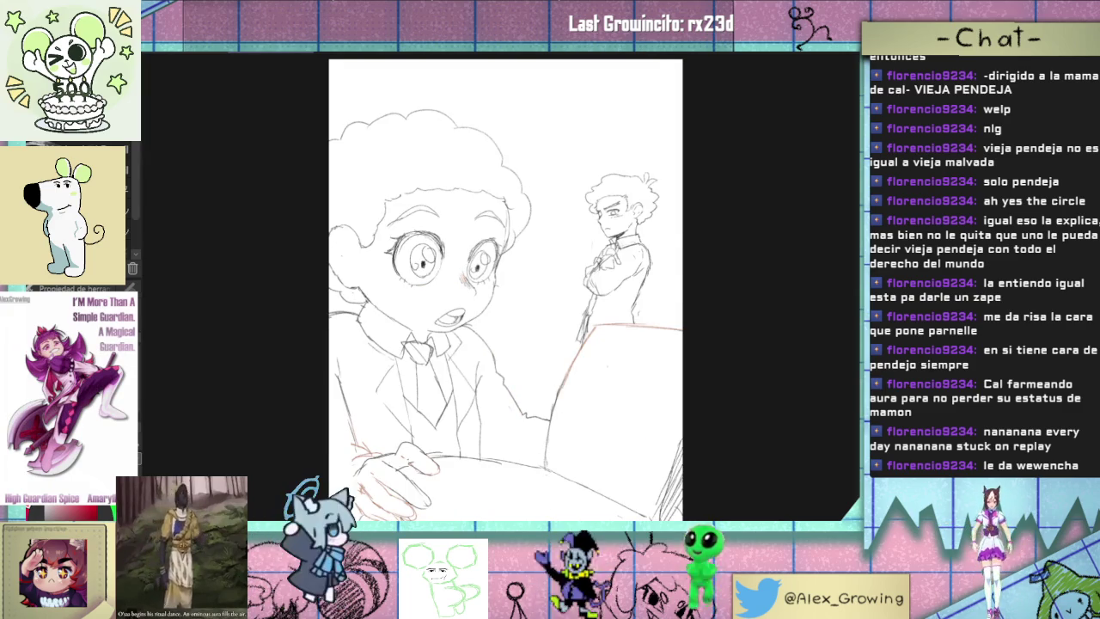
{"action": "key", "text": "h"}
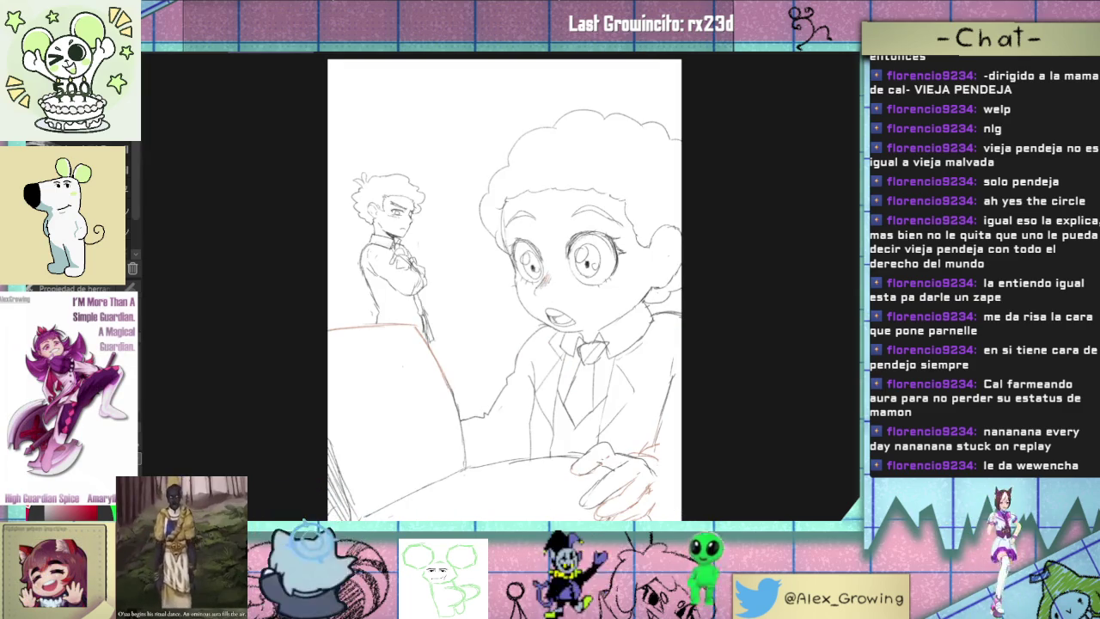
{"action": "scroll", "coordinate": [584, 259], "scroll_direction": "up", "scroll_amount": 1}
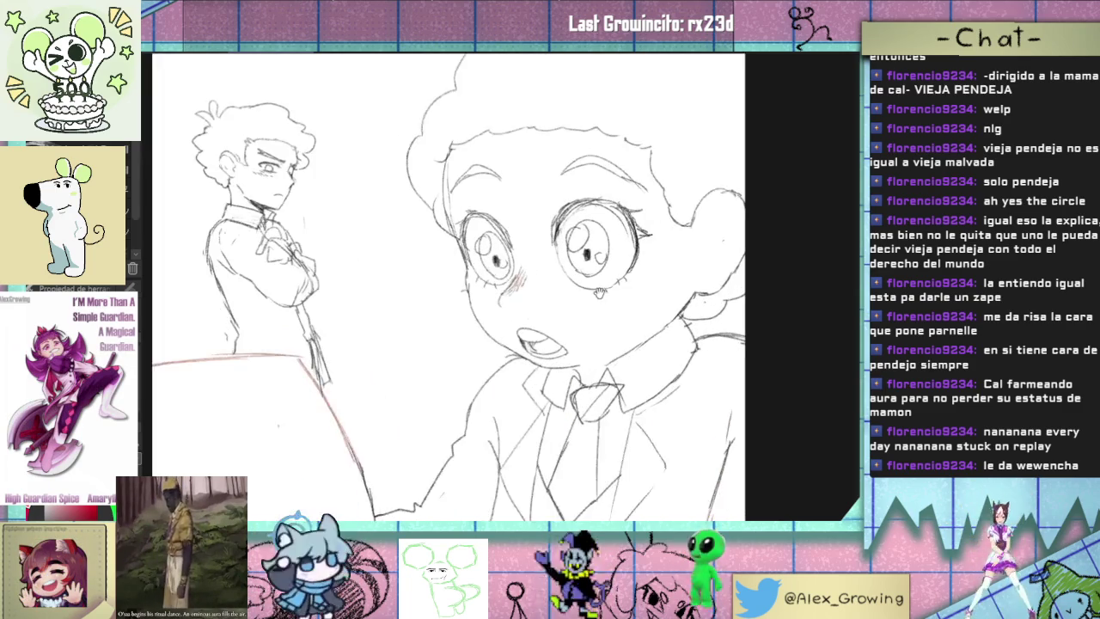
{"action": "scroll", "coordinate": [583, 275], "scroll_direction": "up", "scroll_amount": 1}
{"action": "scroll", "coordinate": [582, 283], "scroll_direction": "up", "scroll_amount": 1}
{"action": "scroll", "coordinate": [582, 285], "scroll_direction": "up", "scroll_amount": 1}
{"action": "scroll", "coordinate": [582, 285], "scroll_direction": "up", "scroll_amount": 1}
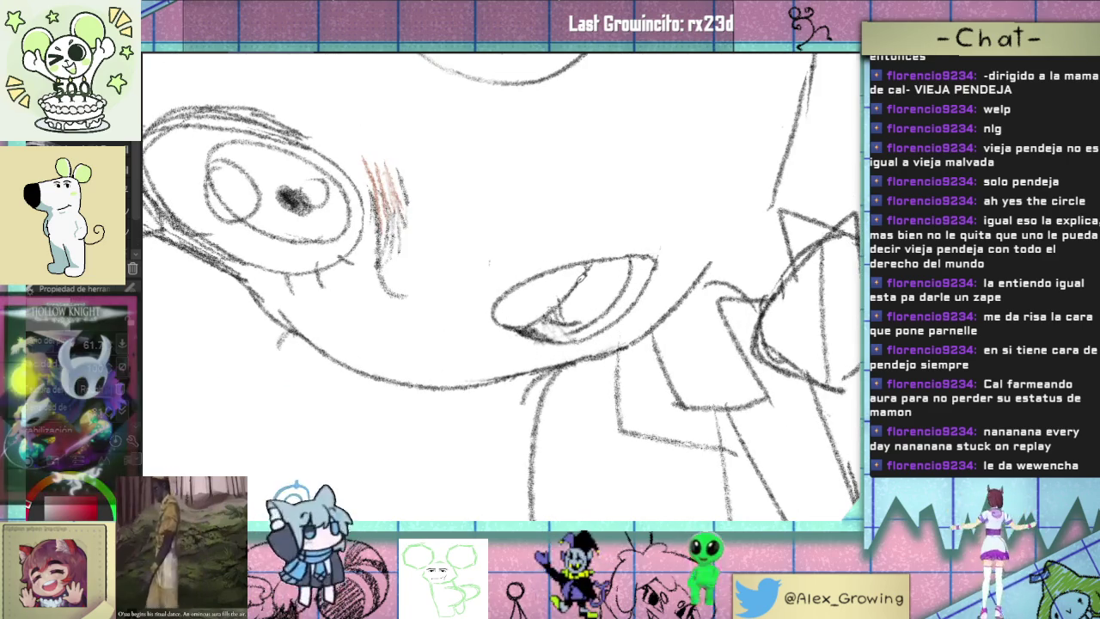
{"action": "key", "text": "ctrl+0"}
{"action": "key", "text": "r"}
{"action": "key", "text": "ctrl+0"}
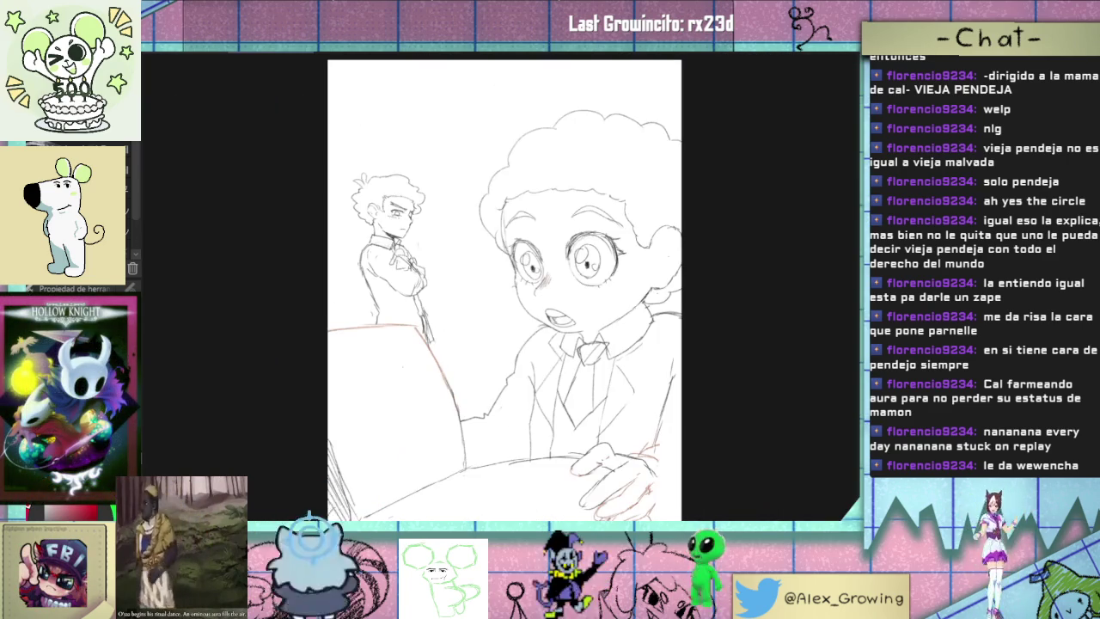